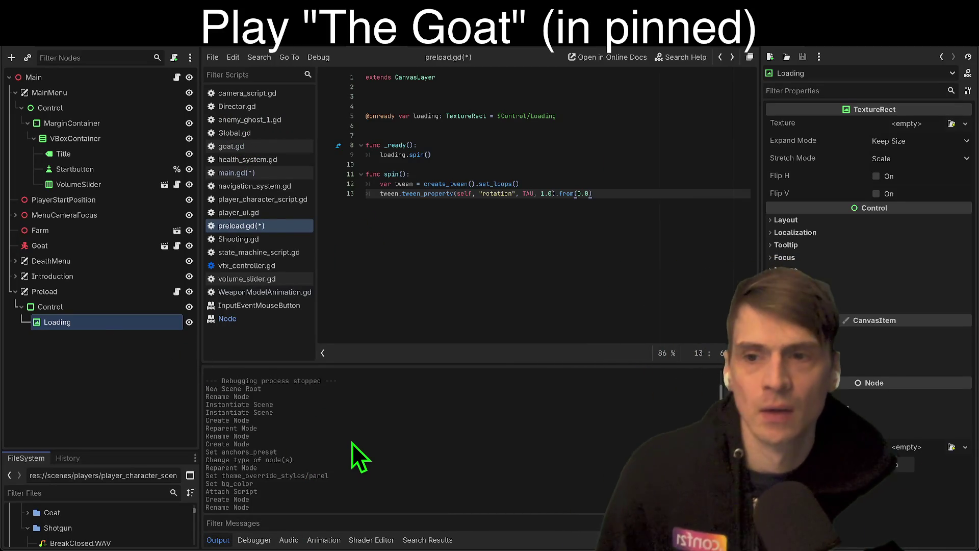
# Make the Loading texture a new AtlasTexture with the flairs icon sheet as its atlas.
pyautogui.press('F6')
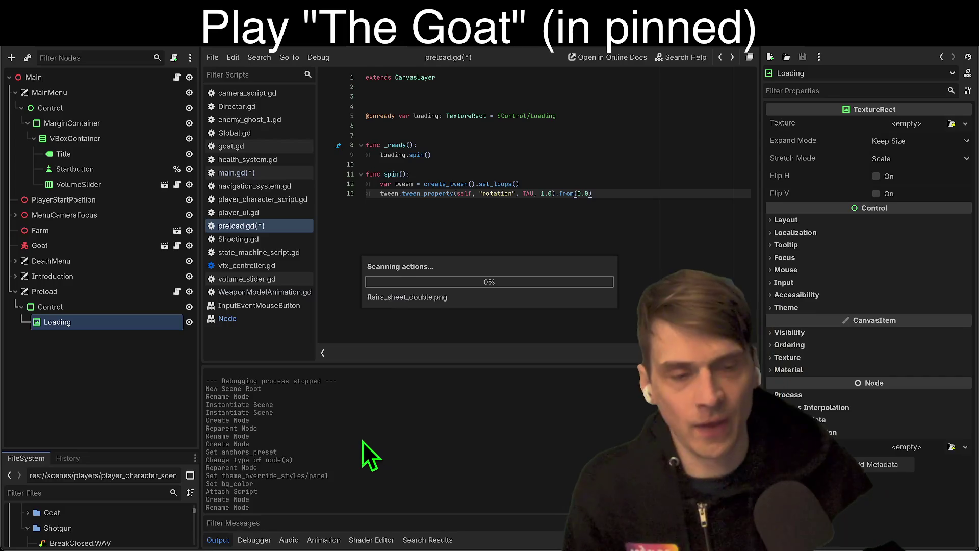
pyautogui.click(908, 124)
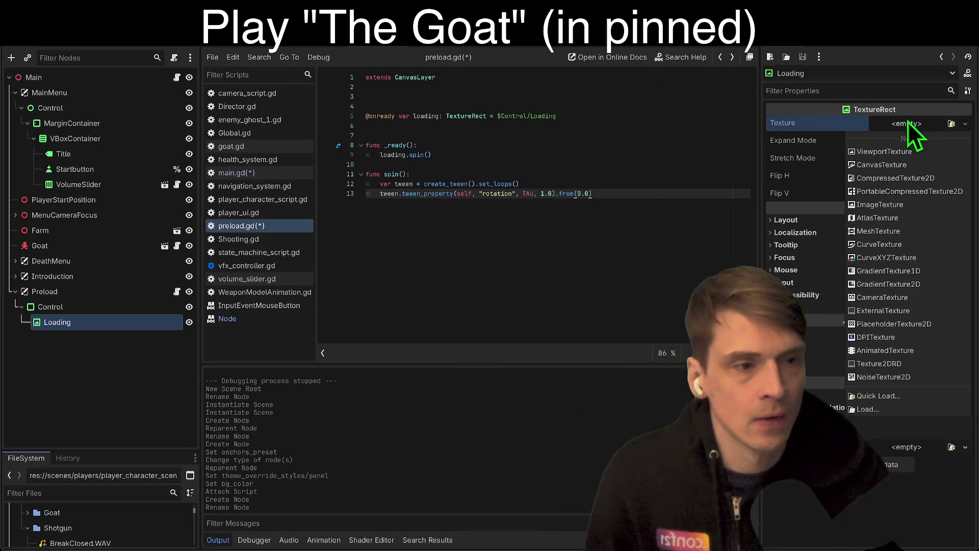
pyautogui.click(917, 216)
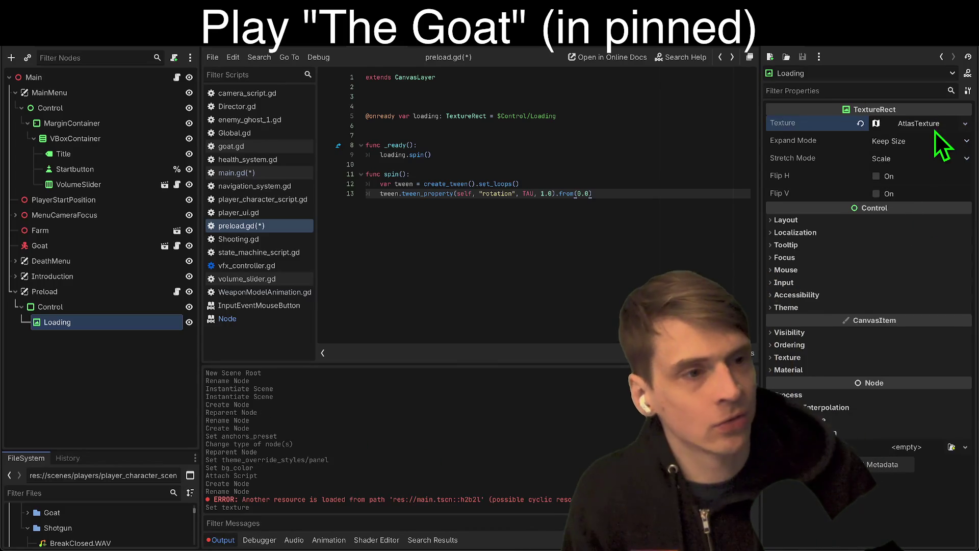
pyautogui.click(936, 130)
pyautogui.click(942, 272)
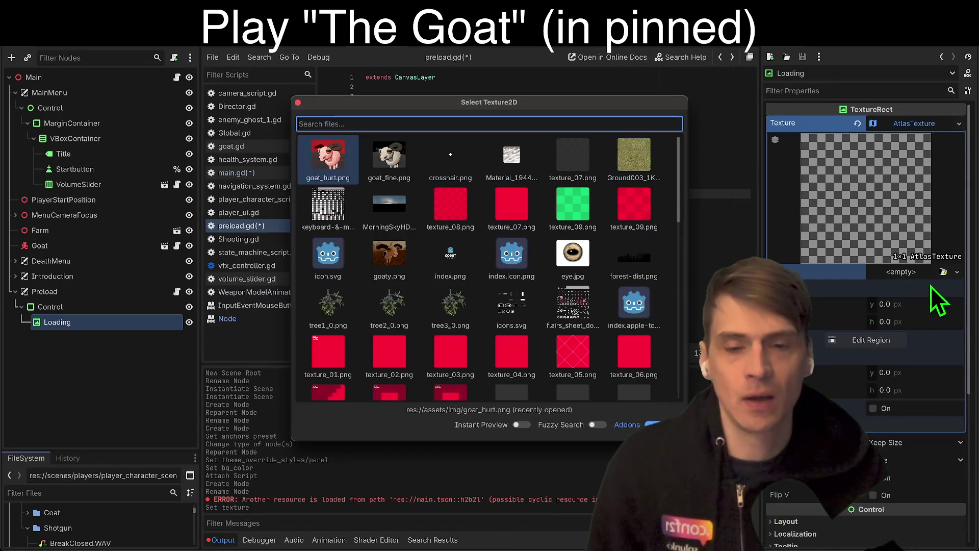
pyautogui.write('f')
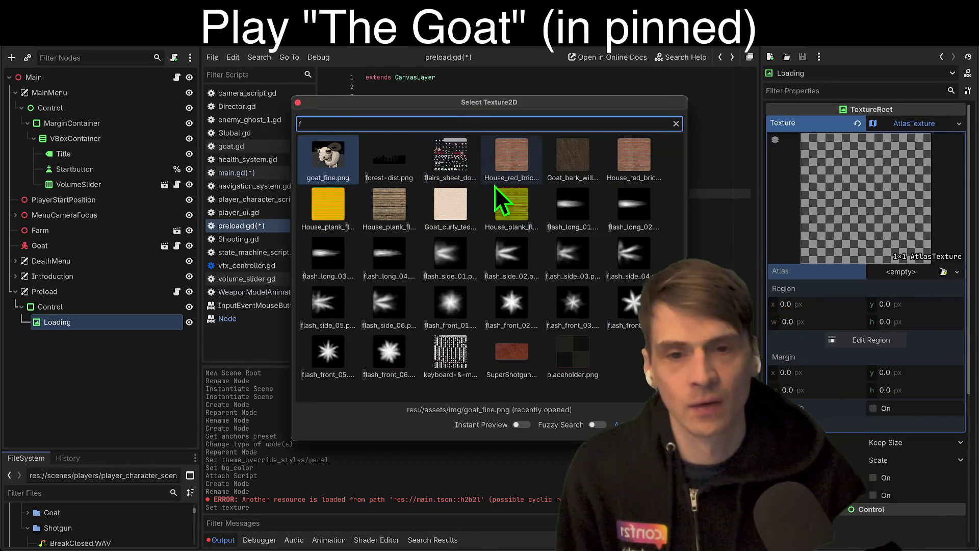
pyautogui.doubleClick(450, 156)
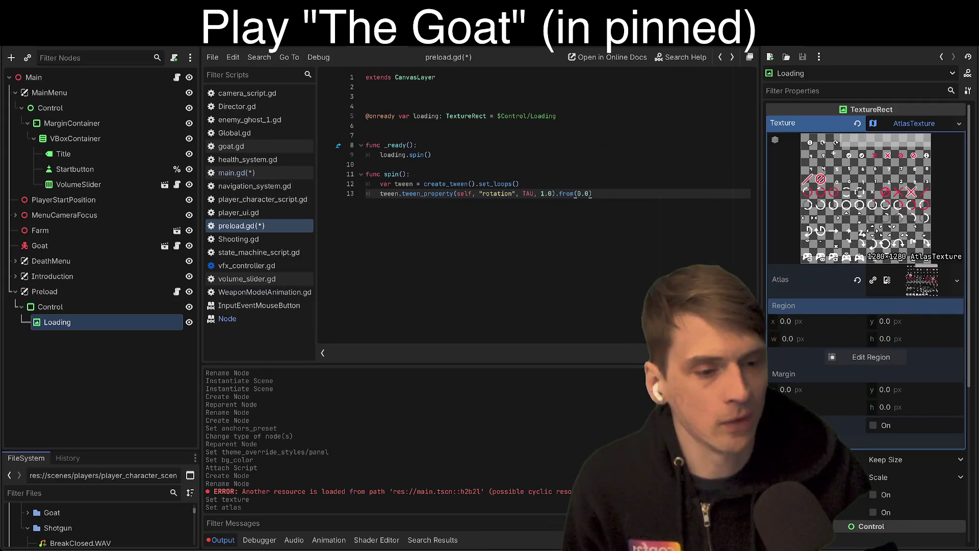
# Crop the atlas region to the 128×128 ring icon at y 640 in the Region Editor.
pyautogui.click(859, 357)
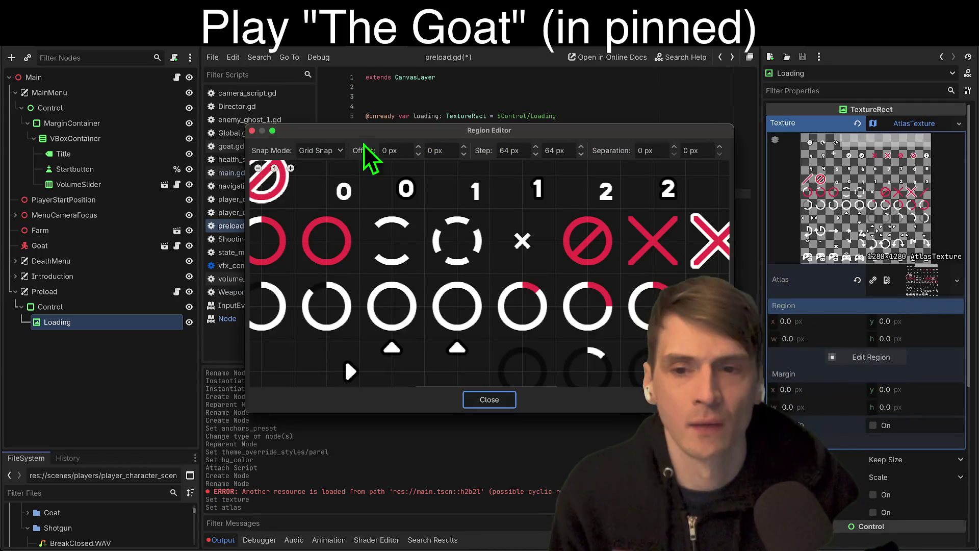
pyautogui.scroll(-3, 542, 296)
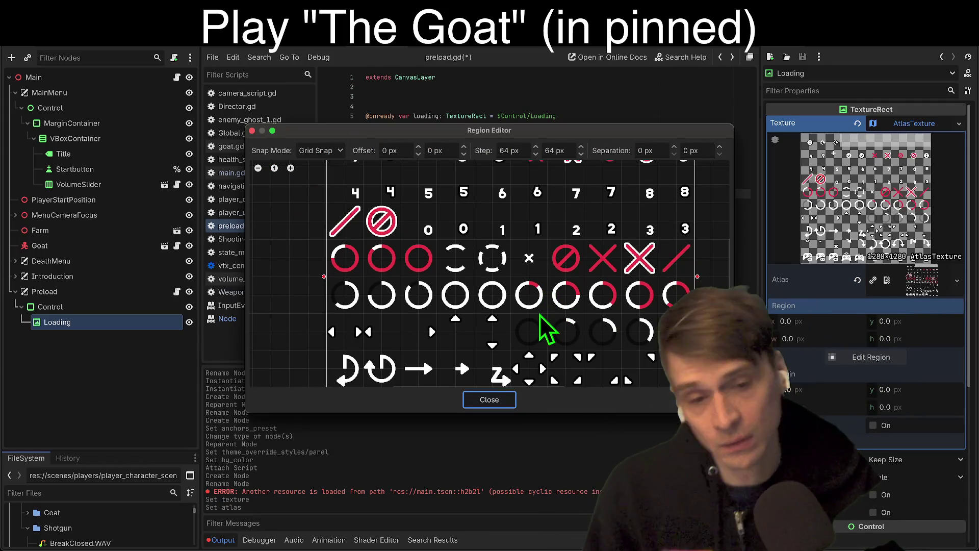
pyautogui.scroll(4, 518, 333)
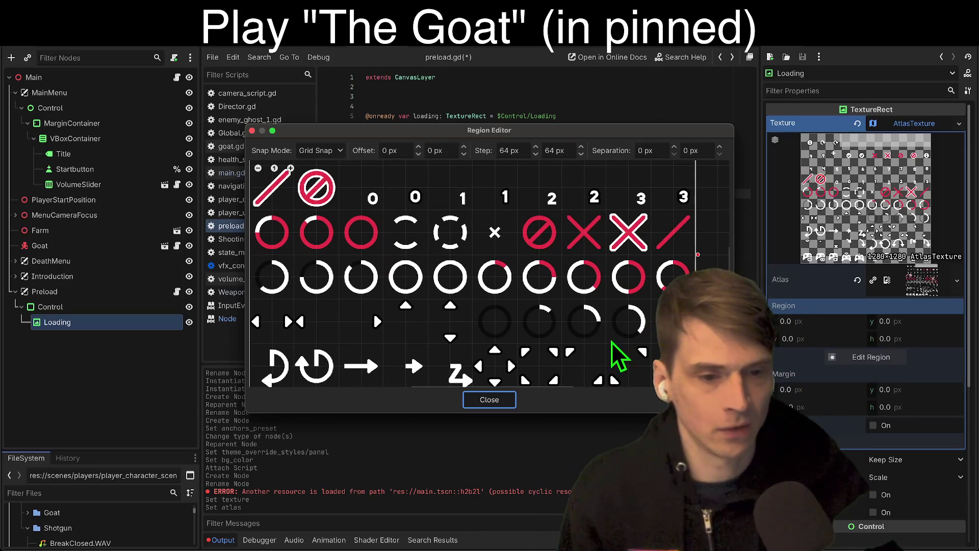
pyautogui.click(624, 313)
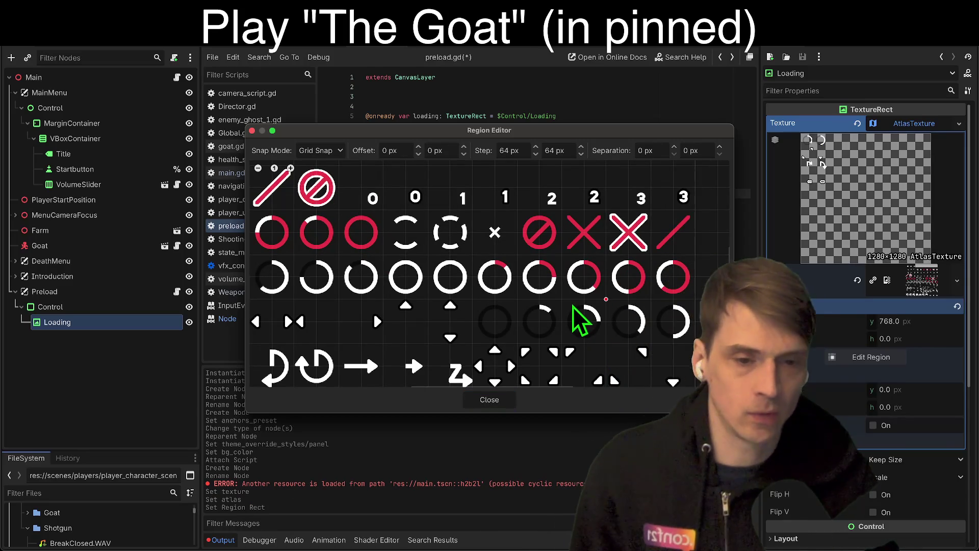
pyautogui.scroll(-3, 579, 314)
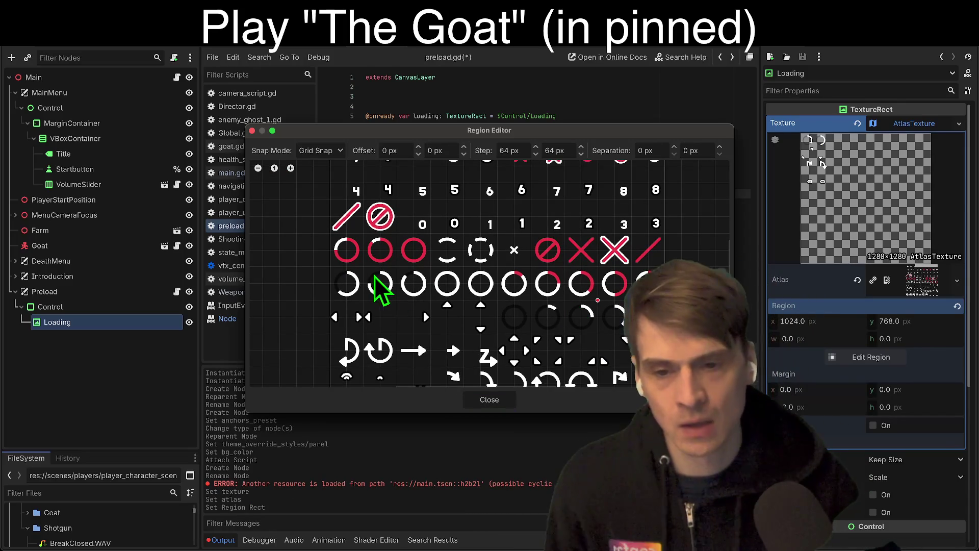
pyautogui.moveTo(374, 277); pyautogui.dragTo(390, 306)
pyautogui.moveTo(356, 263); pyautogui.dragTo(397, 301)
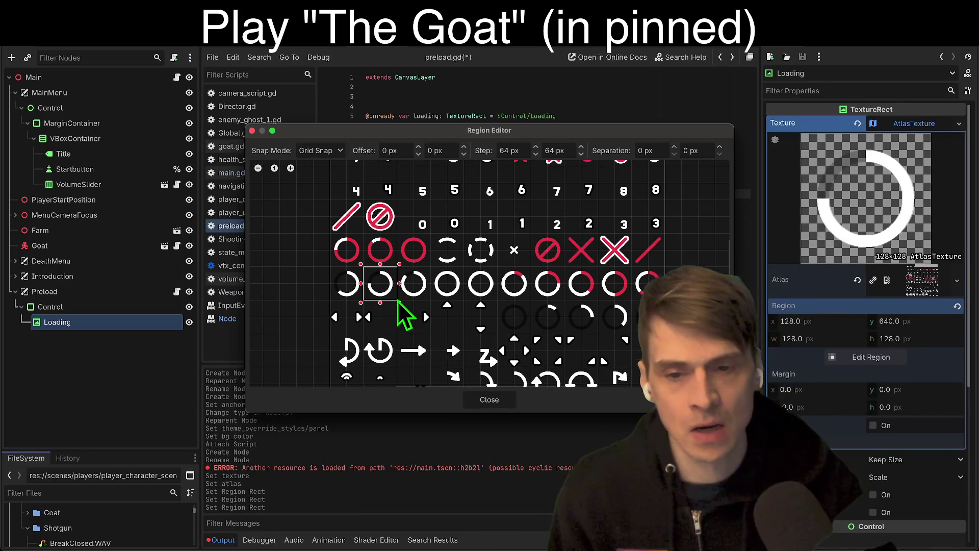
pyautogui.click(483, 405)
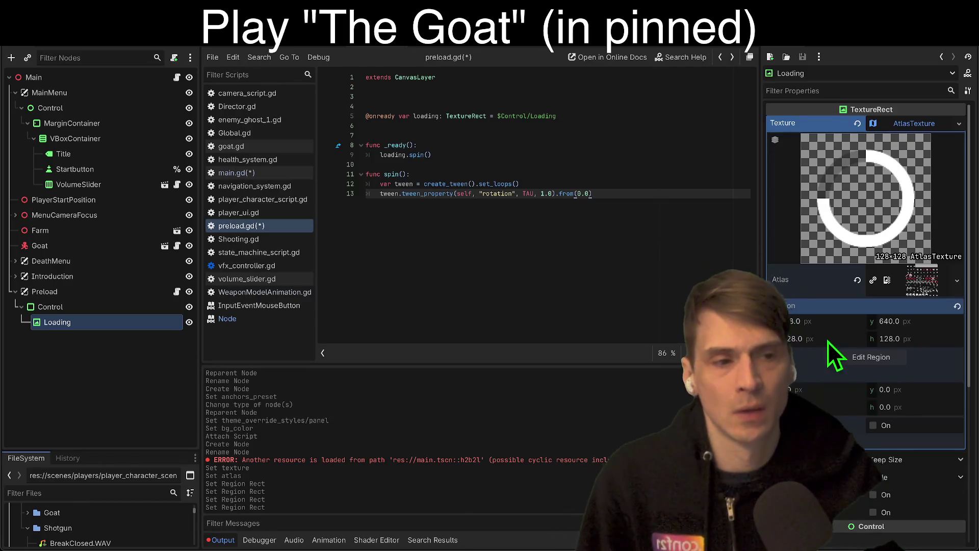
# Select the Control node under Preload and switch to the 2D workspace.
pyautogui.click(63, 361)
pyautogui.click(97, 322)
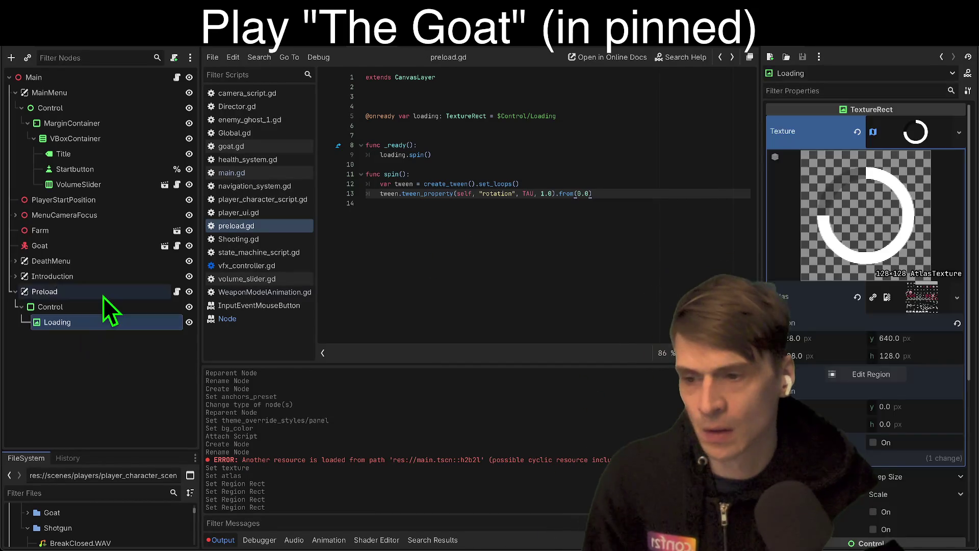
pyautogui.click(102, 292)
pyautogui.click(104, 307)
pyautogui.hotkey('ctrl', 'F2')
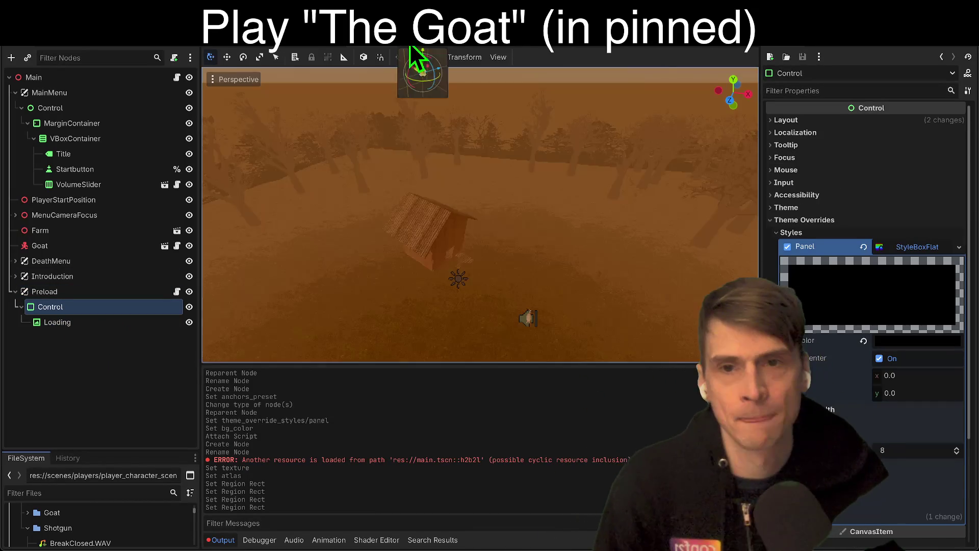
pyautogui.hotkey('ctrl', 'F1')
# Check the ring on the black panel, then reselect Preload's Control node.
pyautogui.scroll(-5, 387, 231)
pyautogui.scroll(2, 545, 300)
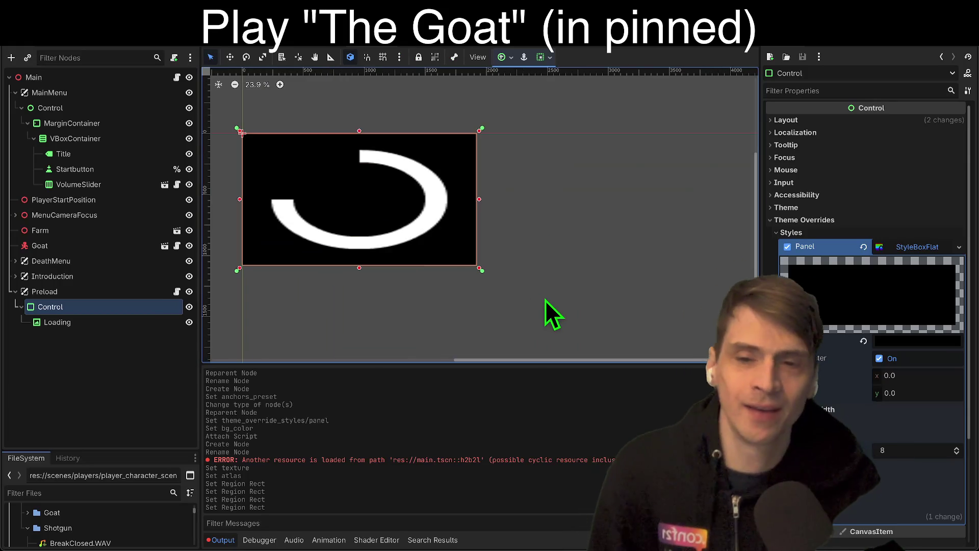
pyautogui.scroll(-3, 467, 292)
pyautogui.scroll(3, 268, 308)
pyautogui.click(93, 319)
pyautogui.click(97, 293)
pyautogui.click(95, 306)
# Add a new child Control node under Preload's Control.
pyautogui.hotkey('ctrl', 'a')
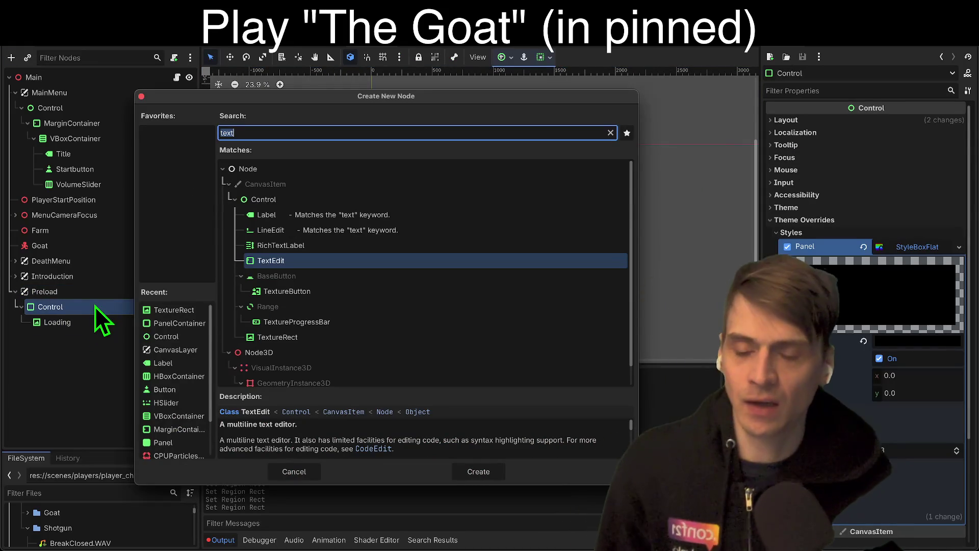
pyautogui.write('contr')
pyautogui.press('Return')
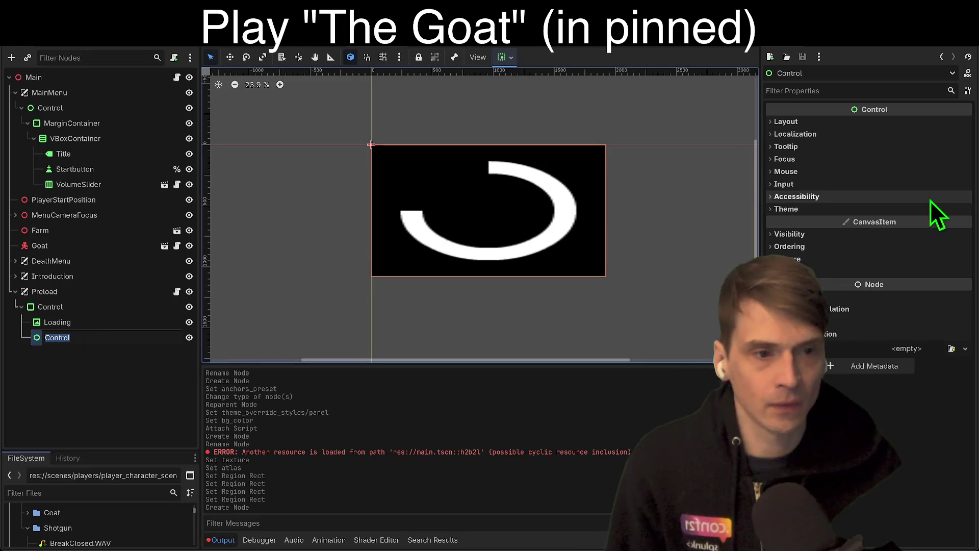
pyautogui.click(800, 123)
pyautogui.click(911, 212)
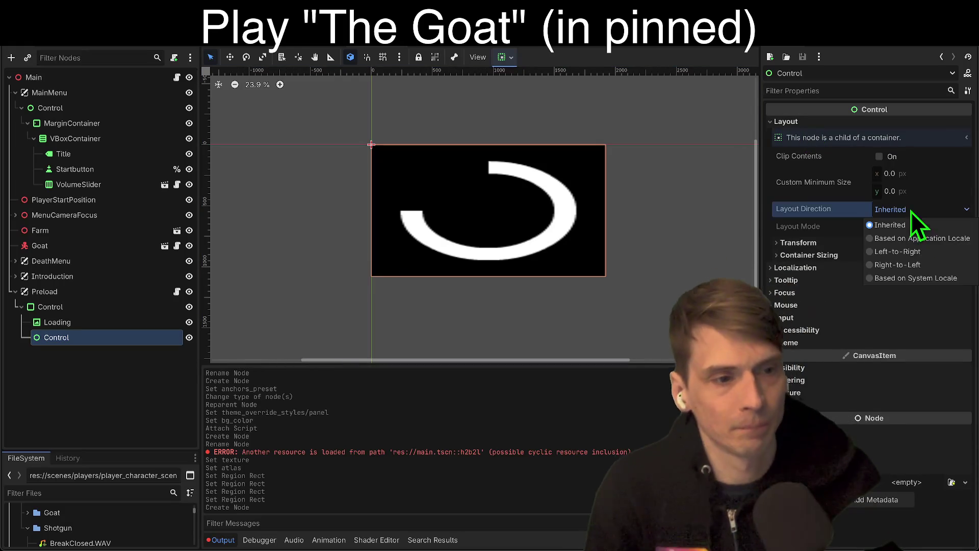
pyautogui.click(913, 267)
# Change the new node's type to PanelContainer and move Loading inside it.
pyautogui.rightClick(102, 326)
pyautogui.press('Escape')
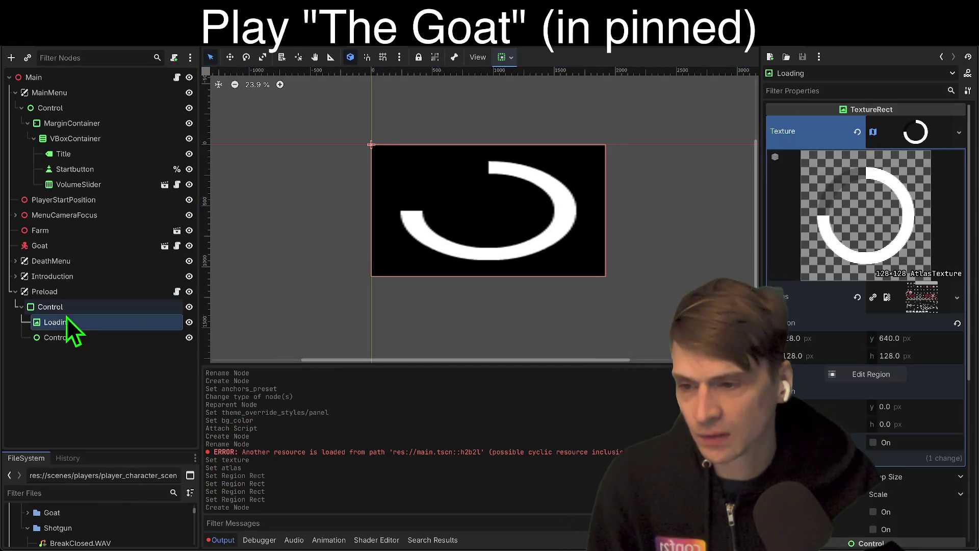
pyautogui.rightClick(69, 334)
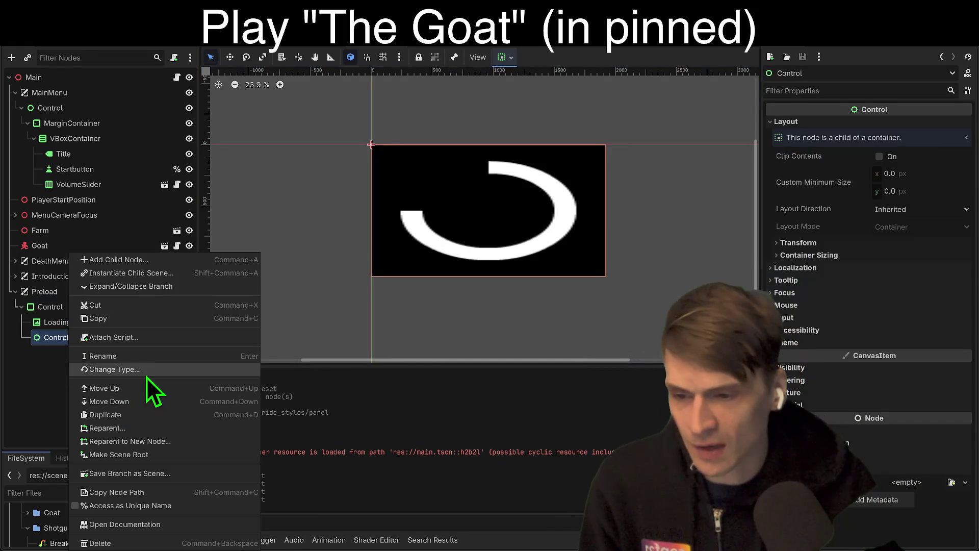
pyautogui.click(197, 369)
pyautogui.write('pane')
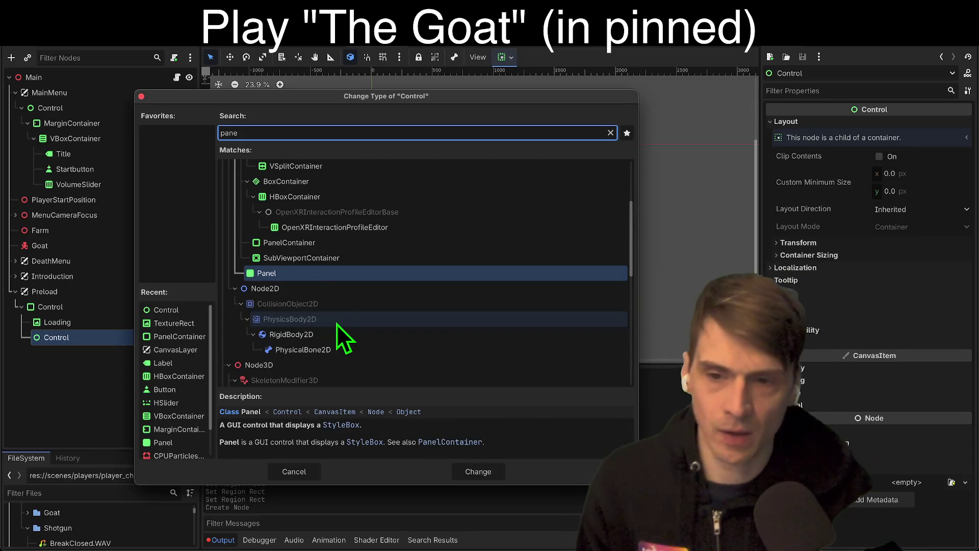
pyautogui.press('Up')
pyautogui.press('Up')
pyautogui.press('Return')
pyautogui.click(109, 326)
pyautogui.moveTo(109, 326); pyautogui.dragTo(111, 334)
# Set the container's horizontal and vertical sizing to Shrink Center.
pyautogui.click(133, 322)
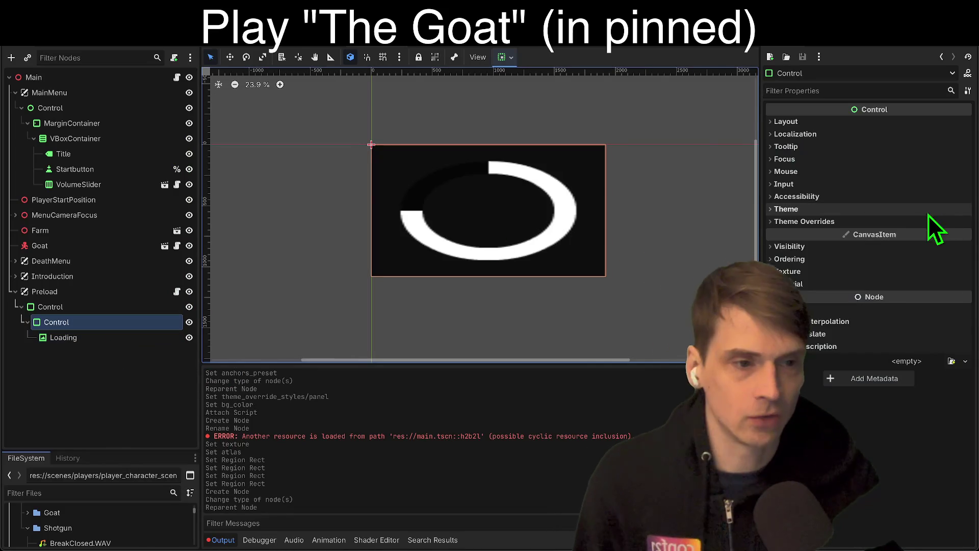
pyautogui.click(904, 124)
pyautogui.click(913, 209)
pyautogui.click(913, 218)
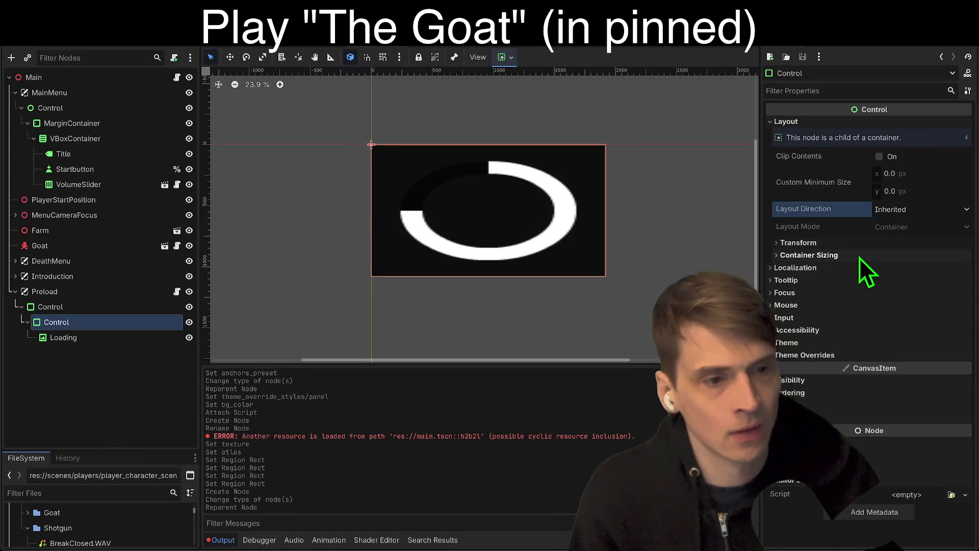
pyautogui.click(860, 255)
pyautogui.click(889, 269)
pyautogui.click(922, 312)
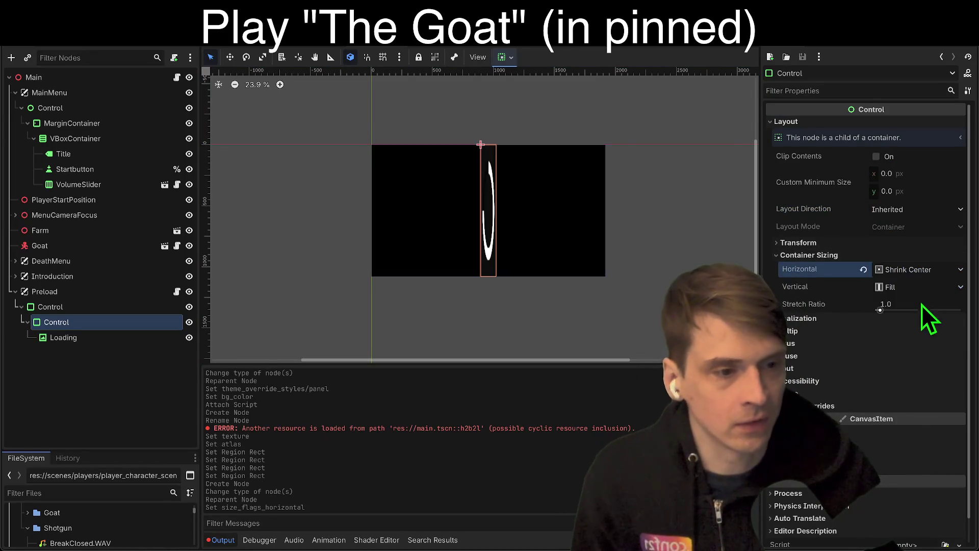
pyautogui.click(916, 286)
pyautogui.click(919, 328)
pyautogui.scroll(2, 485, 174)
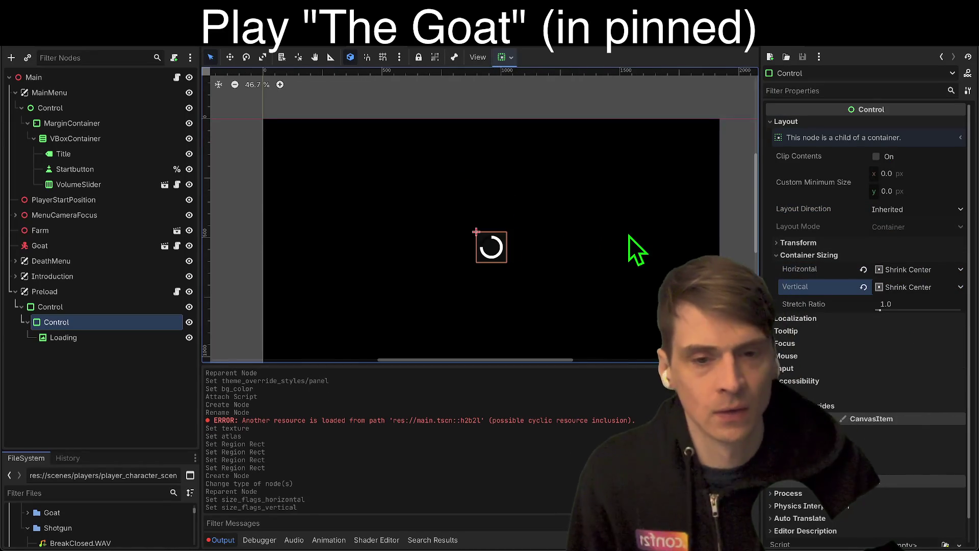
pyautogui.scroll(-2, 628, 235)
pyautogui.press('Escape')
pyautogui.click(80, 339)
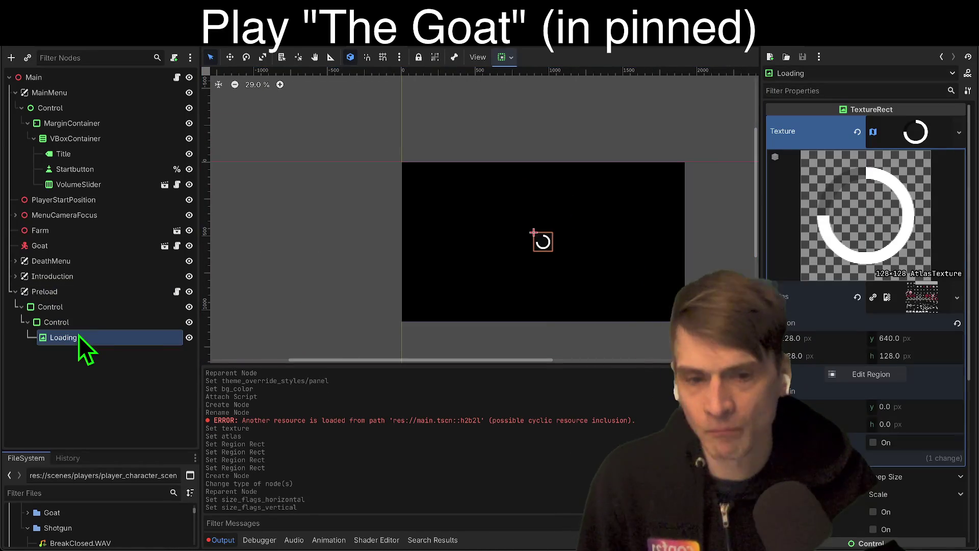
# Select Loading and expand its CanvasItem Visibility settings.
pyautogui.press('Escape')
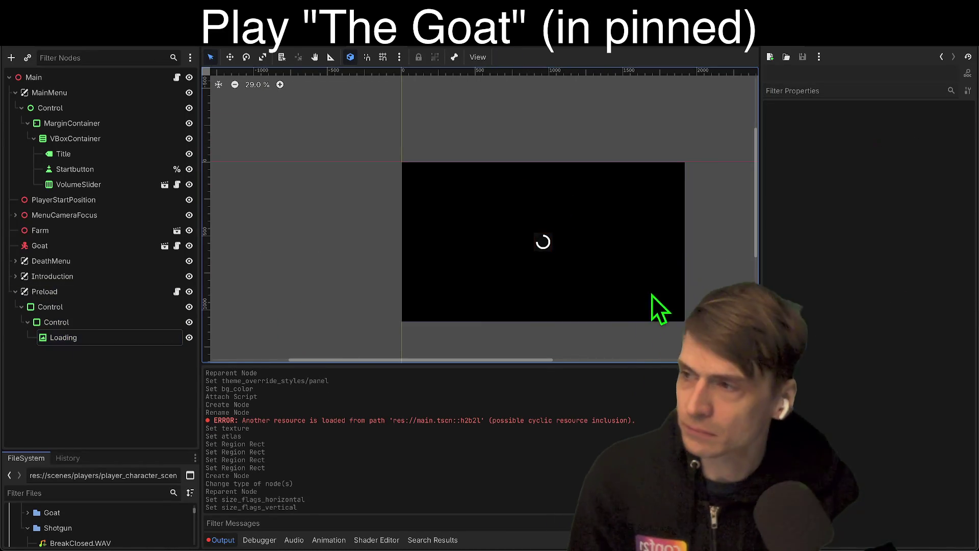
pyautogui.scroll(2, 612, 339)
pyautogui.scroll(-1, 573, 312)
pyautogui.scroll(3, 546, 267)
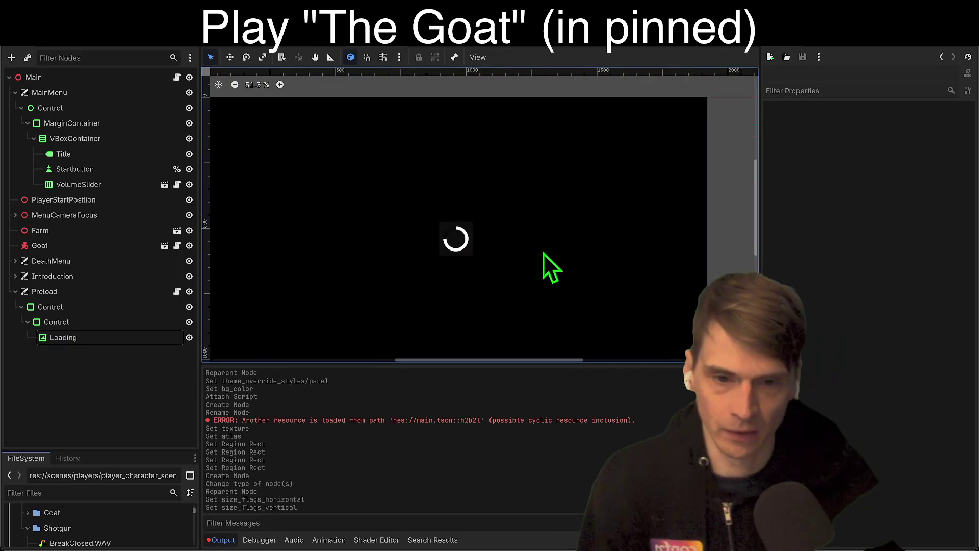
pyautogui.scroll(-2, 343, 313)
pyautogui.scroll(2, 377, 295)
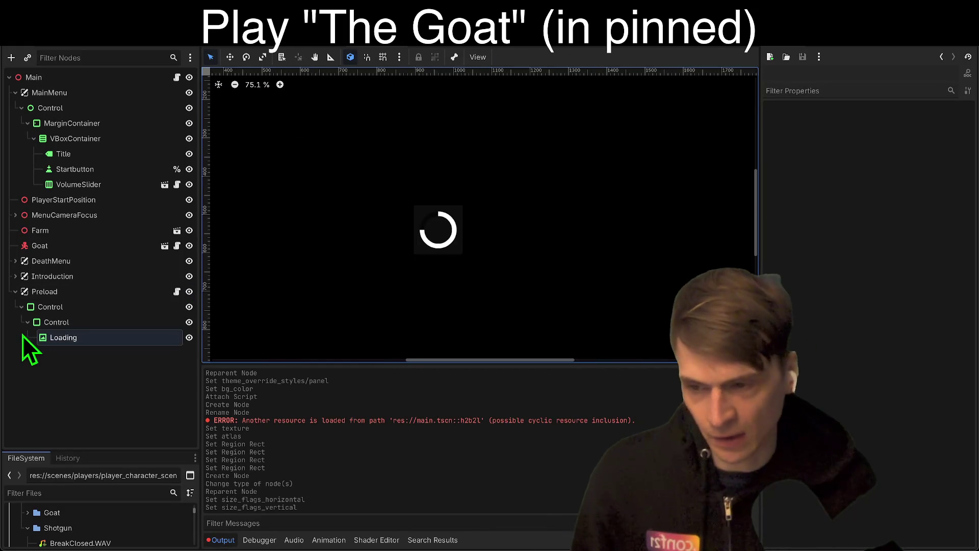
pyautogui.click(51, 338)
pyautogui.scroll(-5, 933, 380)
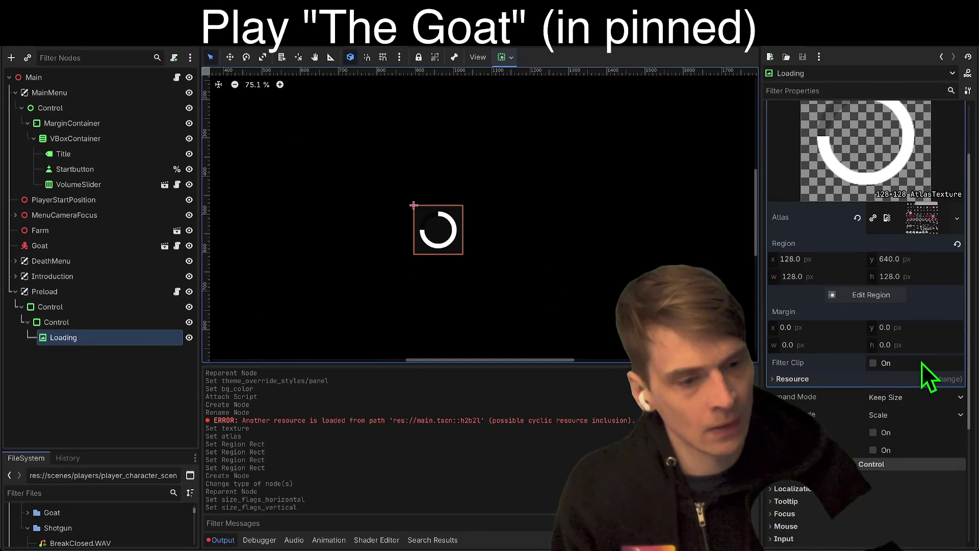
pyautogui.click(863, 494)
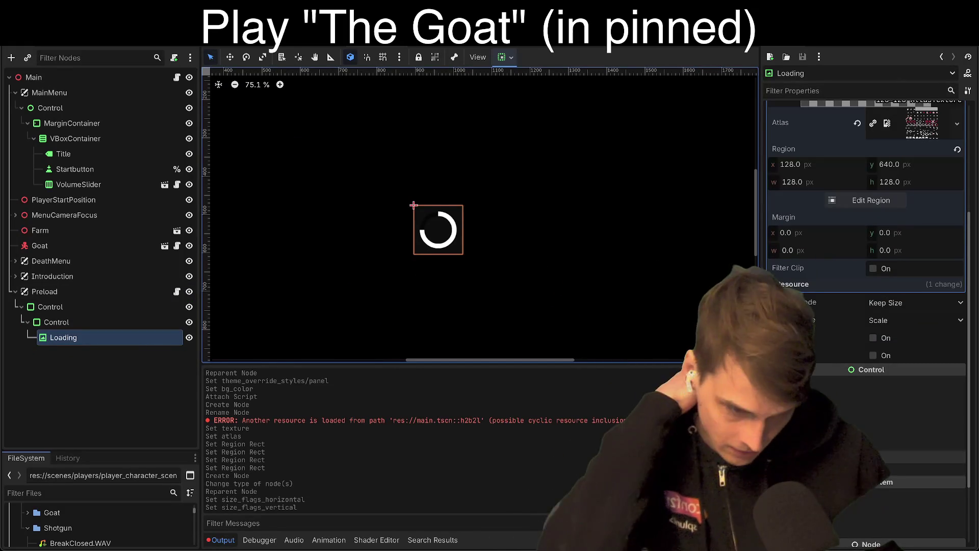
# Leave Modulate unchanged and enable visibility layer 1 for the Loading spinner.
pyautogui.scroll(-3, 864, 512)
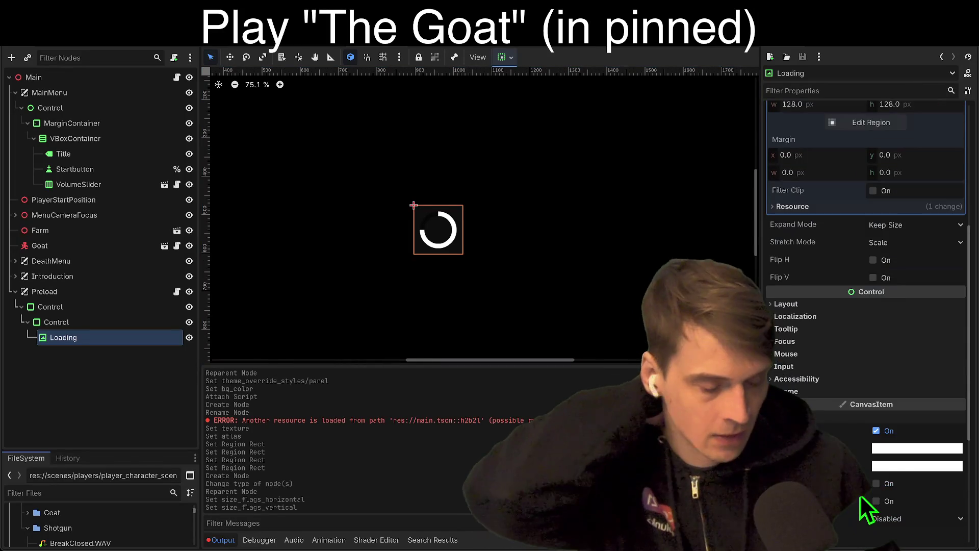
pyautogui.click(913, 452)
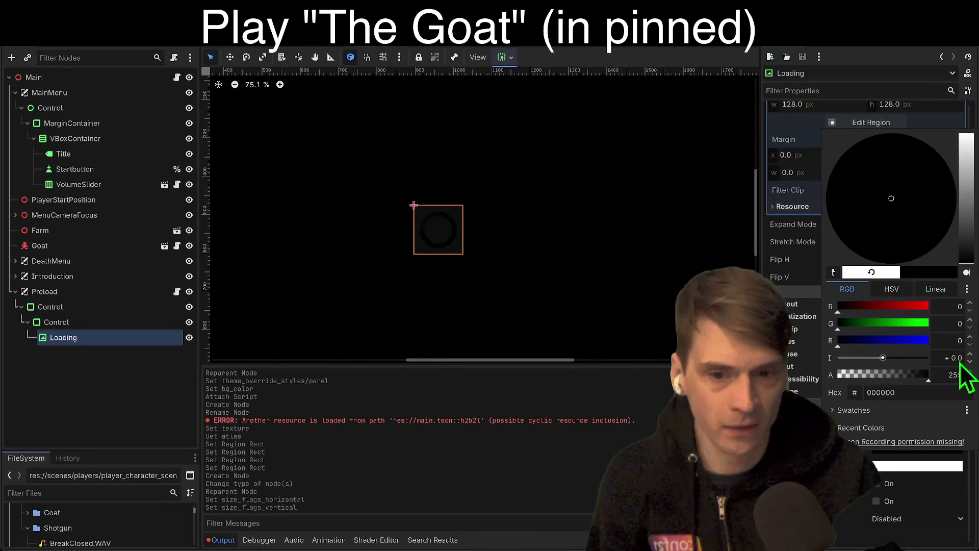
pyautogui.click(867, 505)
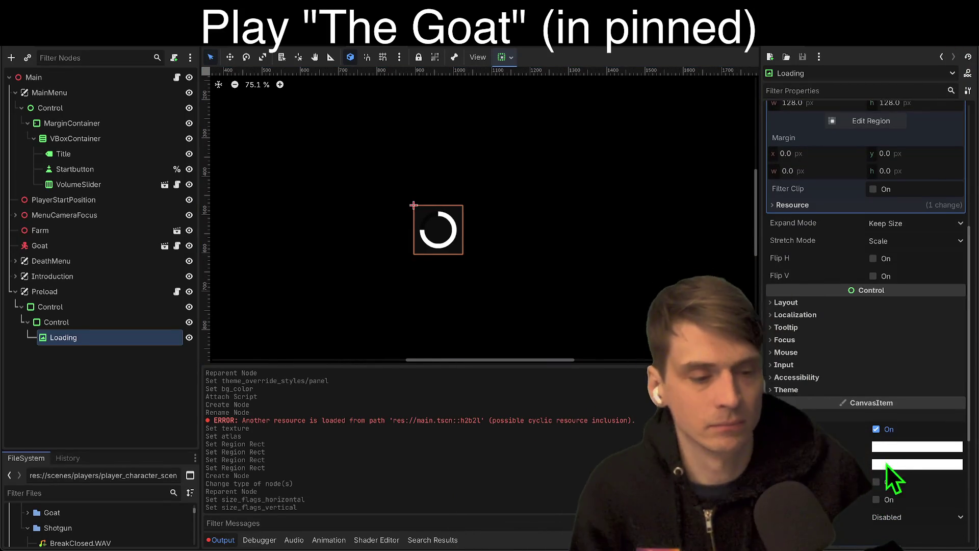
pyautogui.scroll(-3, 906, 523)
pyautogui.click(779, 533)
pyautogui.scroll(10, 832, 363)
pyautogui.scroll(-2, 911, 393)
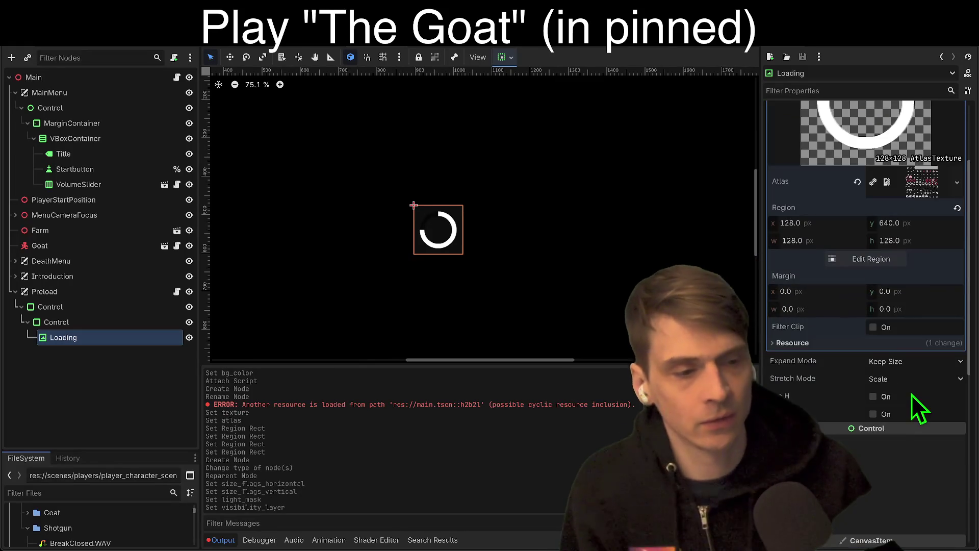
pyautogui.scroll(5, 962, 393)
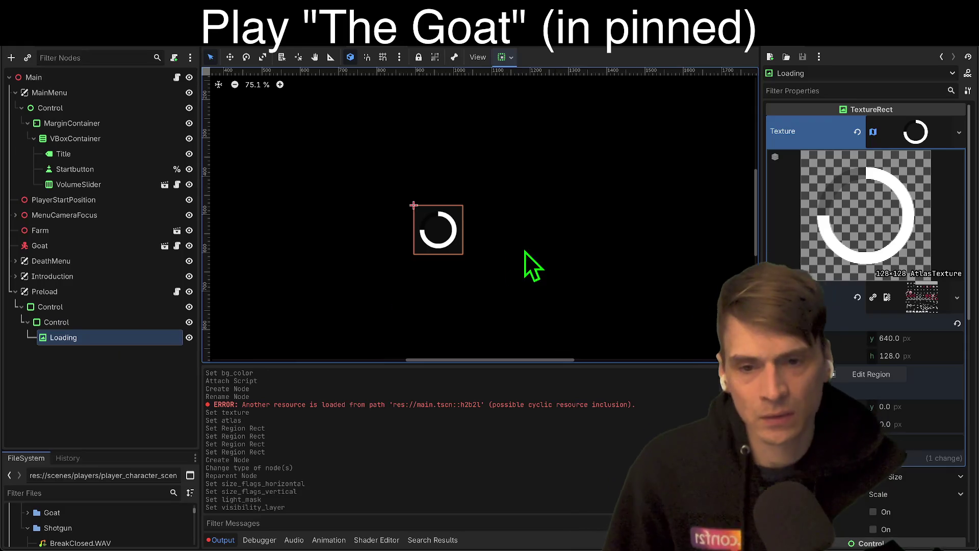
# Replace the inner Control's Panel theme style override with a new StyleBoxEmpty.
pyautogui.scroll(5, 531, 259)
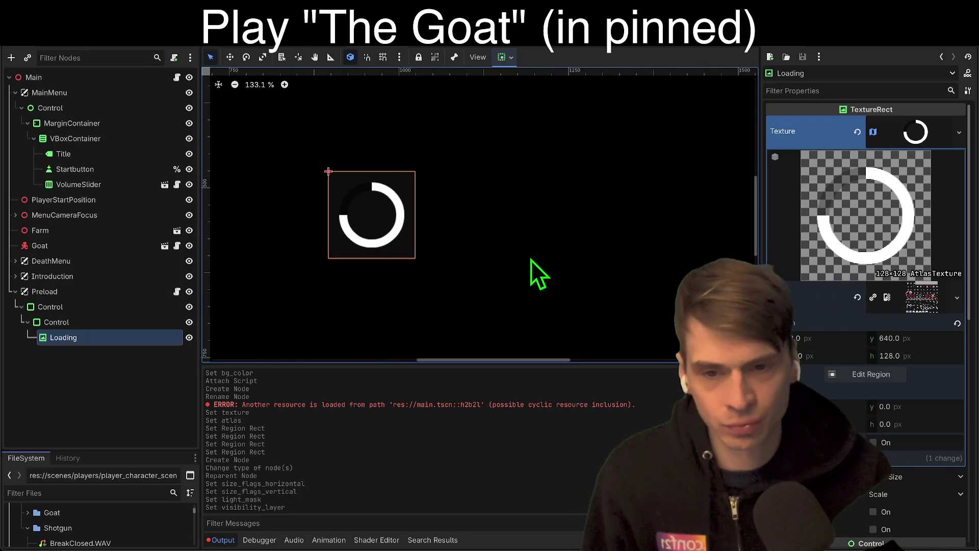
pyautogui.click(84, 320)
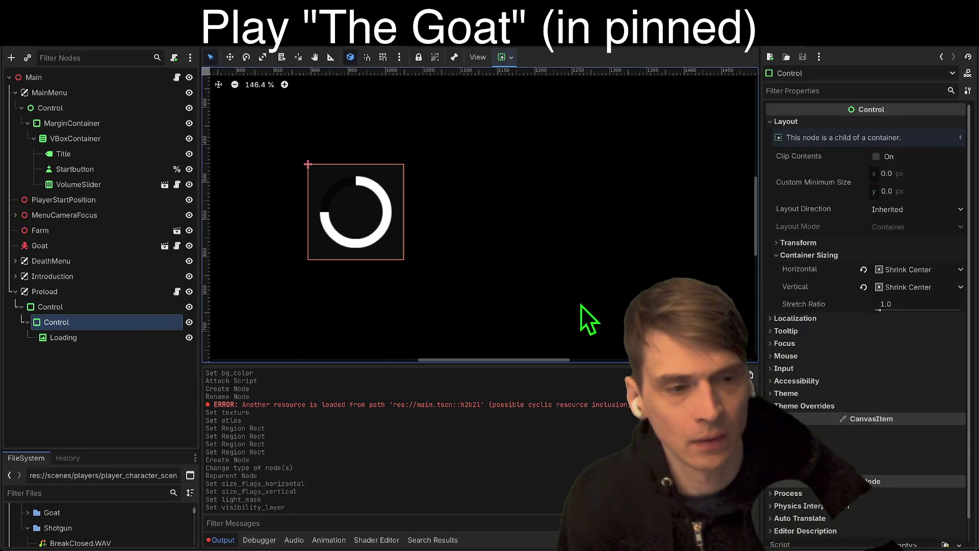
pyautogui.hscroll(-2, 590, 324)
pyautogui.scroll(-3, 844, 361)
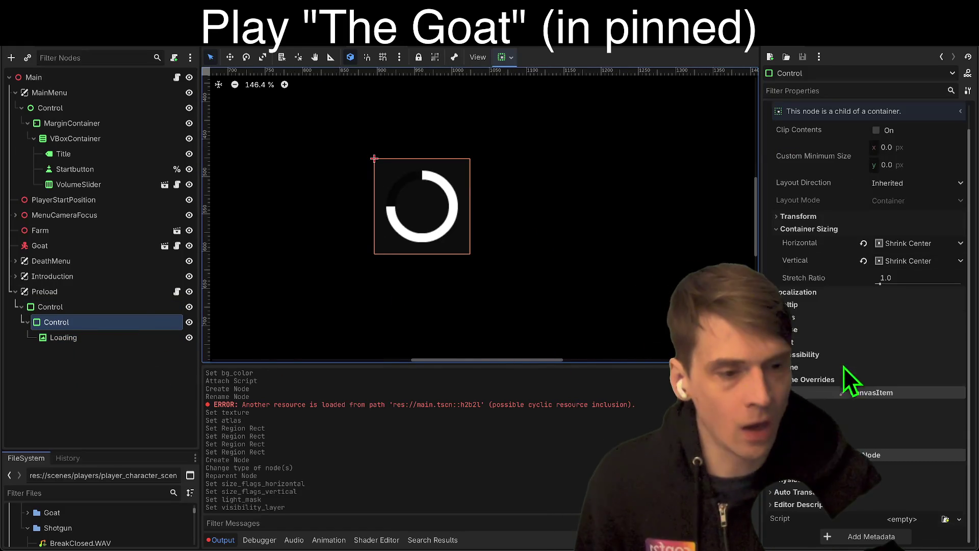
pyautogui.click(841, 380)
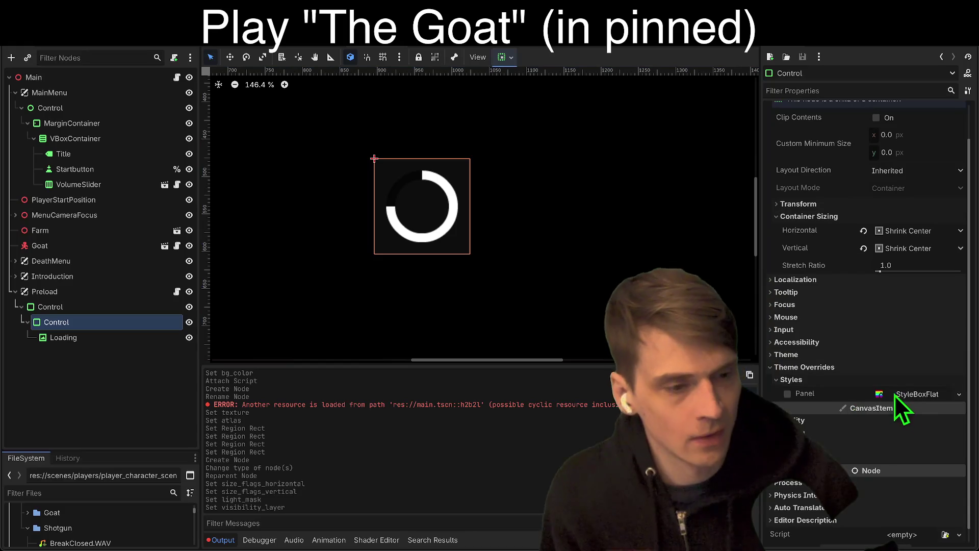
pyautogui.click(918, 394)
pyautogui.click(957, 397)
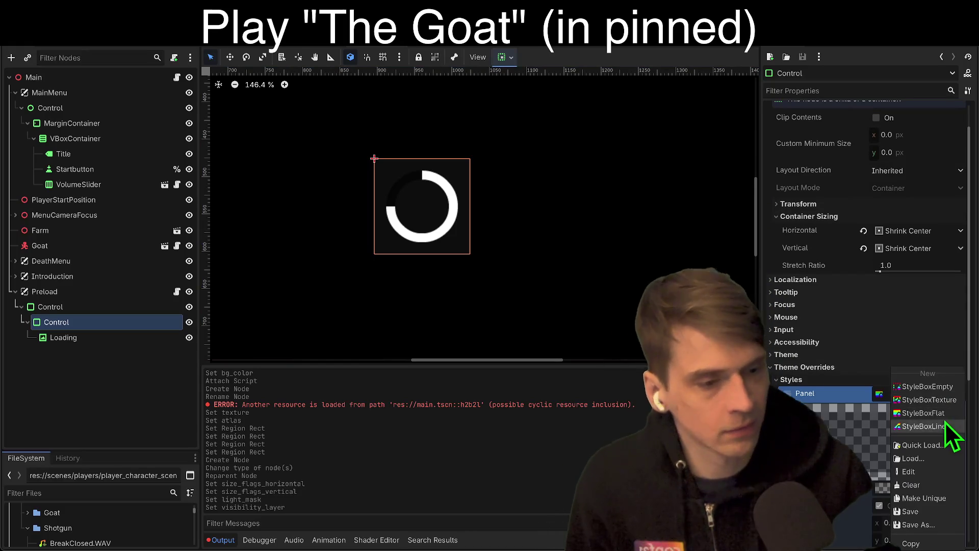
pyautogui.click(934, 391)
# Make the Loading node accessible by scene-unique name.
pyautogui.click(530, 209)
pyautogui.scroll(-6, 531, 210)
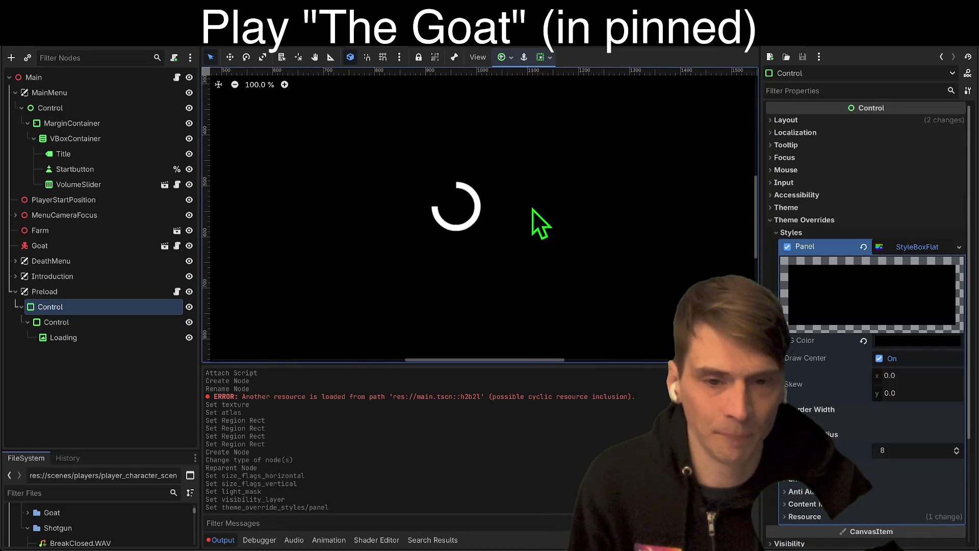
pyautogui.click(730, 209)
pyautogui.scroll(3, 731, 209)
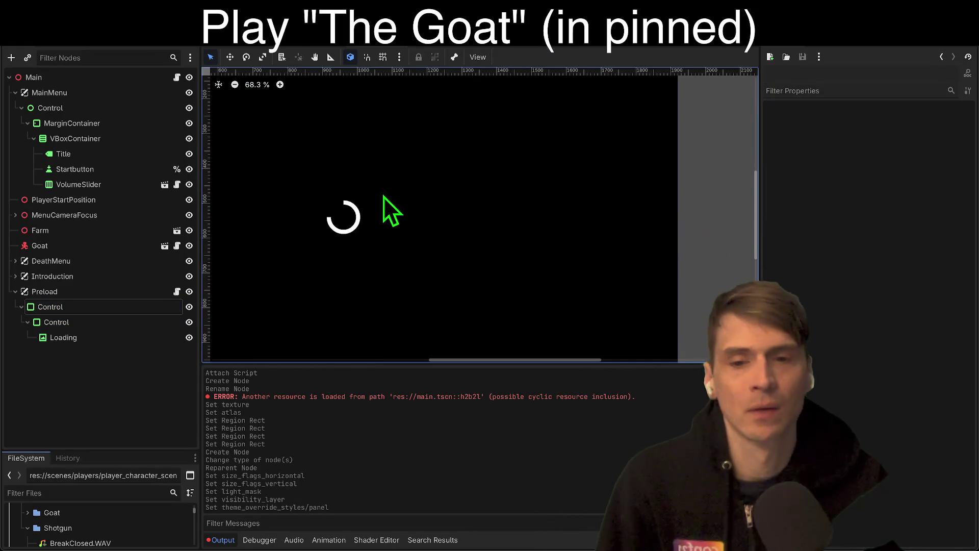
pyautogui.click(348, 231)
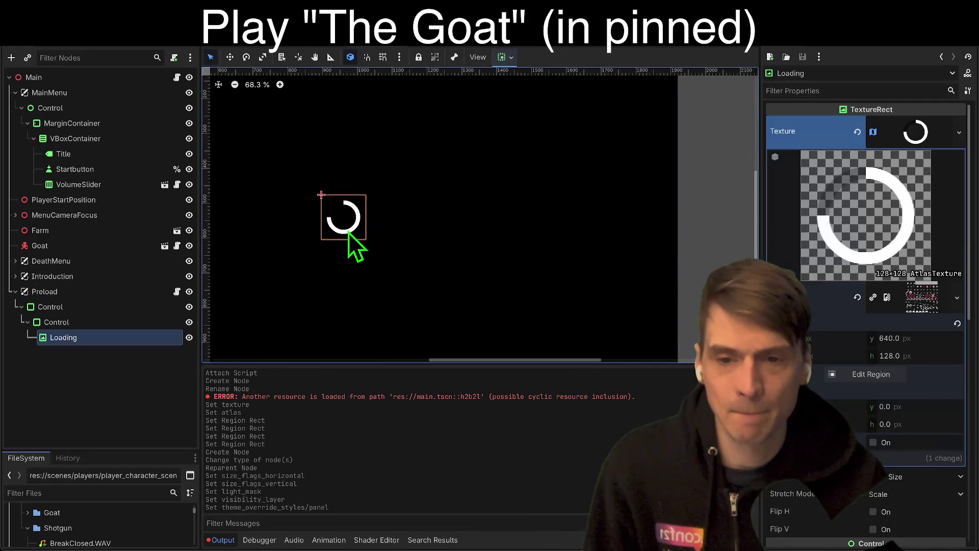
pyautogui.rightClick(84, 334)
pyautogui.click(110, 504)
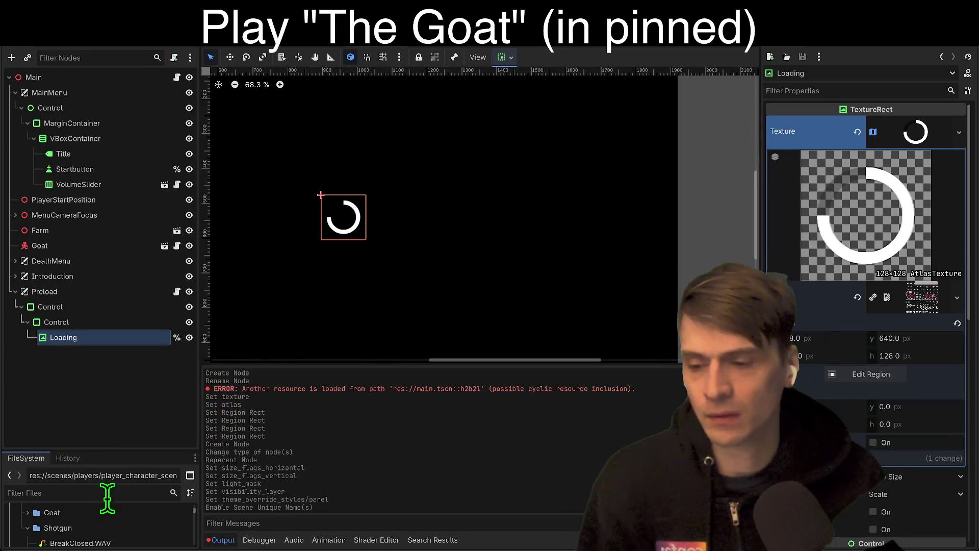
pyautogui.click(176, 291)
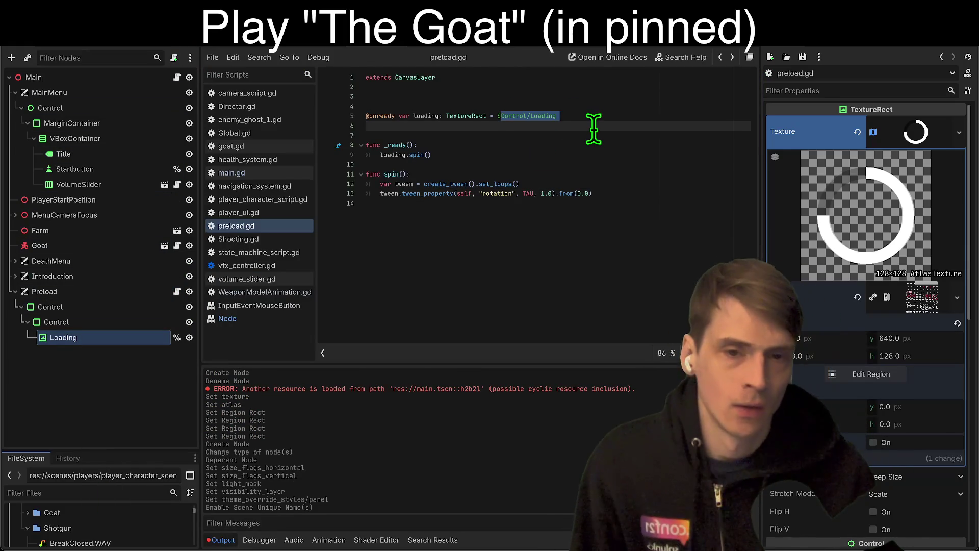
# Reference the spinner as %Loading in preload.gd and remove the extra blank line.
pyautogui.write('%Loading')
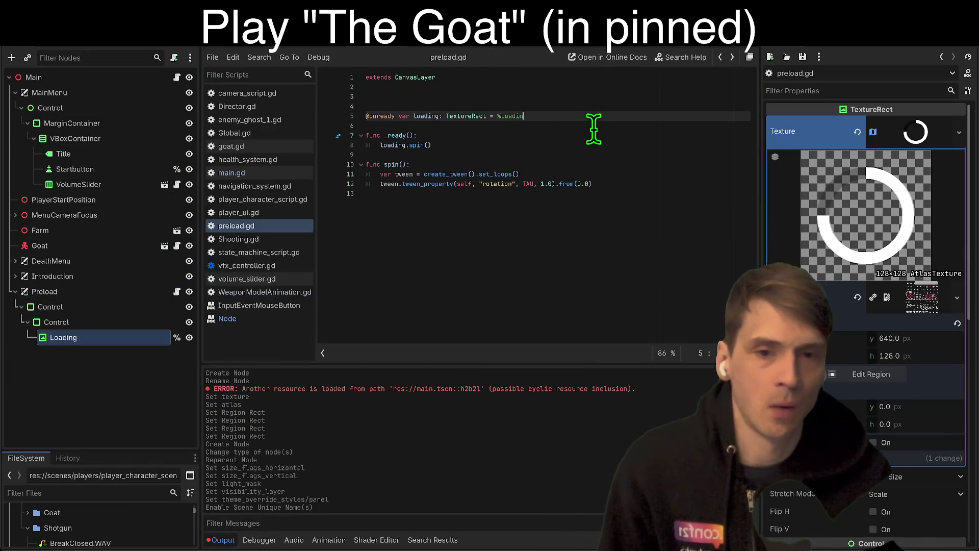
pyautogui.press('Return')
pyautogui.click(636, 94)
pyautogui.press('Delete')
pyautogui.click(634, 203)
# Run the game to test the spinner, then stop it.
pyautogui.press('F6')
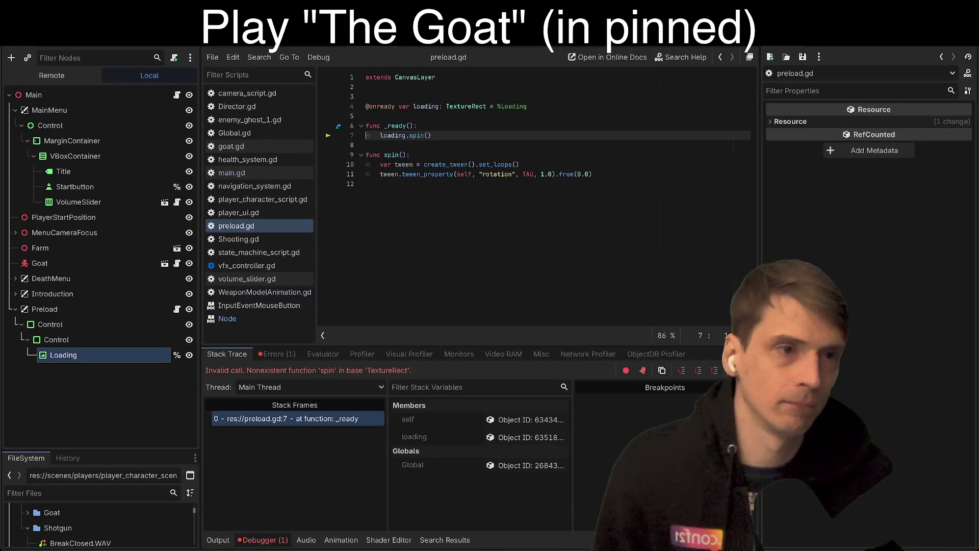
pyautogui.click(839, 50)
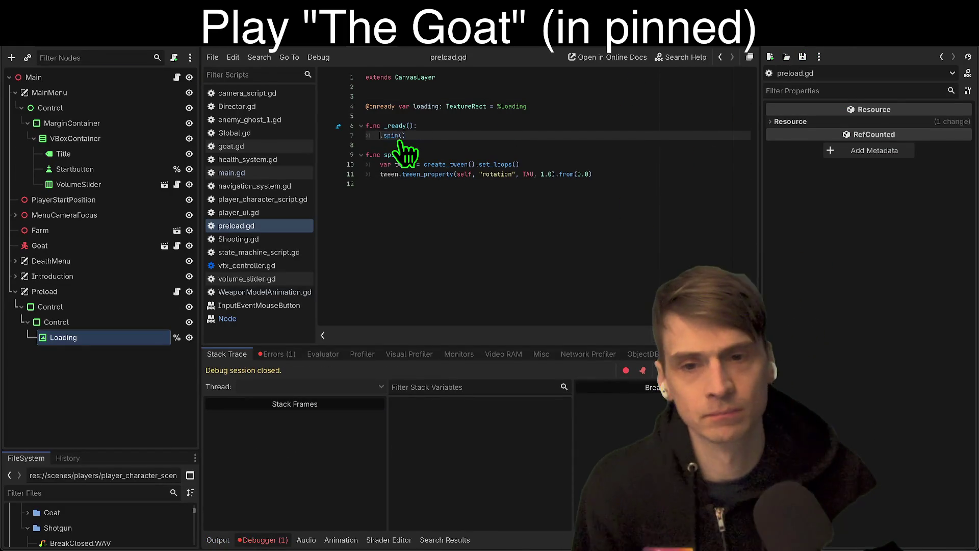
pyautogui.press('F6')
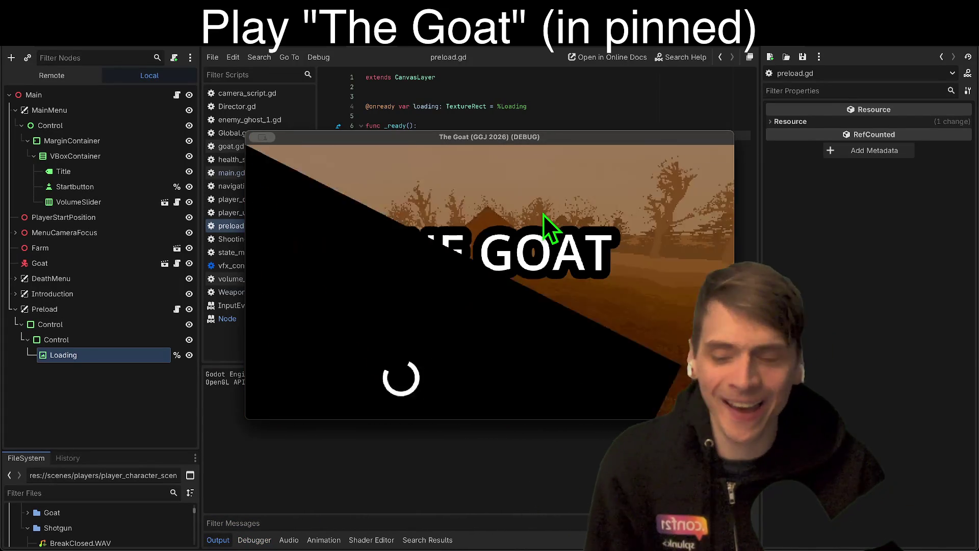
pyautogui.press('F8')
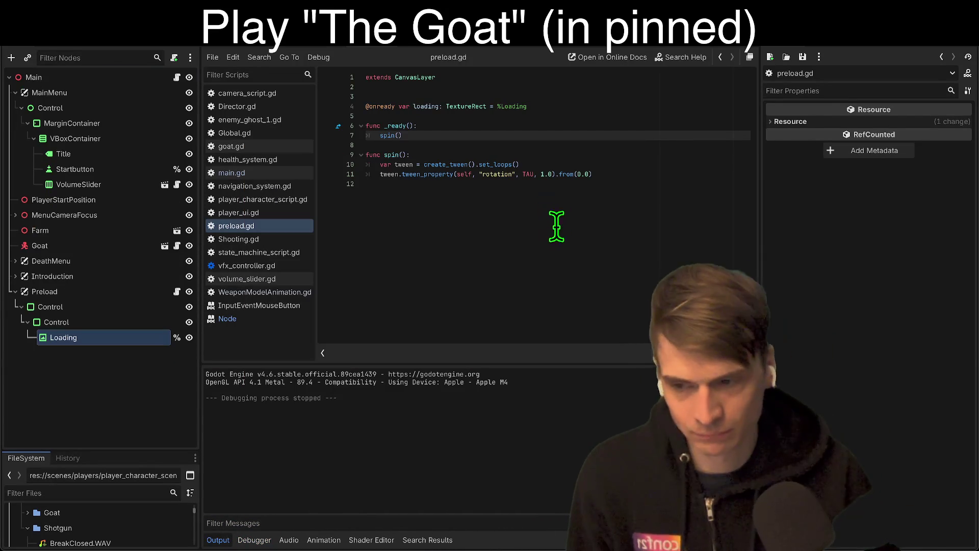
# Remove the blank line, change the tween target from self to loading, and run the game.
pyautogui.click(553, 108)
pyautogui.click(413, 116)
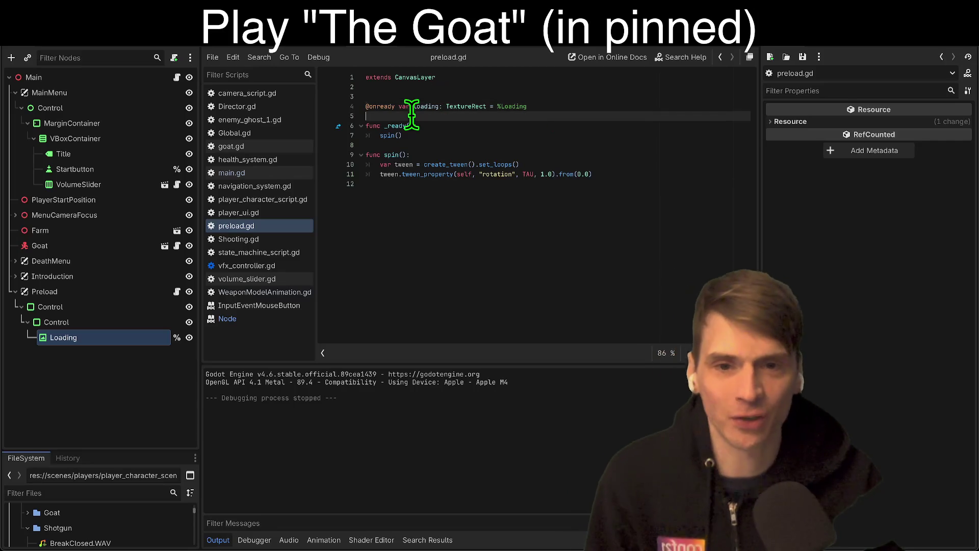
pyautogui.click(422, 98)
pyautogui.press('Delete')
pyautogui.click(492, 184)
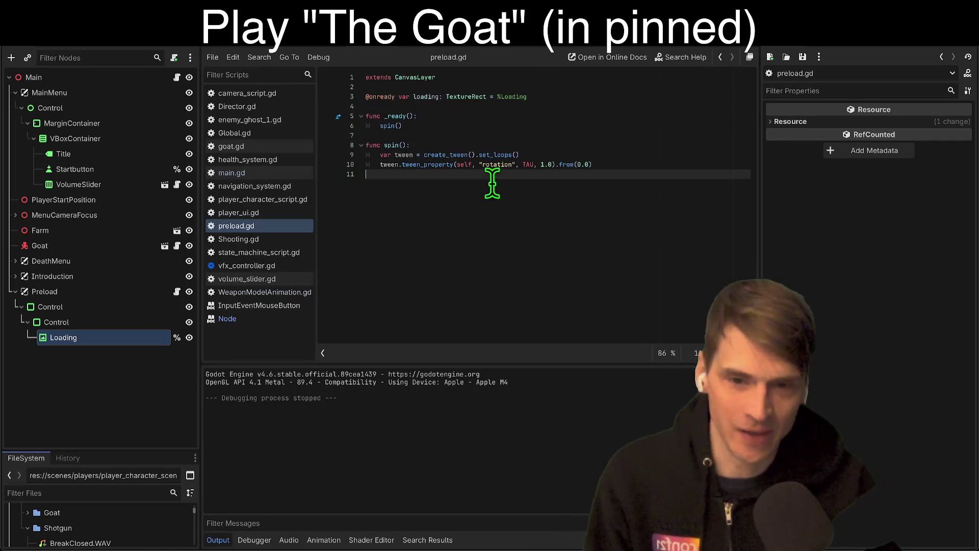
pyautogui.doubleClick(463, 164)
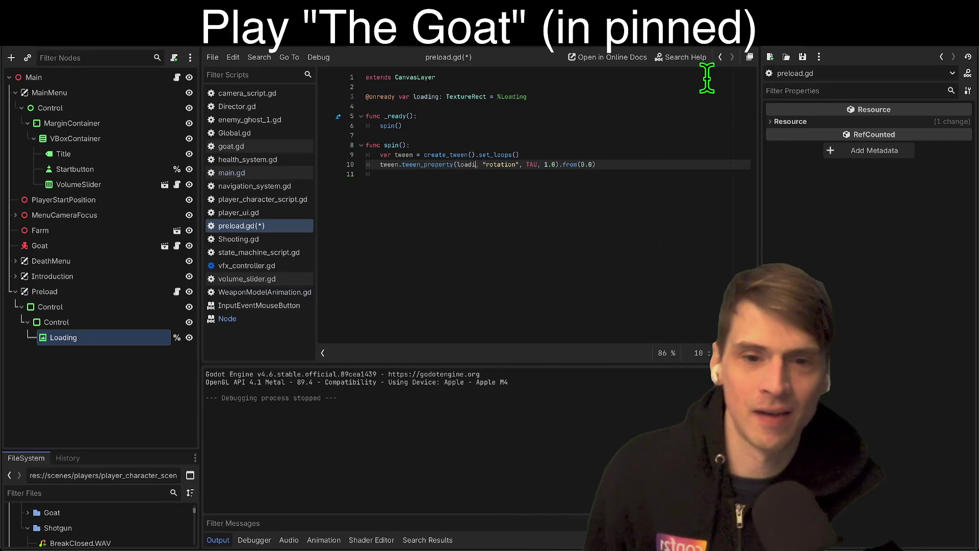
pyautogui.click(648, 176)
pyautogui.press('F5')
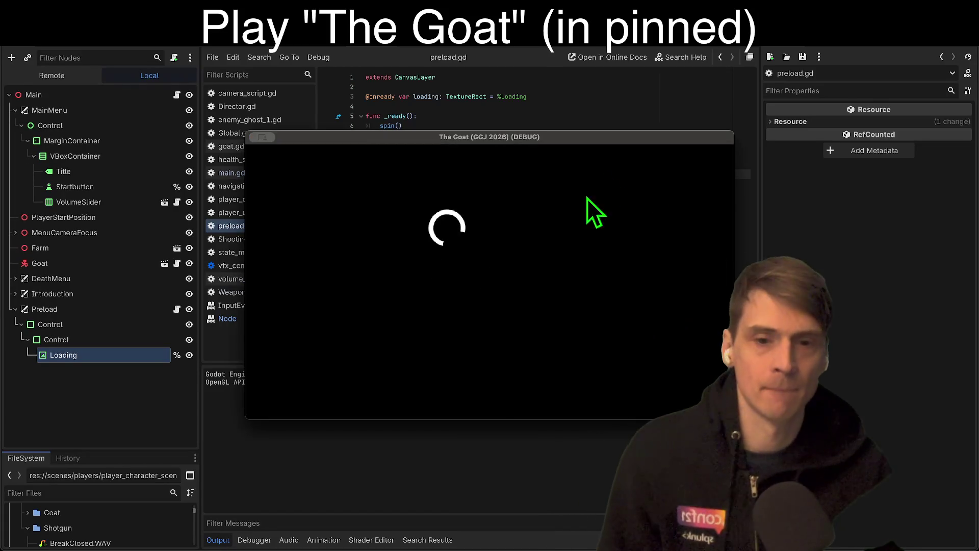
pyautogui.click(119, 354)
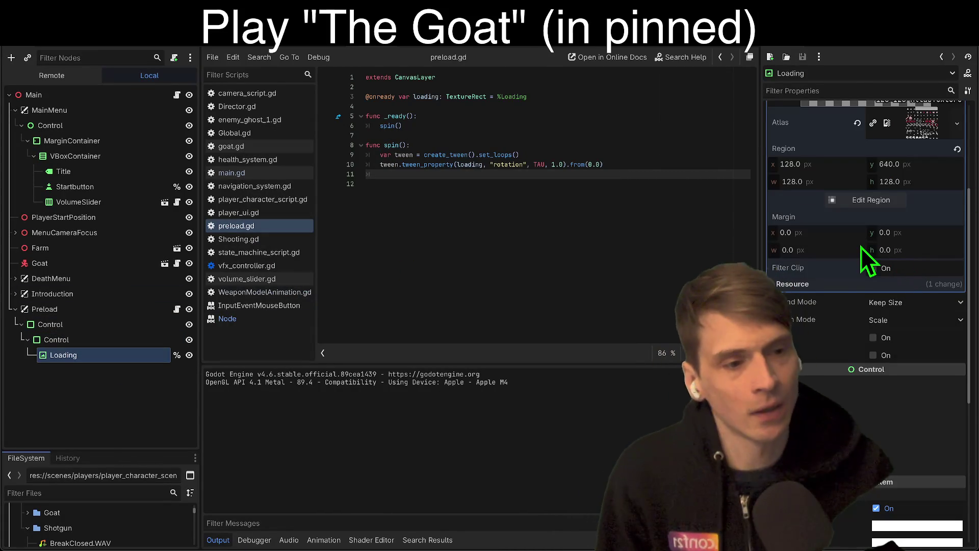
# Review Loading's layout and the inner Control's size and pivot offset values.
pyautogui.scroll(-1, 842, 357)
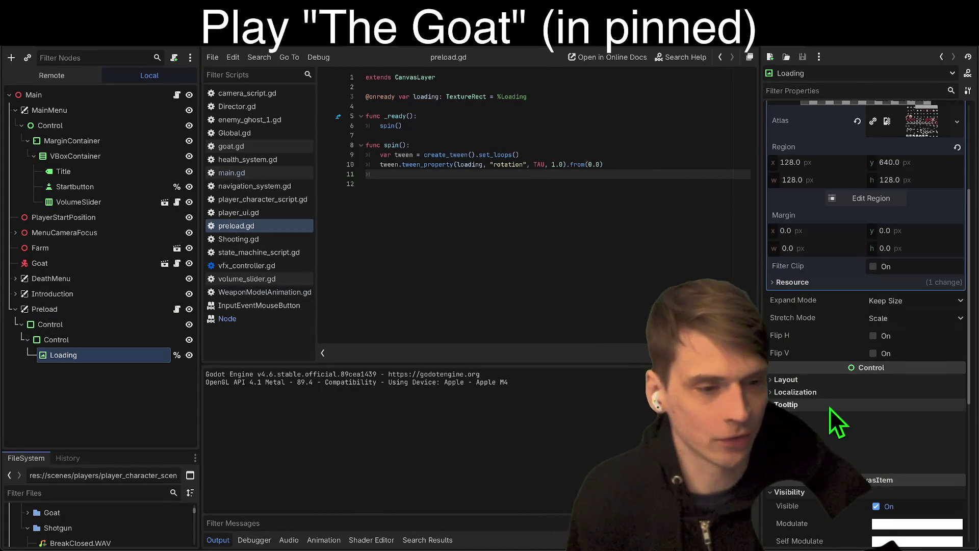
pyautogui.click(842, 380)
pyautogui.scroll(-3, 884, 430)
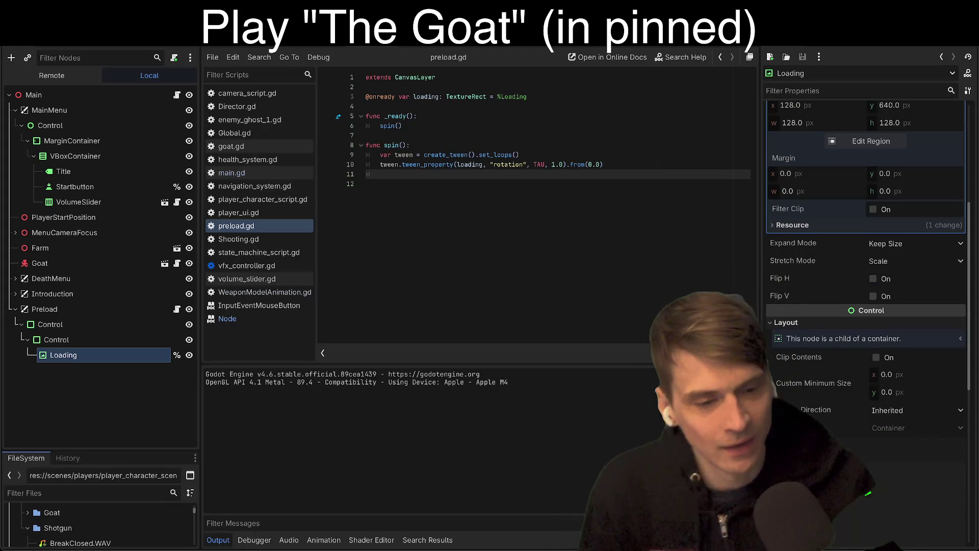
pyautogui.scroll(3, 885, 426)
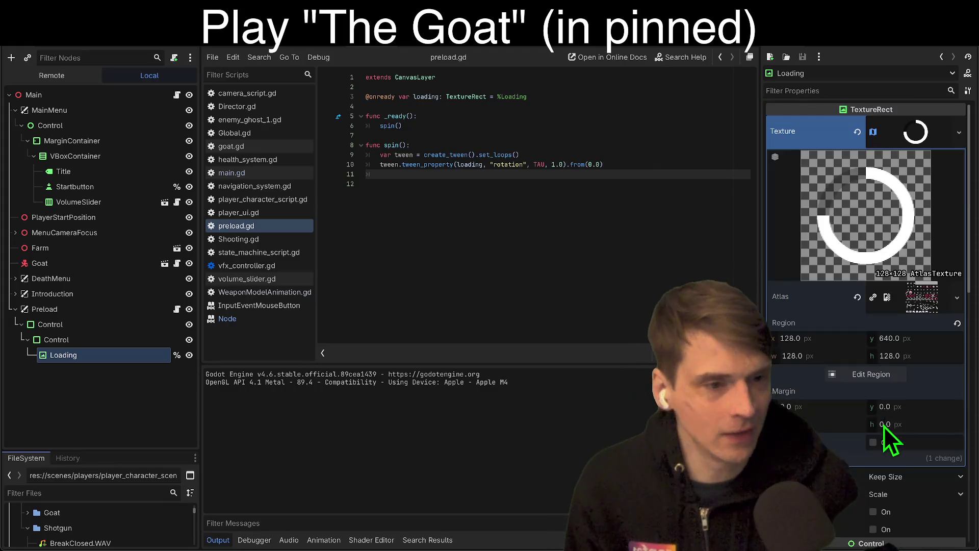
pyautogui.scroll(-10, 882, 416)
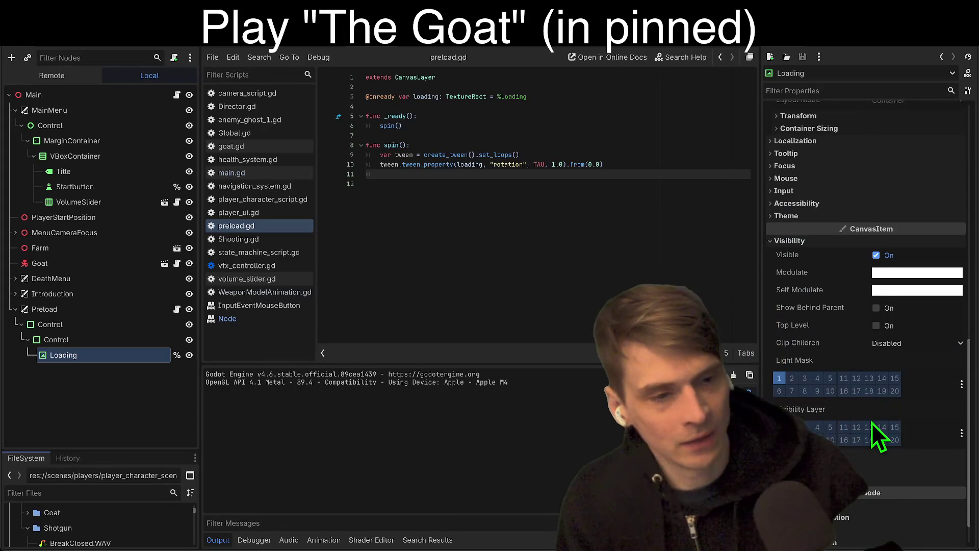
pyautogui.scroll(1, 870, 425)
pyautogui.scroll(5, 870, 414)
pyautogui.scroll(-1, 870, 397)
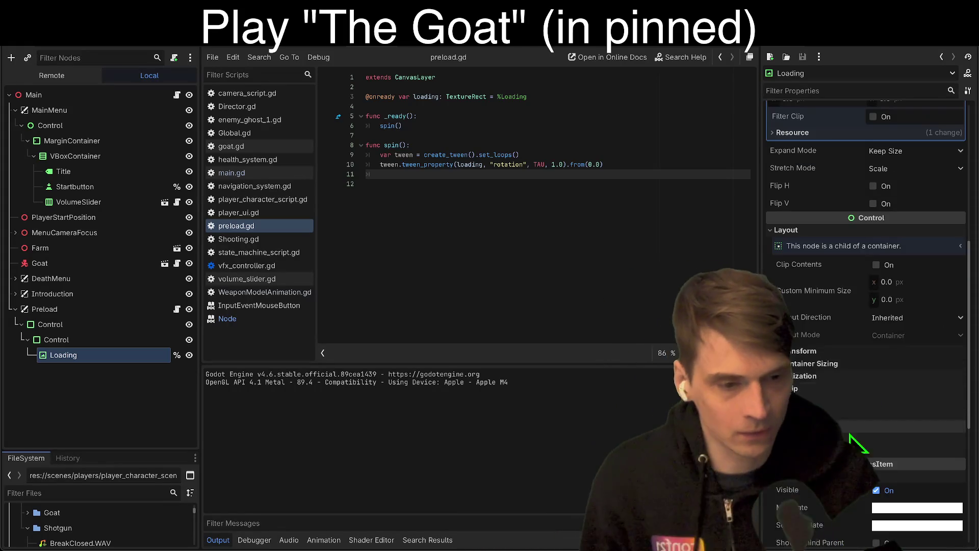
pyautogui.click(62, 341)
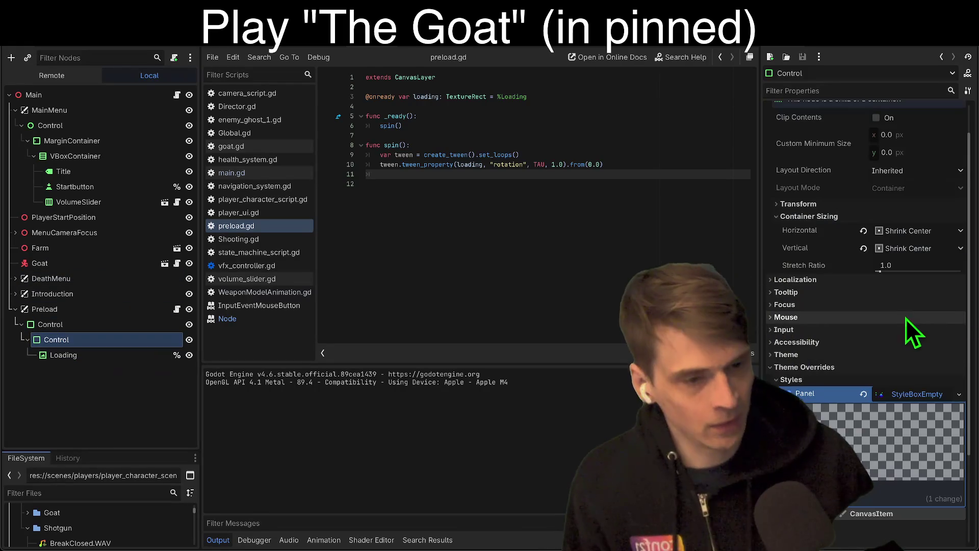
pyautogui.scroll(1, 874, 365)
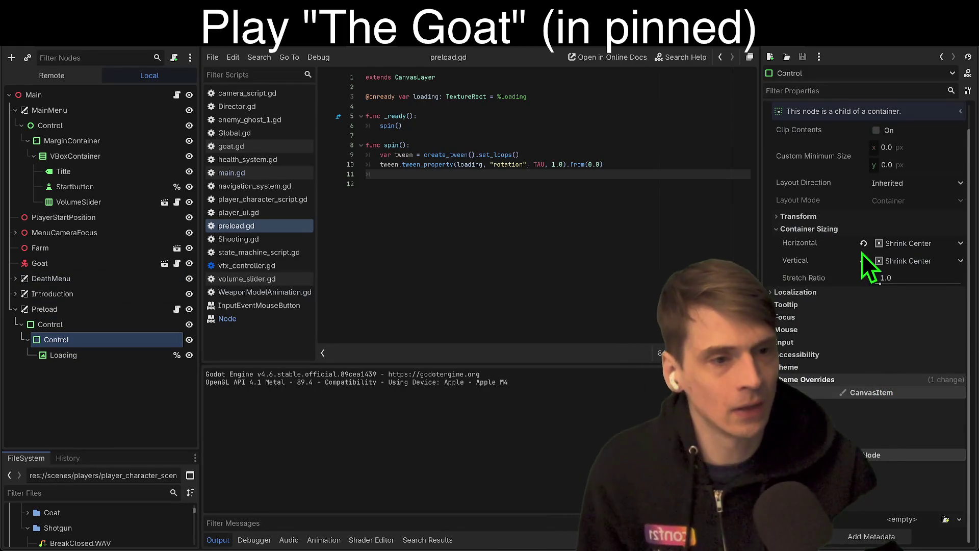
pyautogui.click(861, 219)
pyautogui.click(915, 362)
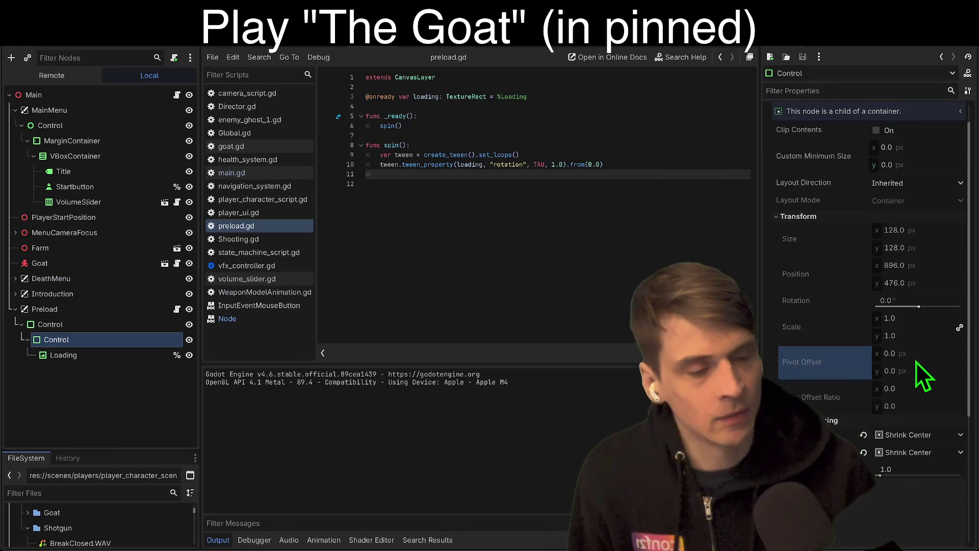
# Select Loading, inspect its transform, and unlink its scale axes.
pyautogui.click(136, 356)
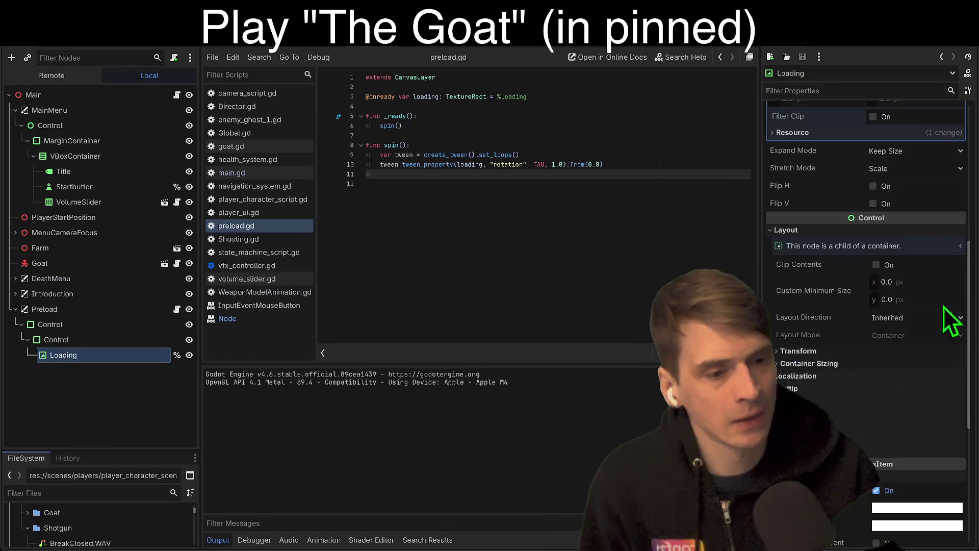
pyautogui.click(864, 351)
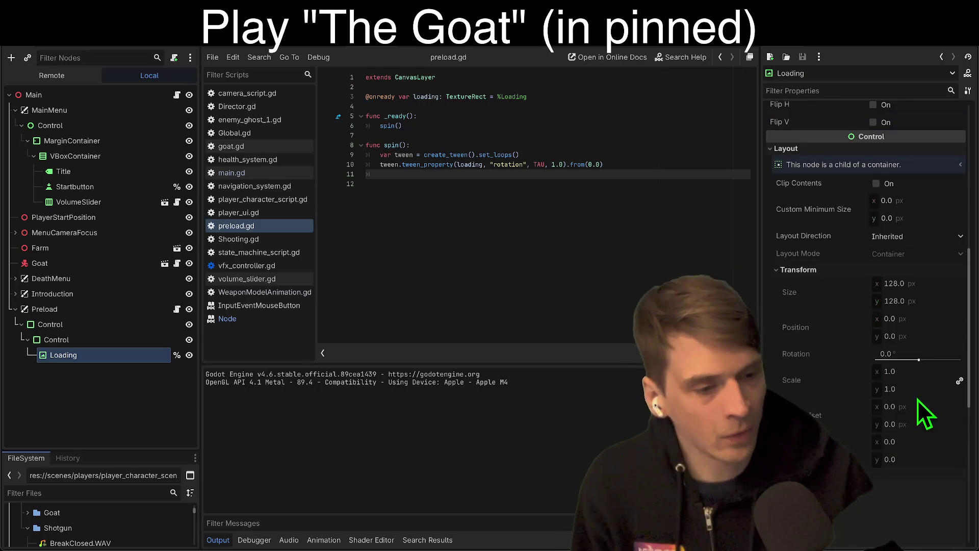
pyautogui.click(913, 378)
pyautogui.click(960, 381)
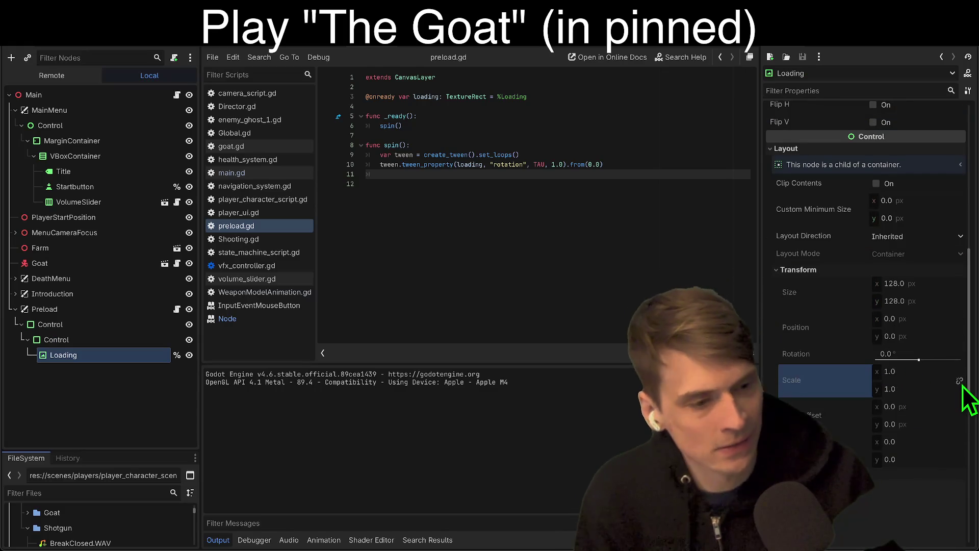
pyautogui.scroll(5, 953, 385)
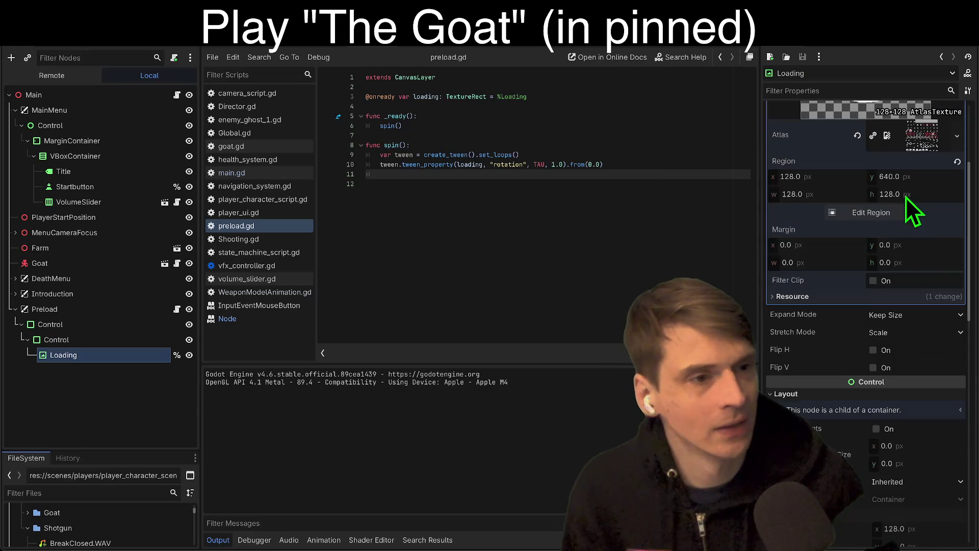
pyautogui.scroll(3, 932, 307)
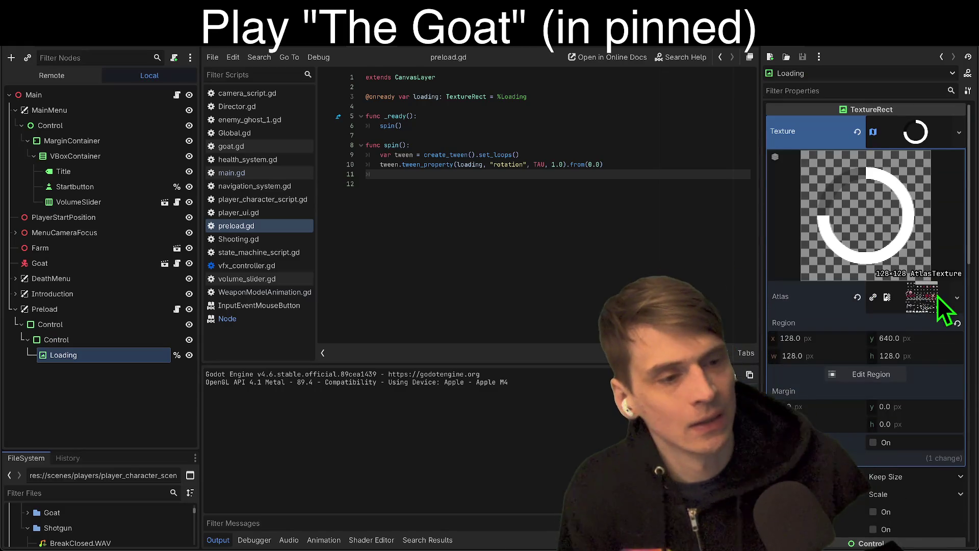
pyautogui.scroll(-5, 926, 326)
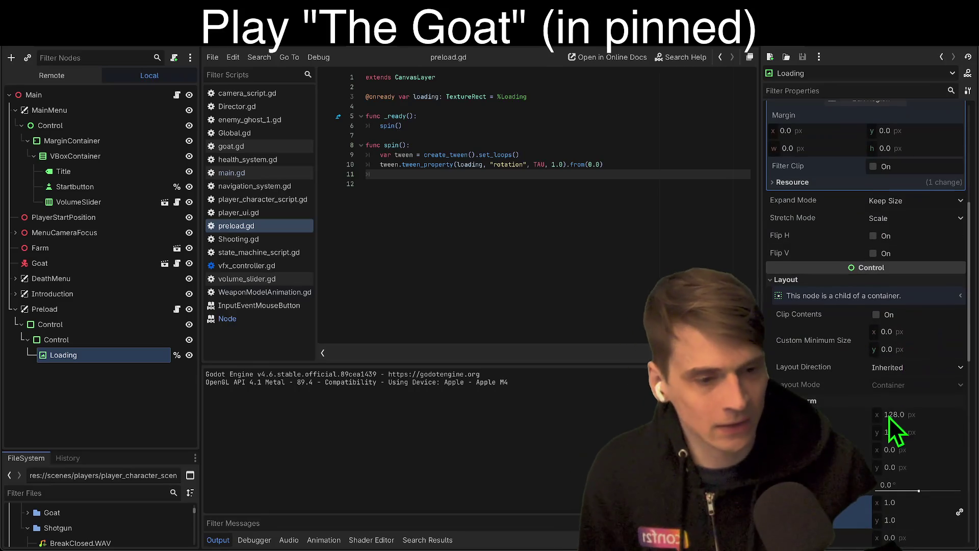
pyautogui.click(888, 314)
pyautogui.click(887, 314)
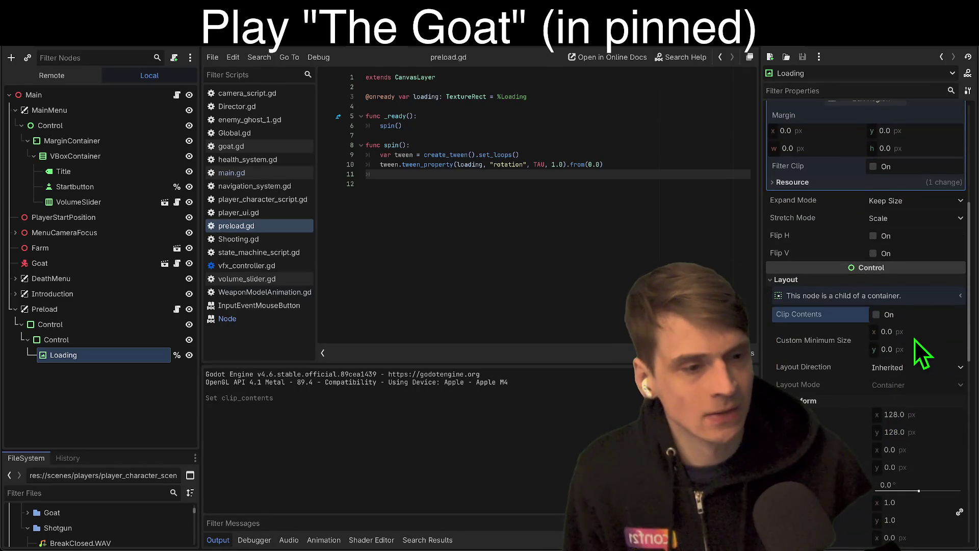
# Set Loading's custom minimum size to 30 × 30 and move it above the inner Control.
pyautogui.click(914, 337)
pyautogui.write('30')
pyautogui.press('Tab')
pyautogui.write('30')
pyautogui.press('Return')
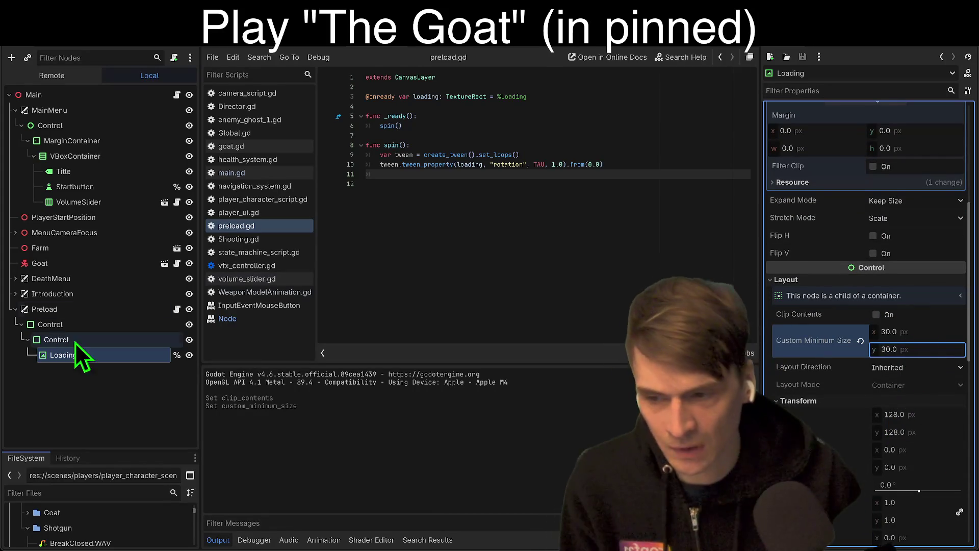
pyautogui.click(92, 339)
pyautogui.moveTo(63, 356); pyautogui.dragTo(71, 338)
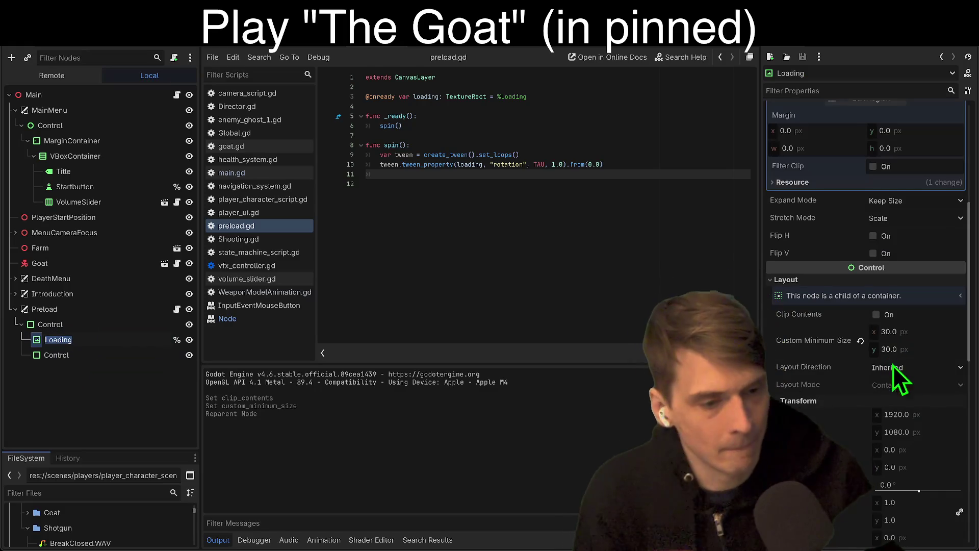
# Set the Loading node's horizontal container sizing to Shrink End.
pyautogui.scroll(-5, 912, 409)
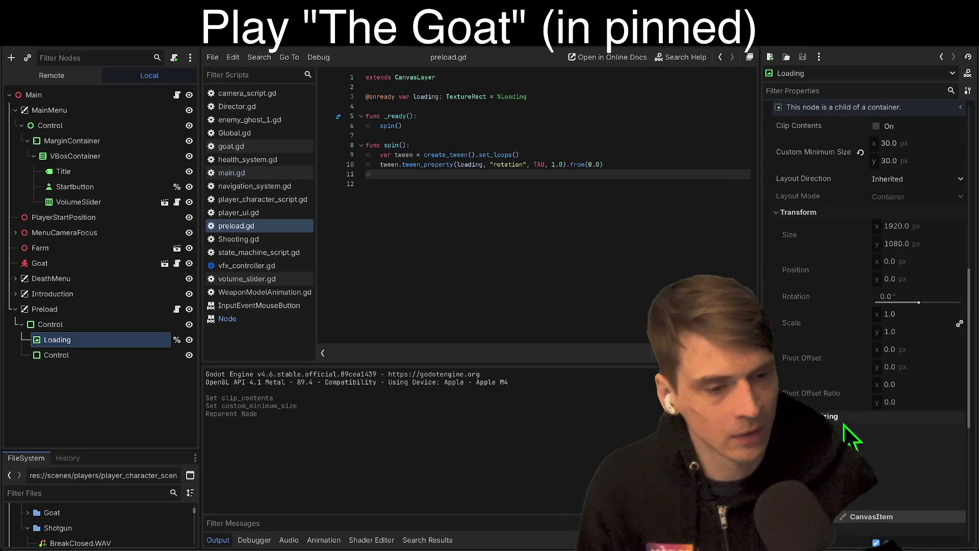
pyautogui.click(931, 432)
pyautogui.click(913, 488)
pyautogui.click(915, 463)
pyautogui.rightClick(903, 317)
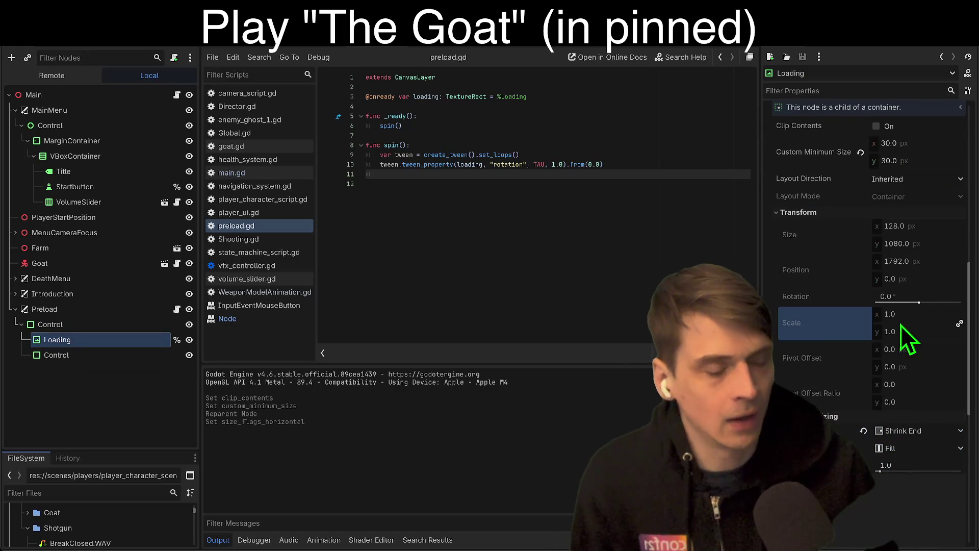
pyautogui.press('Escape')
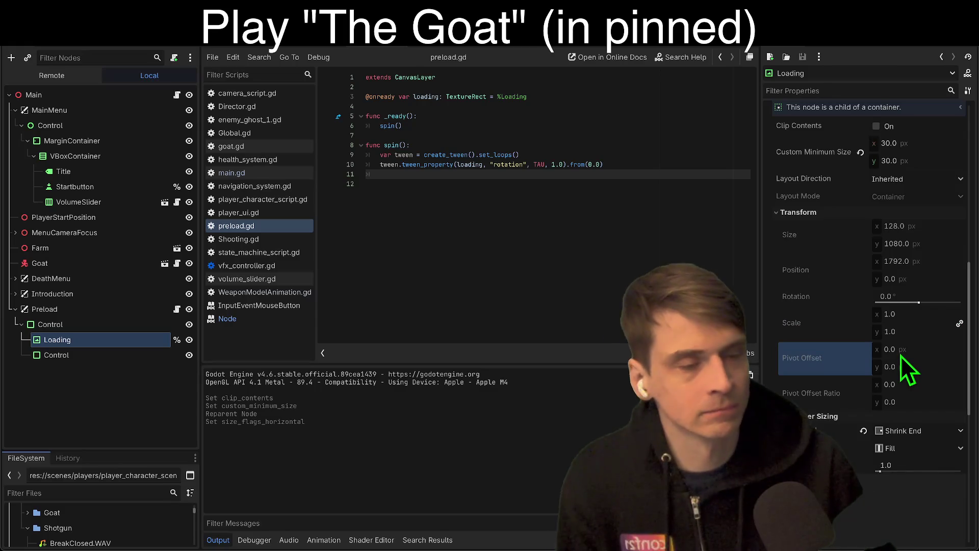
# Test-run the project, stop it, and undo the horizontal sizing change.
pyautogui.scroll(8, 901, 356)
pyautogui.scroll(5, 903, 352)
pyautogui.scroll(-2, 901, 360)
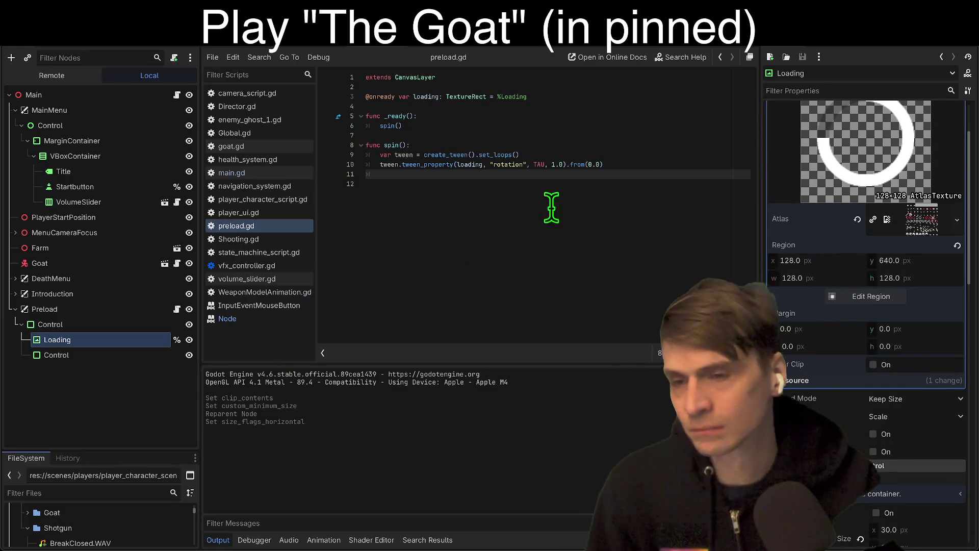
pyautogui.click(403, 47)
pyautogui.press('super+r')
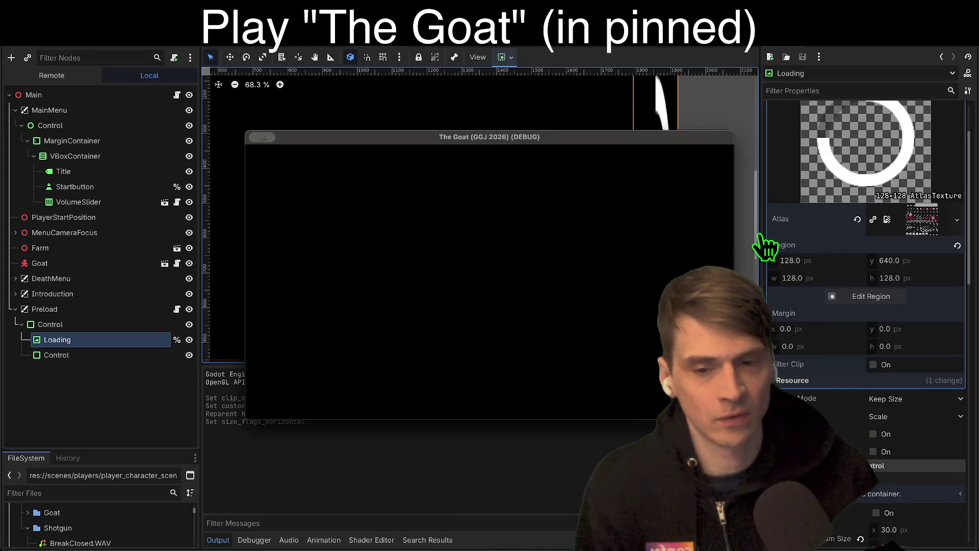
pyautogui.click(142, 359)
pyautogui.press('super+z')
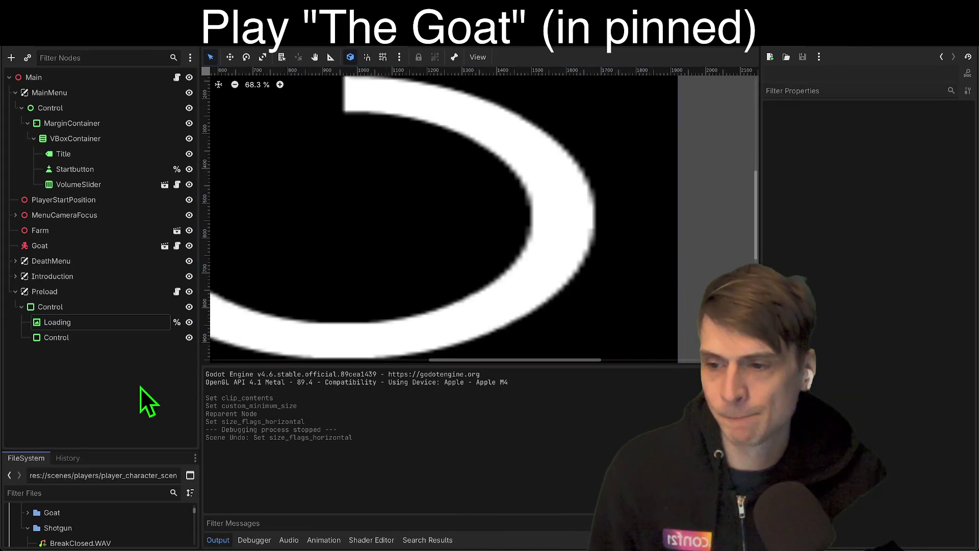
# Undo the reparent so Loading returns inside the inner Control, and select that Control.
pyautogui.press('super+z')
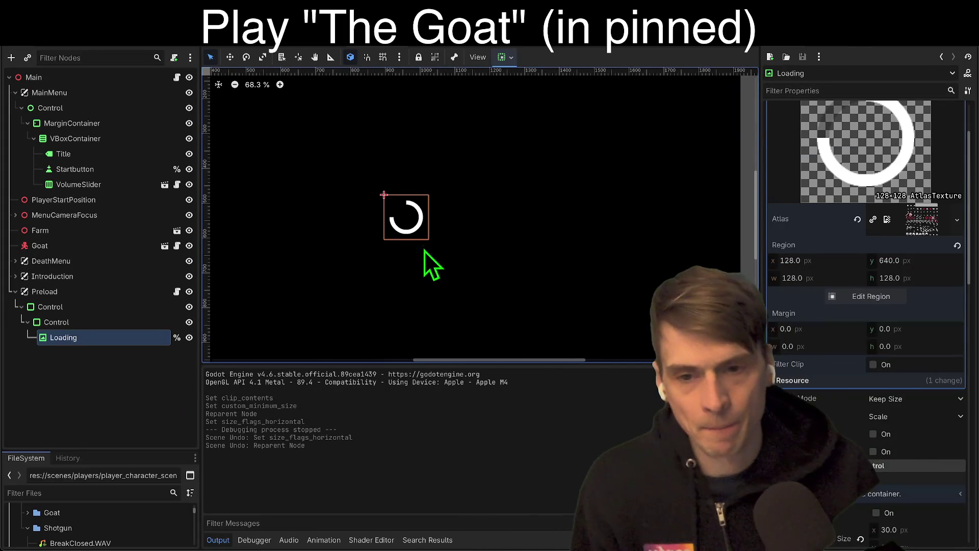
pyautogui.doubleClick(128, 308)
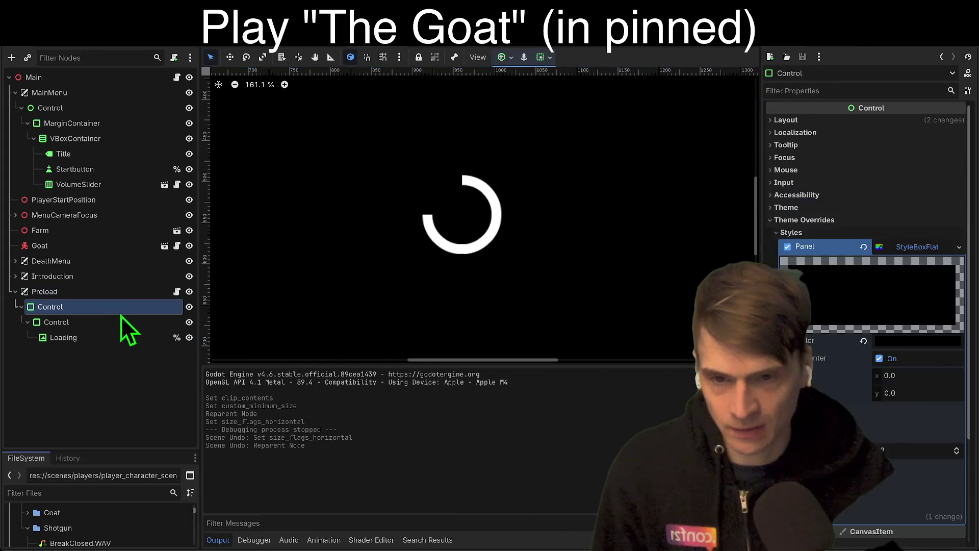
pyautogui.click(119, 325)
pyautogui.hscroll(-3, 474, 219)
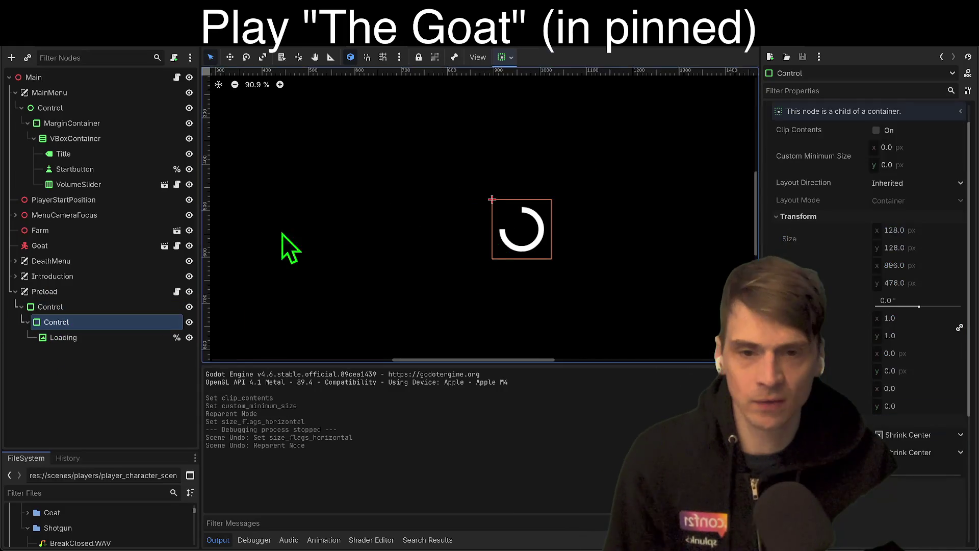
pyautogui.scroll(-3, 490, 247)
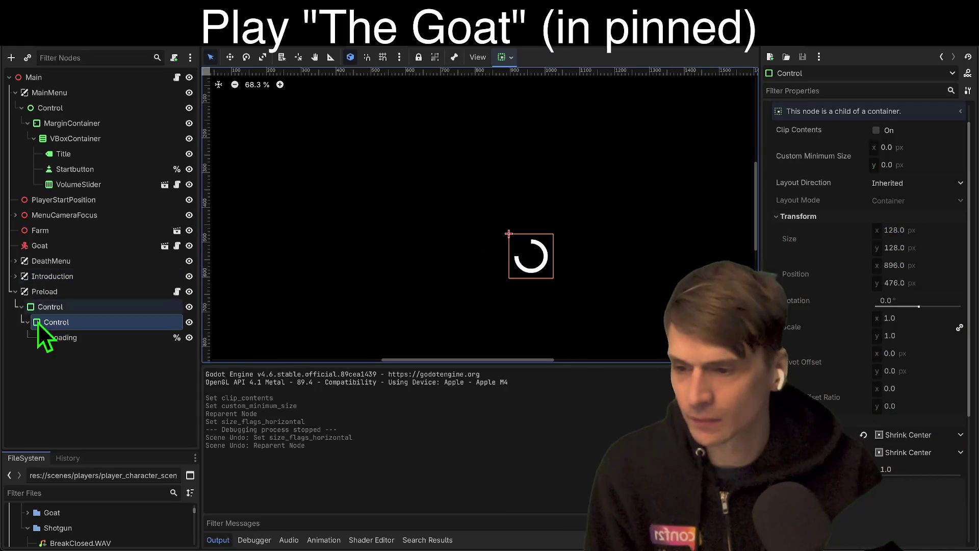
# Inspect the Loading ring and inner Control, checking the ring's 128×128 layout.
pyautogui.click(65, 336)
pyautogui.scroll(6, 567, 275)
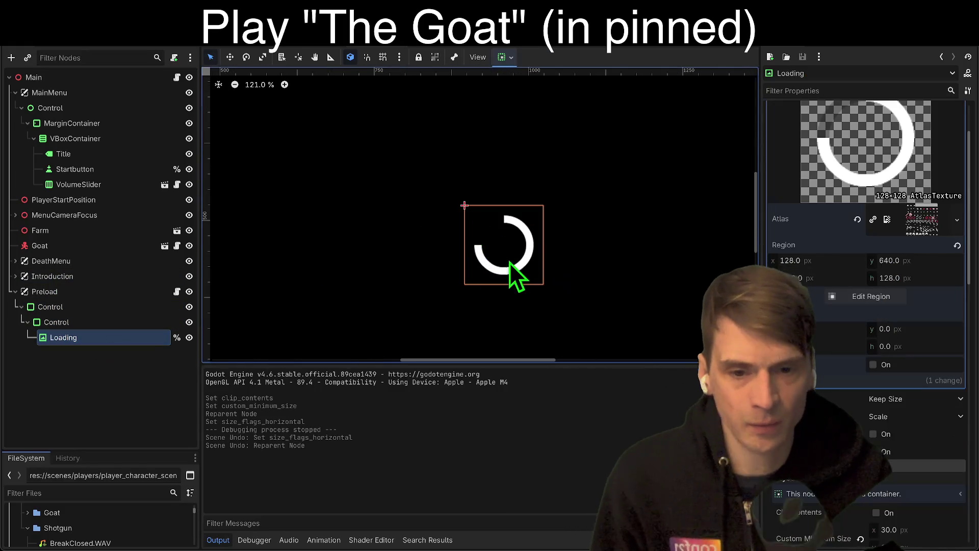
pyautogui.moveTo(513, 265); pyautogui.dragTo(487, 245)
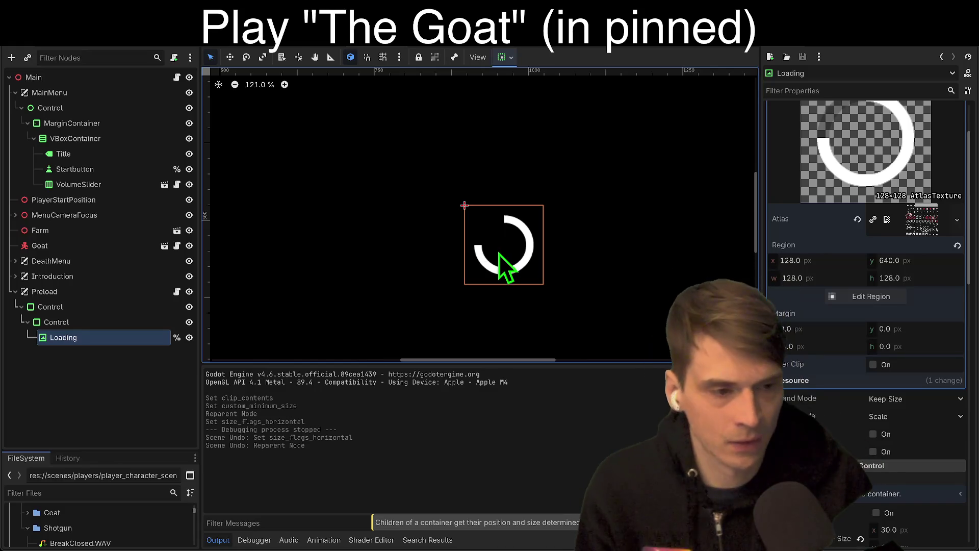
pyautogui.scroll(-1, 941, 305)
pyautogui.scroll(4, 929, 357)
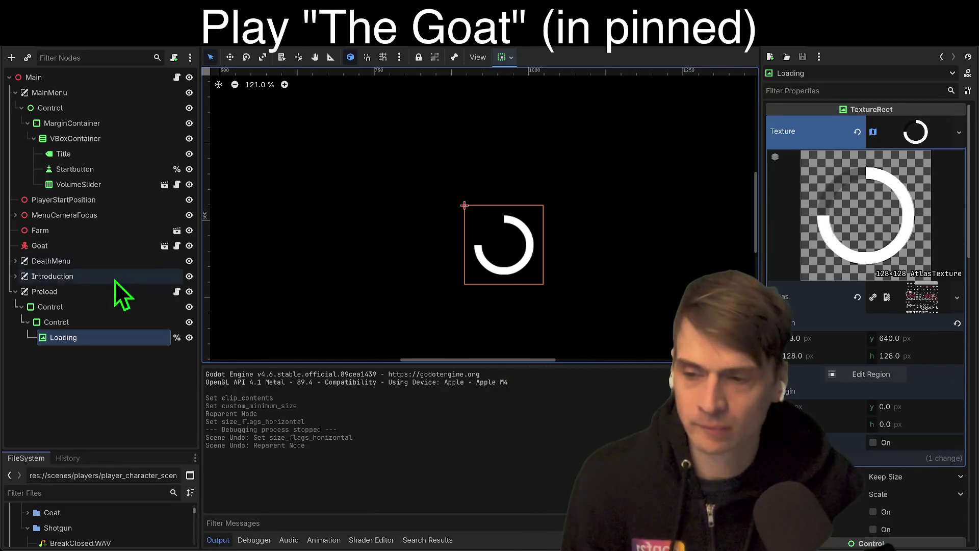
pyautogui.click(106, 321)
pyautogui.scroll(1, 958, 352)
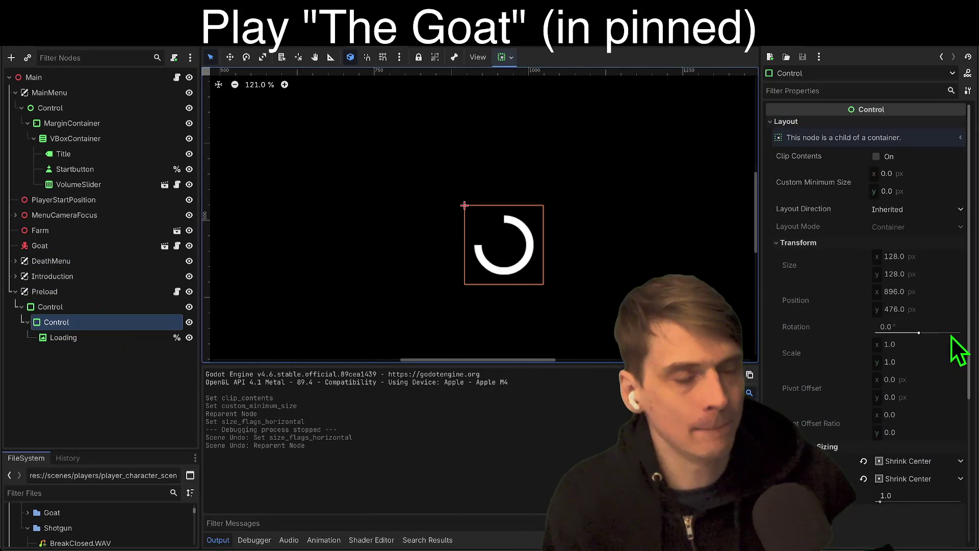
pyautogui.scroll(-1, 856, 504)
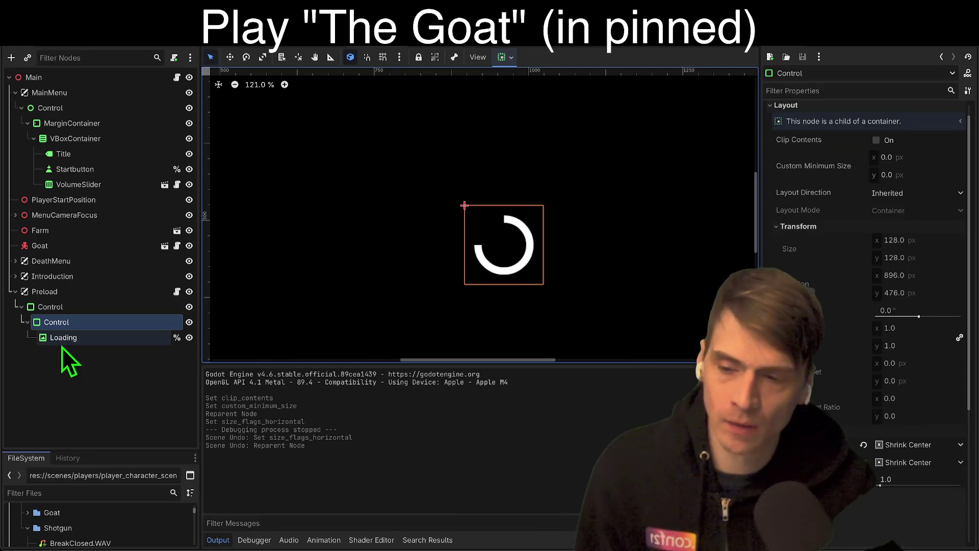
pyautogui.click(64, 340)
# Add a MarginContainer under the inner Control and move Loading into it.
pyautogui.click(72, 327)
pyautogui.hotkey('ctrl', 'a')
pyautogui.write('ma')
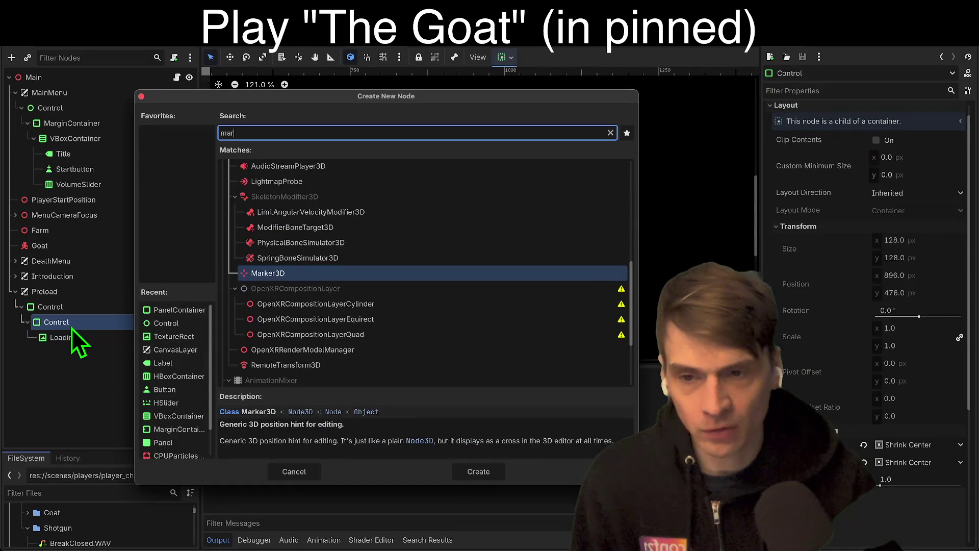
pyautogui.write('rg')
pyautogui.press('Return')
pyautogui.click(96, 336)
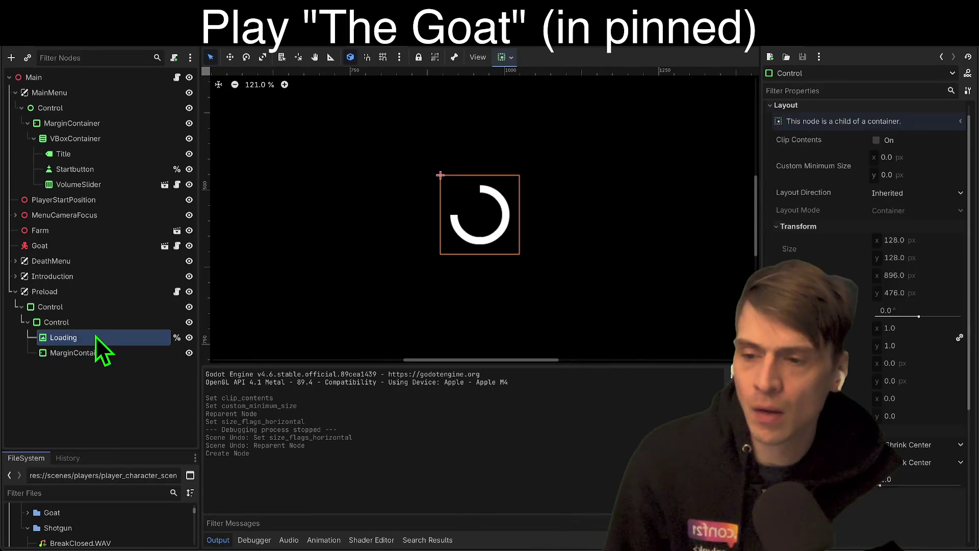
pyautogui.moveTo(75, 339); pyautogui.dragTo(76, 353)
pyautogui.click(117, 337)
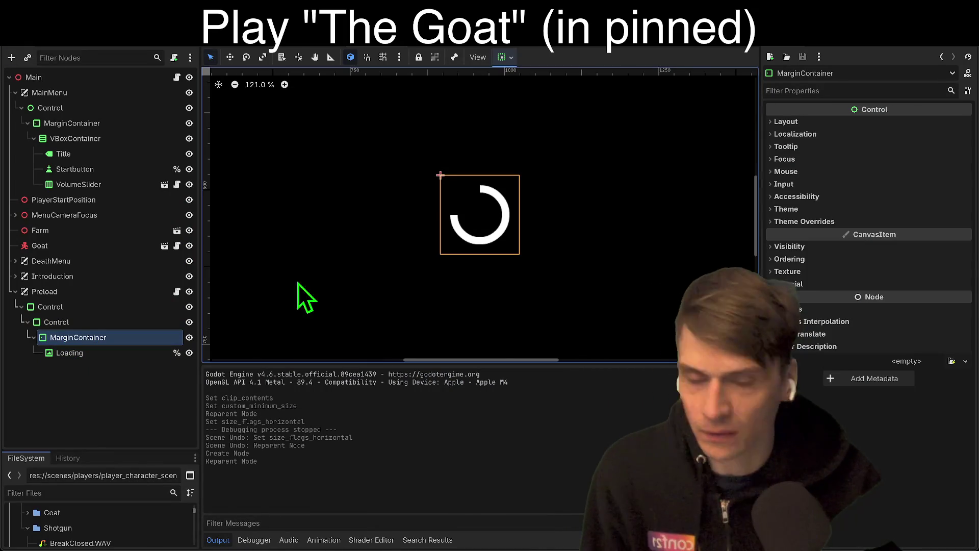
# Try the spinner's Expand Mode set to Ignore Size, then undo it.
pyautogui.click(466, 217)
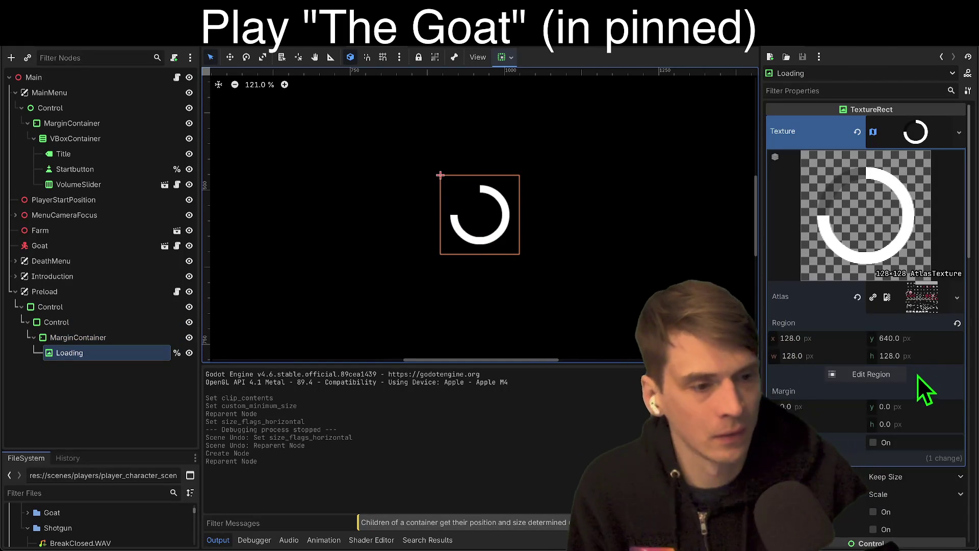
pyautogui.scroll(-2, 879, 393)
pyautogui.scroll(2, 877, 401)
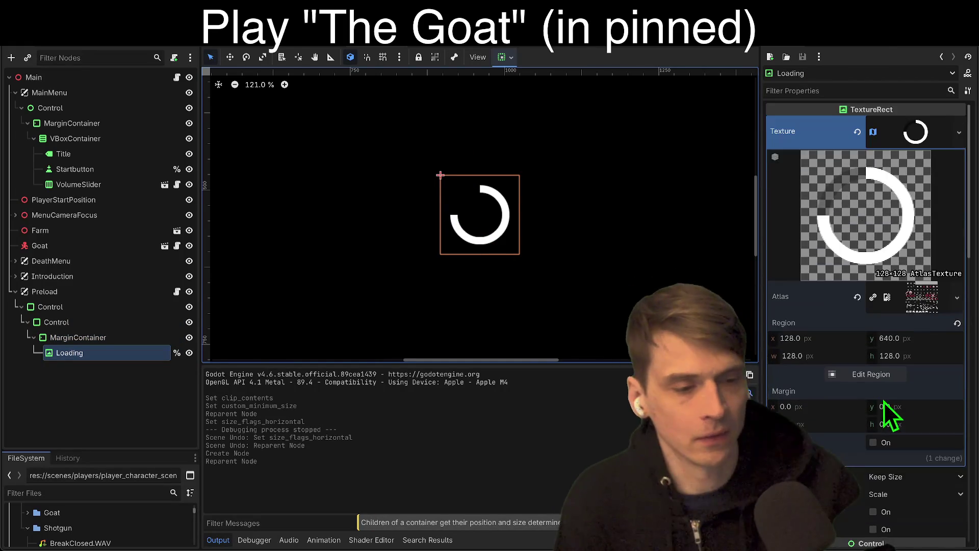
pyautogui.scroll(-6, 877, 401)
pyautogui.click(918, 299)
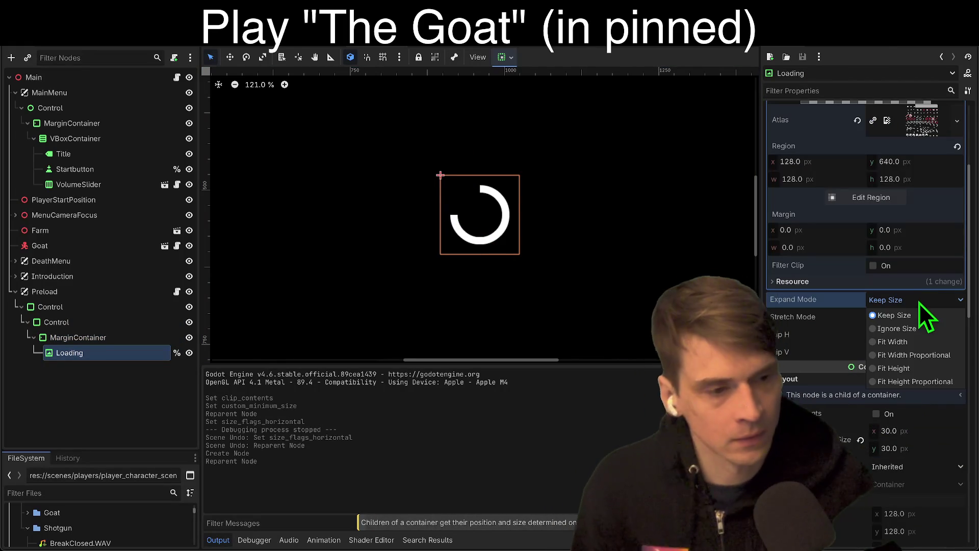
pyautogui.click(907, 328)
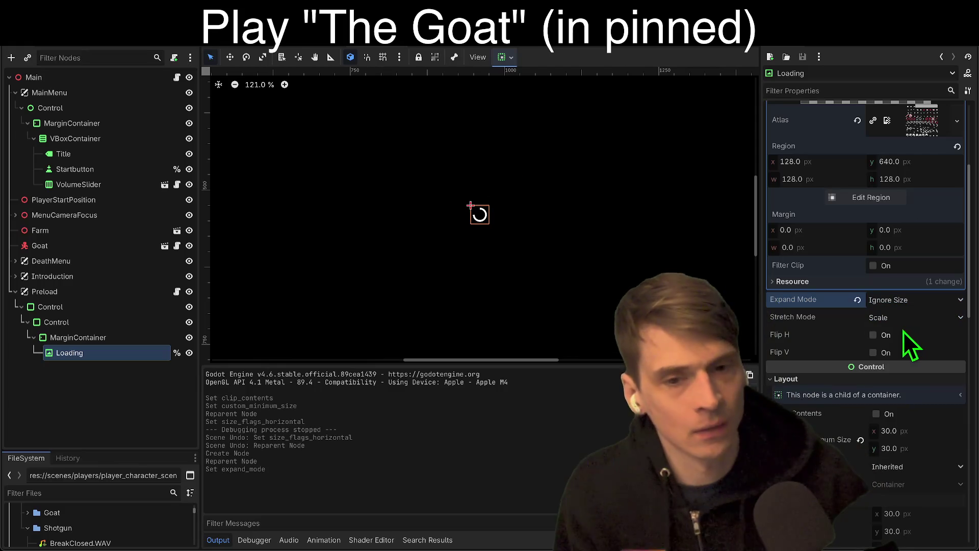
pyautogui.hotkey('ctrl', 'z')
pyautogui.hotkey('ctrl', 'z')
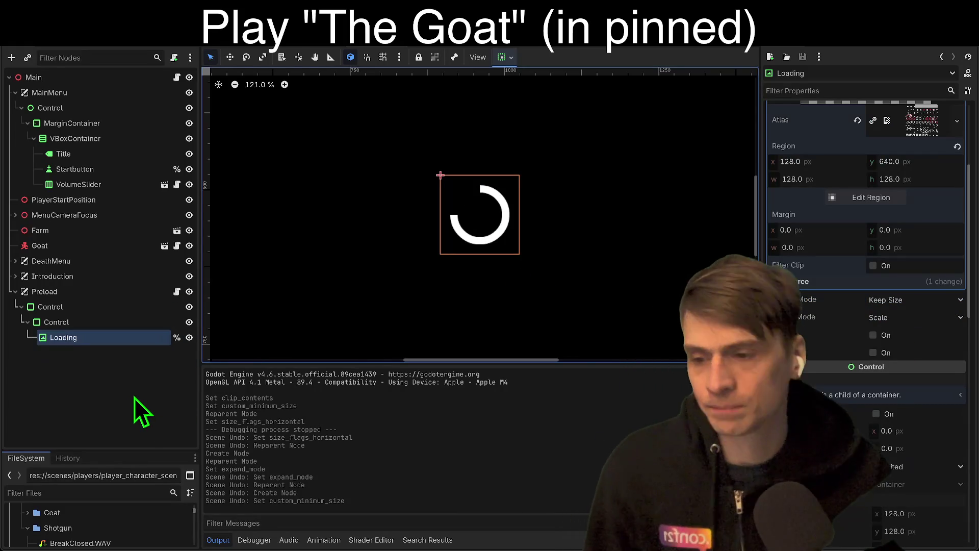
# Move Loading directly under Preload above Control and hide both Control nodes.
pyautogui.doubleClick(109, 323)
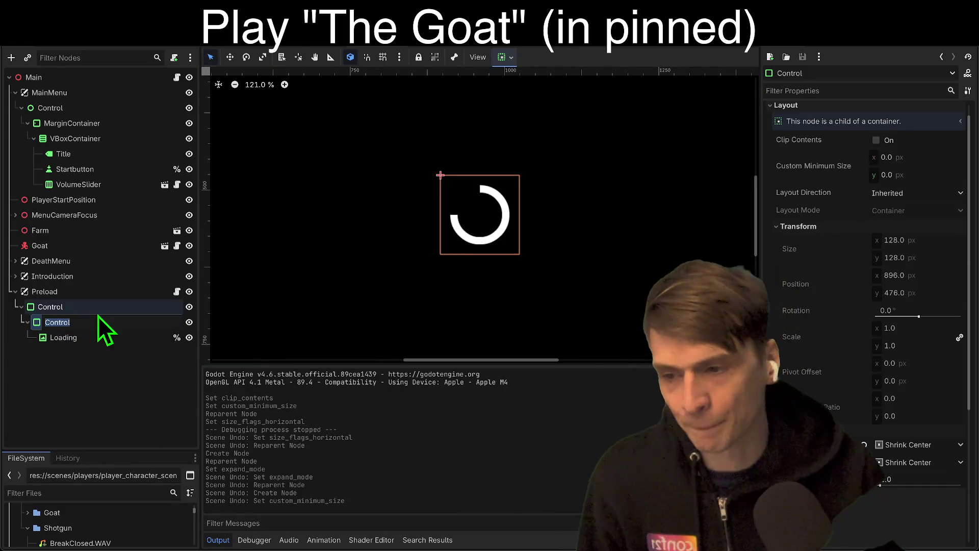
pyautogui.click(106, 339)
pyautogui.moveTo(106, 341); pyautogui.dragTo(105, 302)
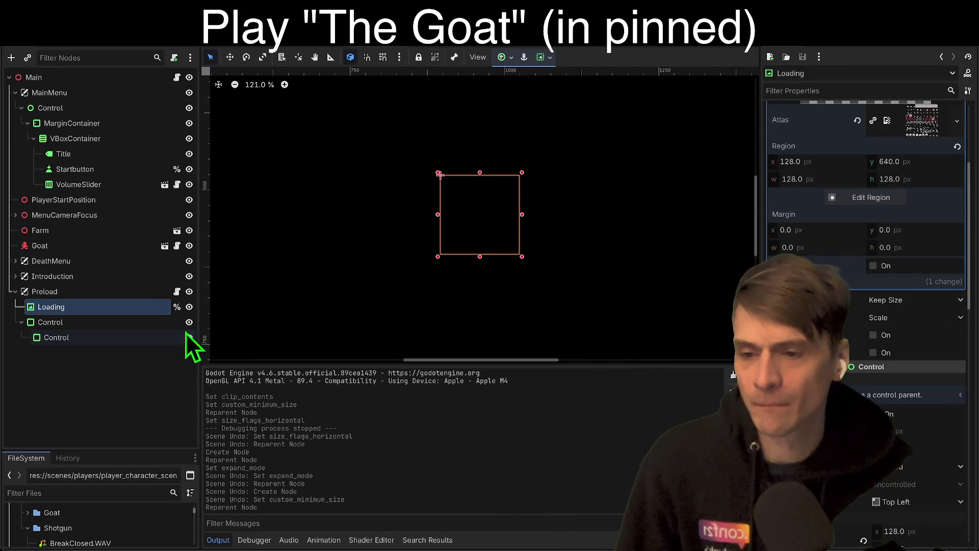
pyautogui.click(189, 337)
pyautogui.click(189, 322)
pyautogui.click(151, 307)
pyautogui.press('Return')
pyautogui.scroll(5, 955, 258)
pyautogui.scroll(-3, 928, 312)
pyautogui.scroll(-10, 873, 385)
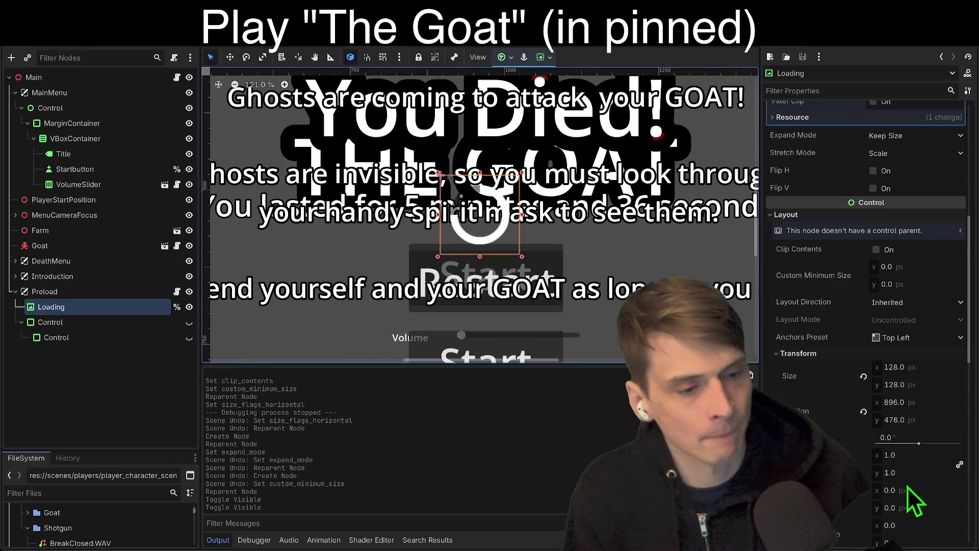
# Set Loading's pivot offset ratio to 0.5, 0.5 and test-run the game.
pyautogui.scroll(-3, 908, 482)
pyautogui.click(920, 434)
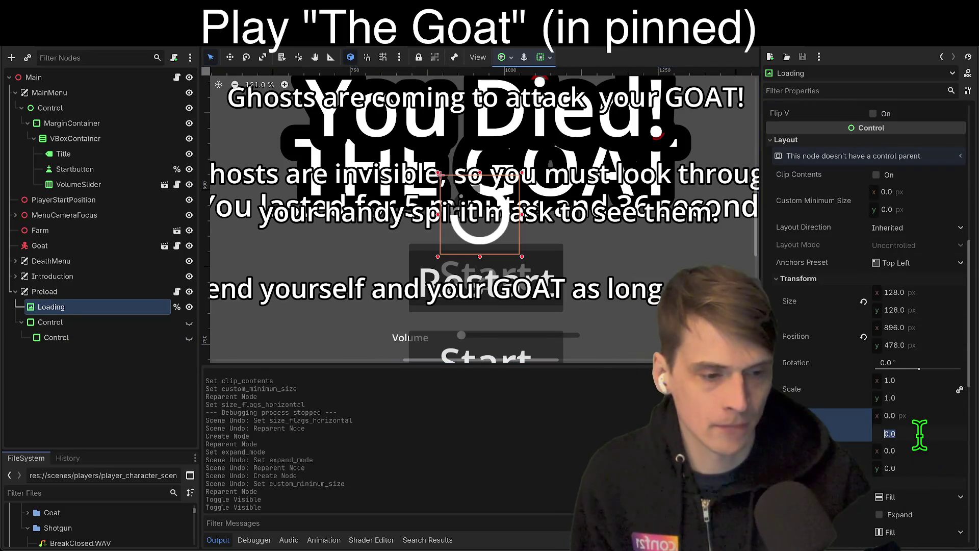
pyautogui.press('Tab')
pyautogui.press('Tab')
pyautogui.write('0')
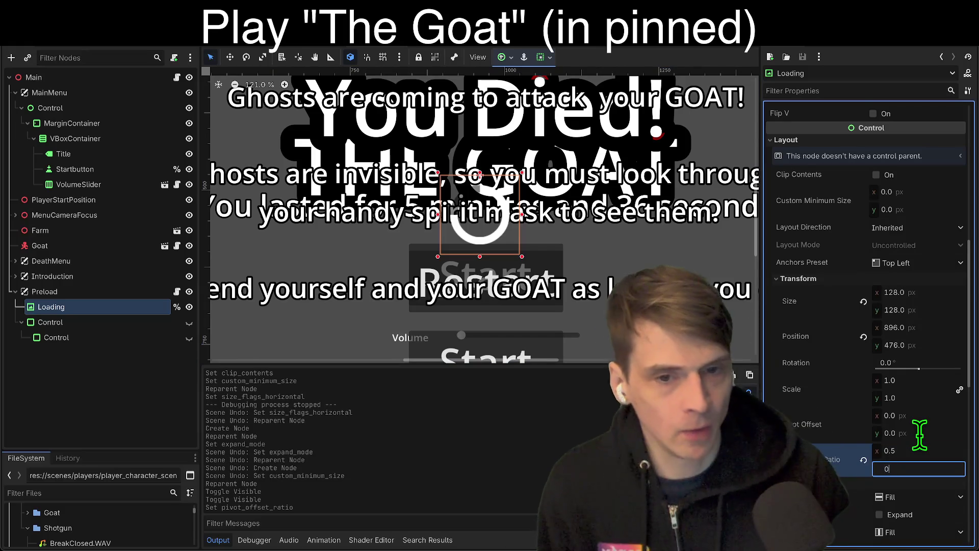
pyautogui.press('Return')
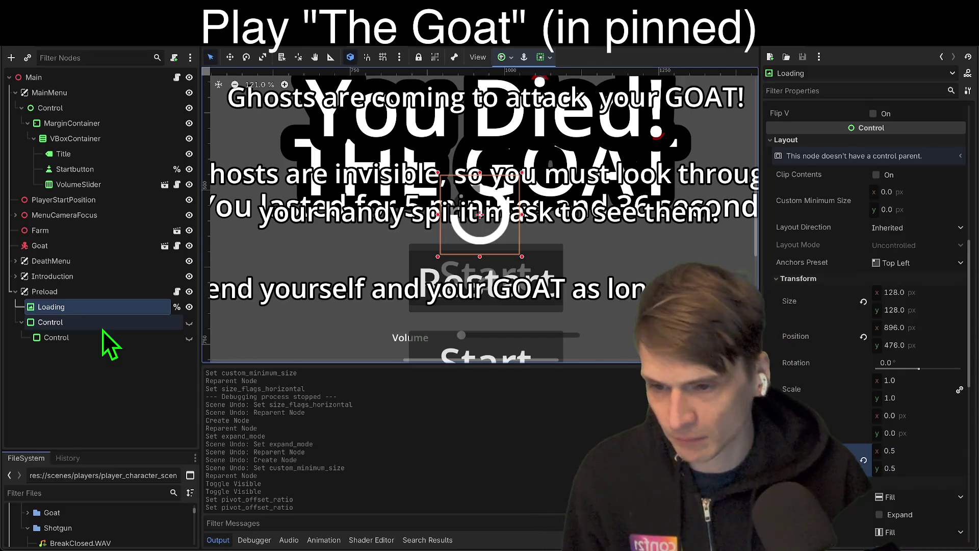
pyautogui.press('F5')
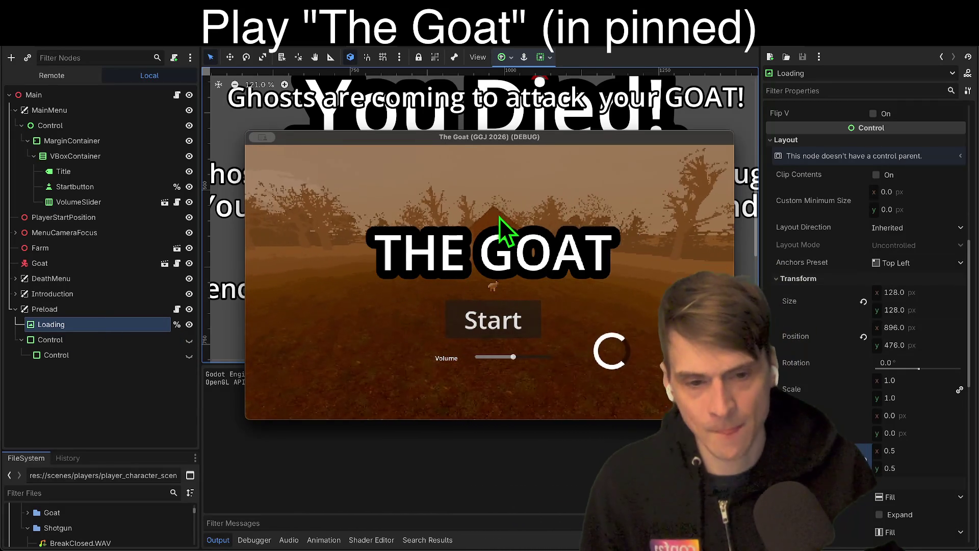
pyautogui.press('super+q')
# Apply the Center anchors preset to Loading, then save, run and stop the game.
pyautogui.click(903, 263)
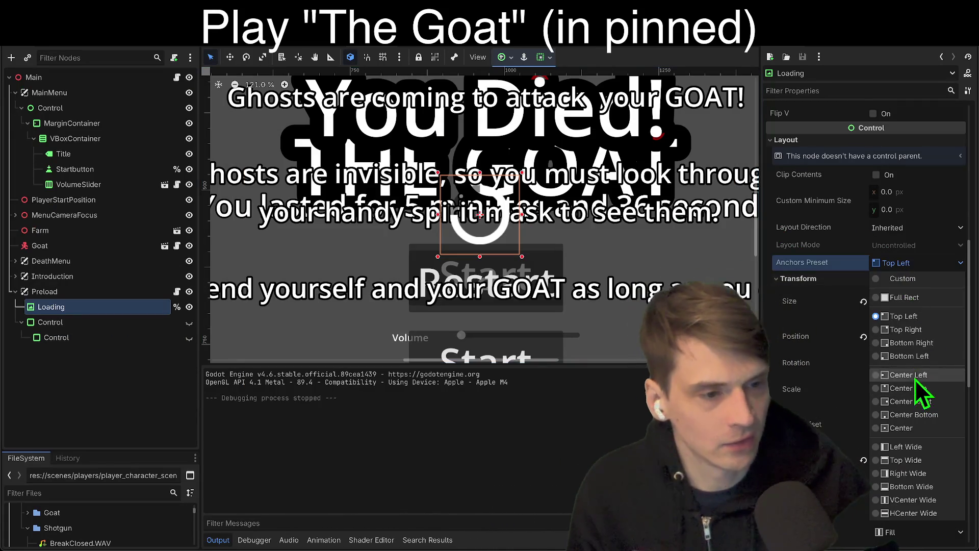
pyautogui.click(929, 427)
pyautogui.press('super+b')
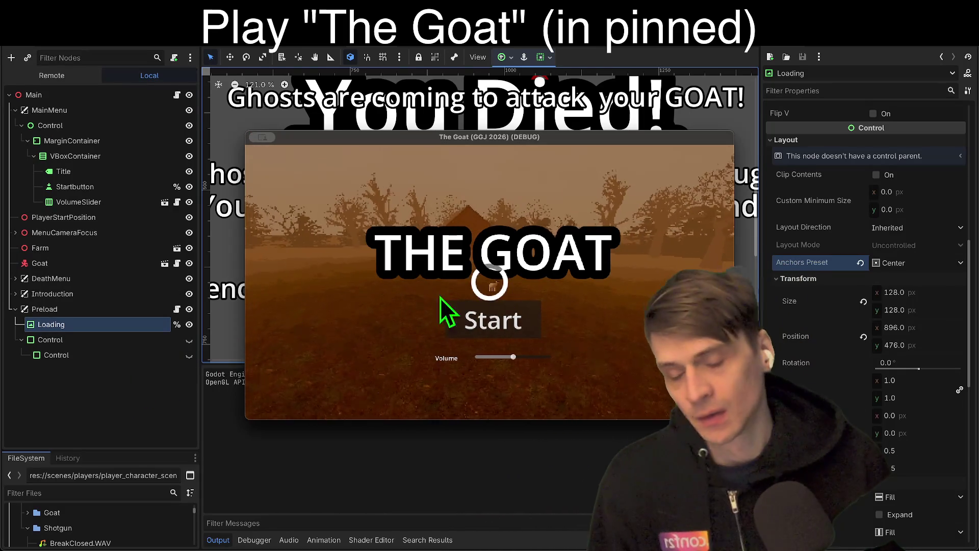
pyautogui.press('super+period')
pyautogui.click(112, 324)
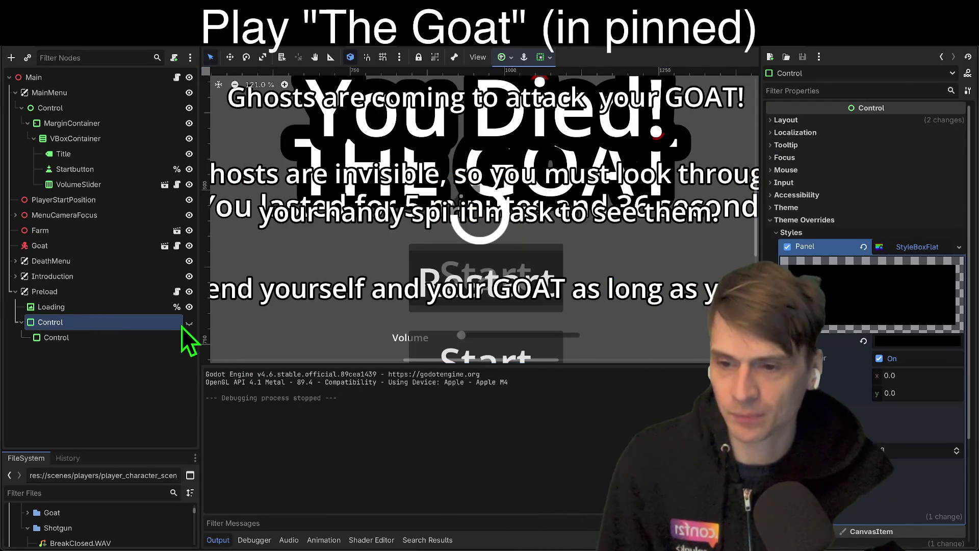
# Make Control visible again and delete the inner Control node.
pyautogui.click(189, 323)
pyautogui.moveTo(127, 307)
pyautogui.mouseDown()
pyautogui.moveTo(116, 390)
pyautogui.moveTo(106, 317)
pyautogui.mouseUp()
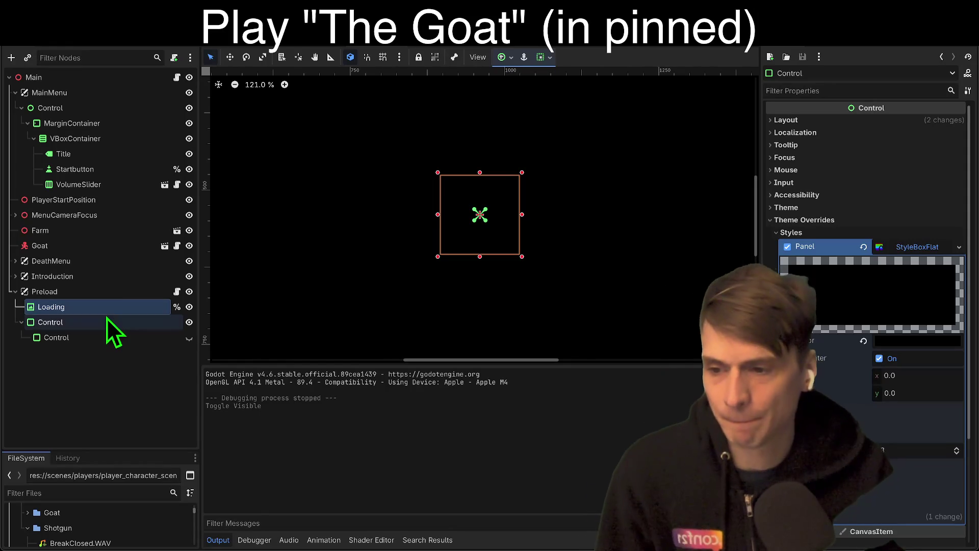
pyautogui.click(109, 338)
pyautogui.rightClick(113, 342)
pyautogui.click(157, 541)
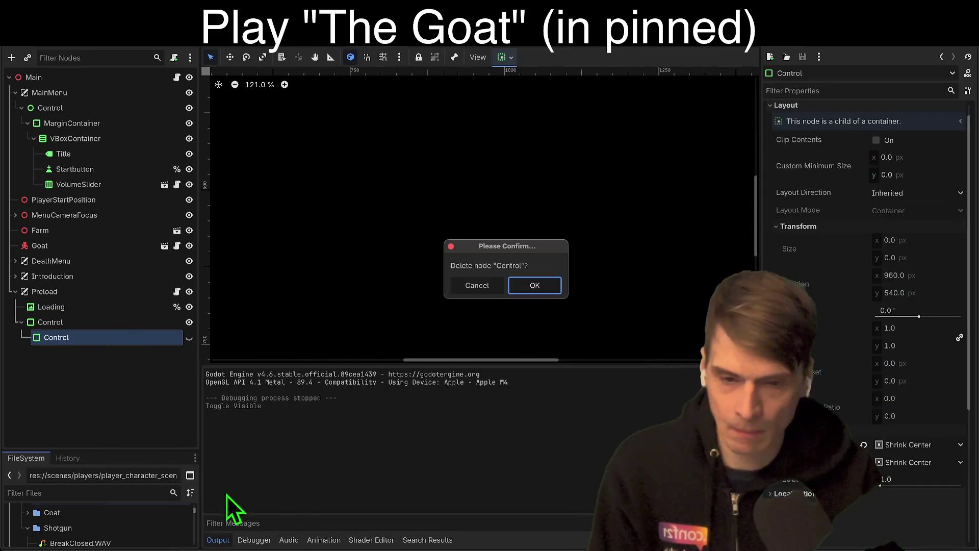
pyautogui.click(556, 290)
# Move Control above Loading under Preload and test-run the game.
pyautogui.moveTo(48, 323); pyautogui.dragTo(53, 298)
pyautogui.press('super+b')
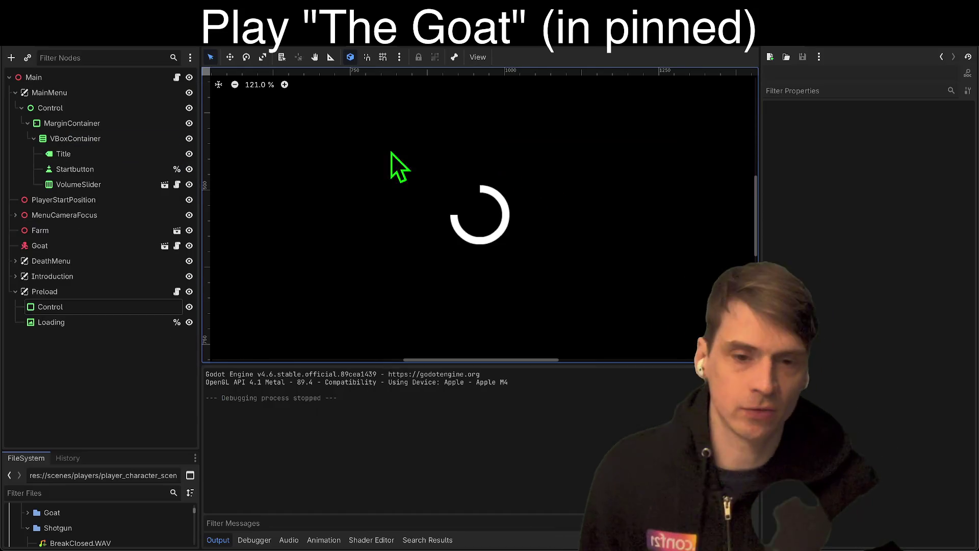
pyautogui.click(76, 323)
# In the Preload script, start an add_child() call after spin() in _ready.
pyautogui.click(100, 293)
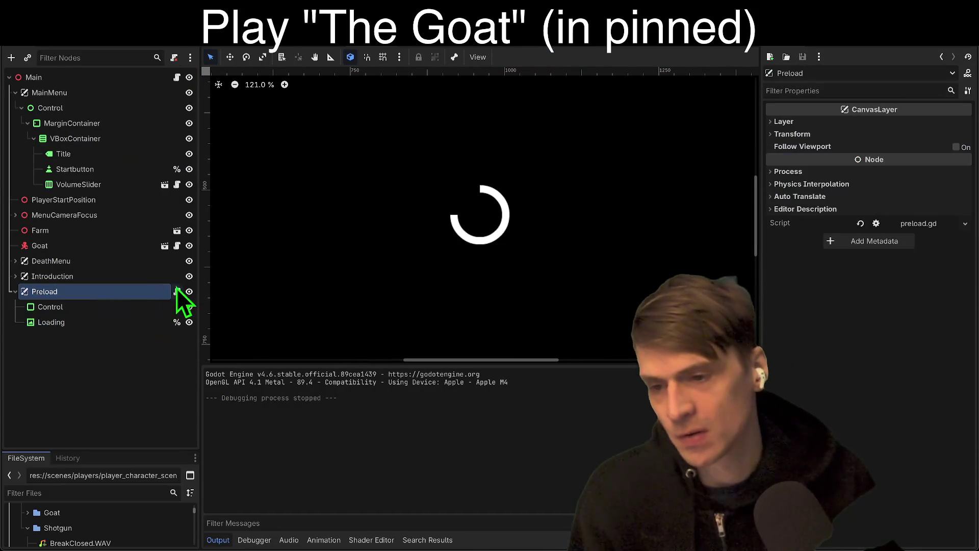
pyautogui.click(176, 290)
pyautogui.click(644, 122)
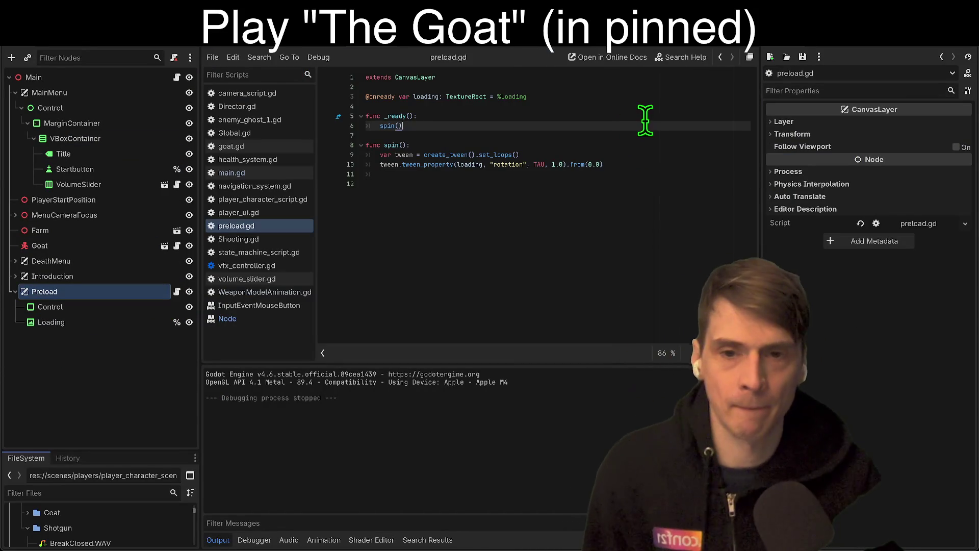
pyautogui.press('Return')
pyautogui.press('Return')
pyautogui.write('add')
pyautogui.press('Return')
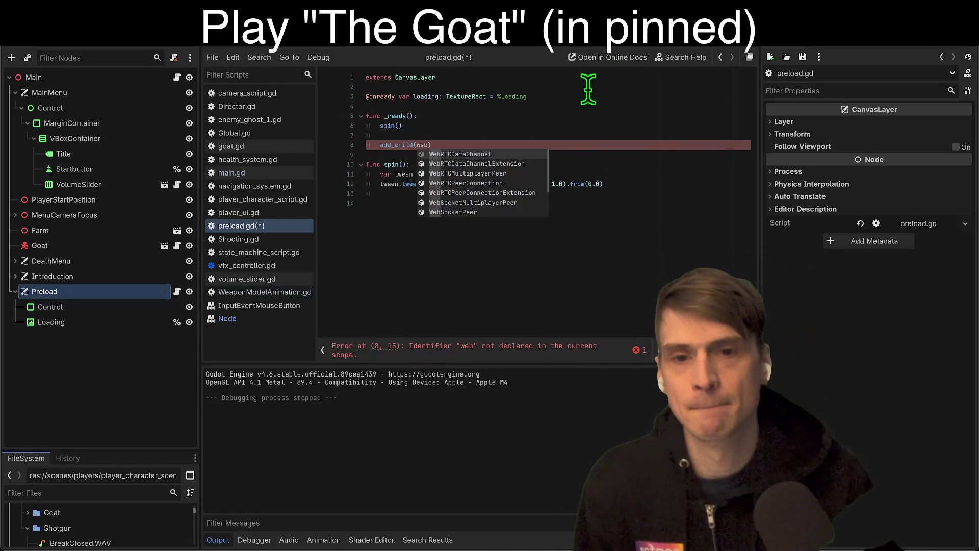
pyautogui.write('_')
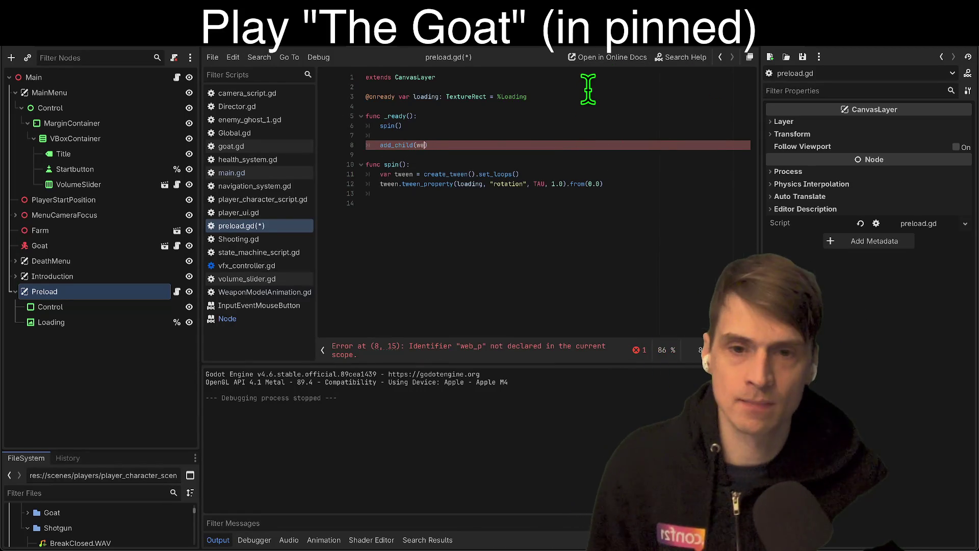
pyautogui.press('BackSpace')
pyautogui.press('BackSpace')
pyautogui.click(99, 489)
pyautogui.write('web')
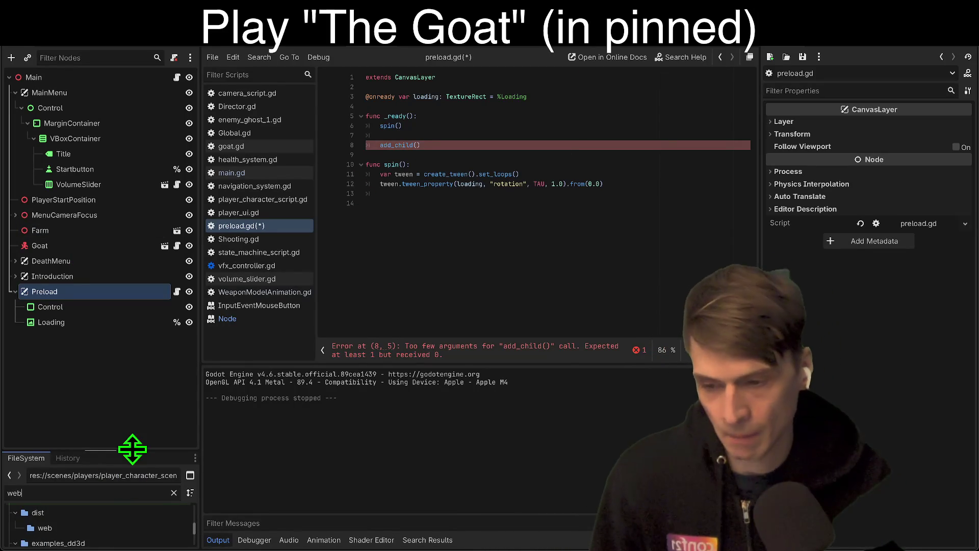
# Preload web_preload_world.tscn as WEB_PRELOAD_WORLD and call add_child(WEB_PRELOAD_WORLD.instantiate()).
pyautogui.moveTo(132, 449); pyautogui.dragTo(132, 346)
pyautogui.moveTo(78, 535)
pyautogui.mouseDown()
pyautogui.moveTo(97, 539)
pyautogui.moveTo(220, 482)
pyautogui.moveTo(492, 119)
pyautogui.moveTo(504, 124)
pyautogui.mouseUp()
pyautogui.click(418, 108)
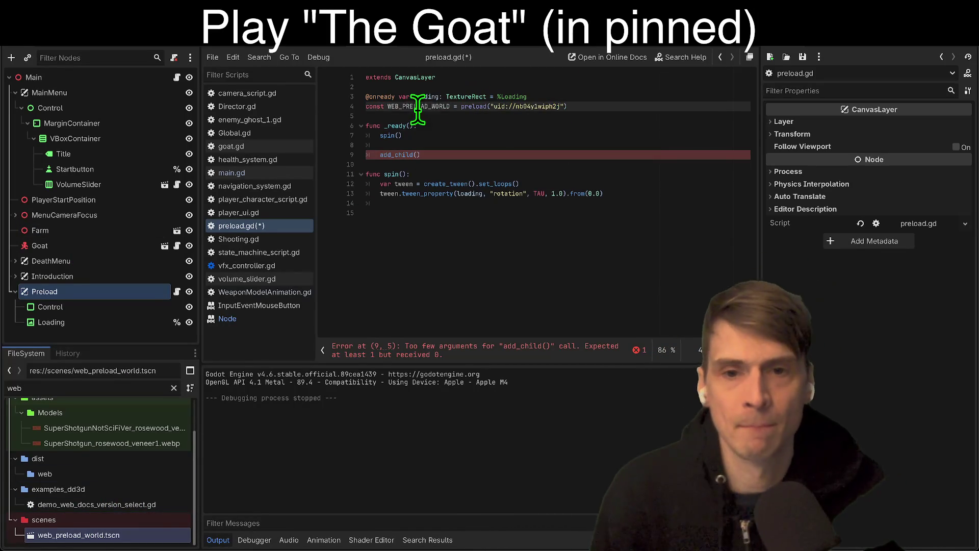
pyautogui.click(547, 154)
pyautogui.write('WEB_PRELOAD_WORLD')
pyautogui.click(621, 117)
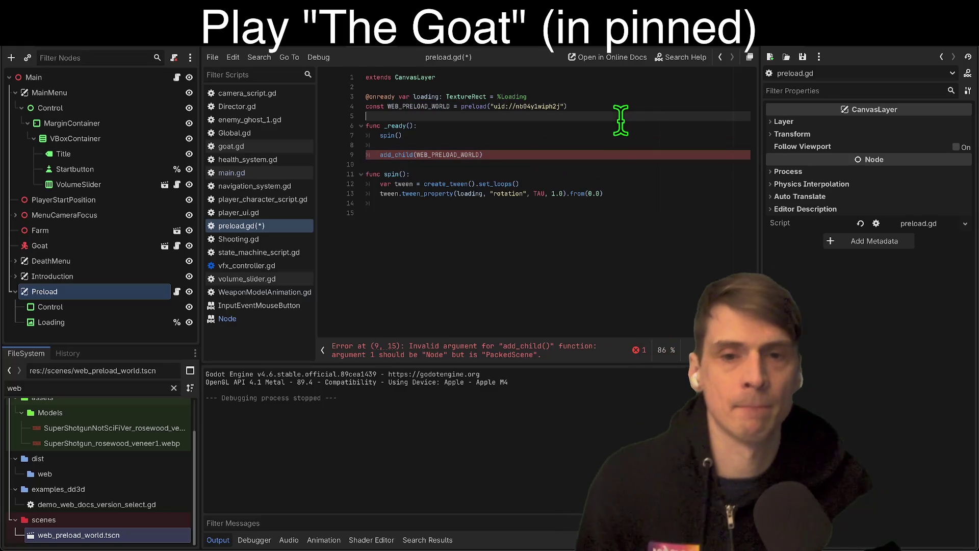
pyautogui.click(474, 154)
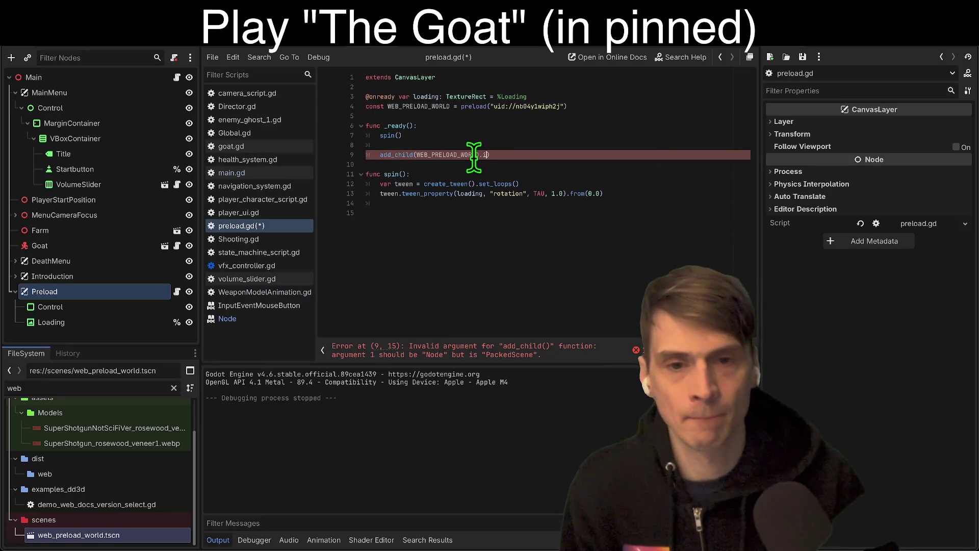
pyautogui.write('.in')
pyautogui.press('Return')
pyautogui.click(446, 213)
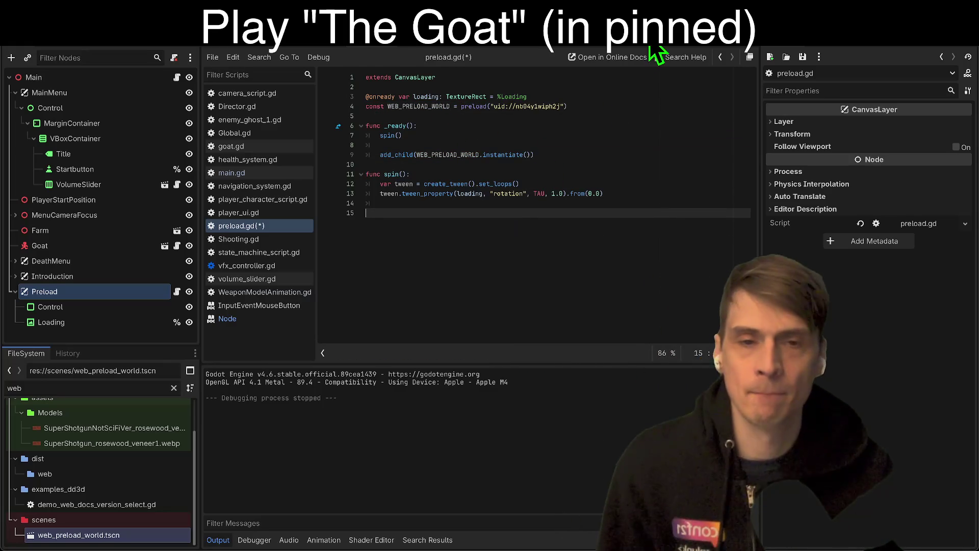
pyautogui.moveTo(643, 49); pyautogui.dragTo(643, 50)
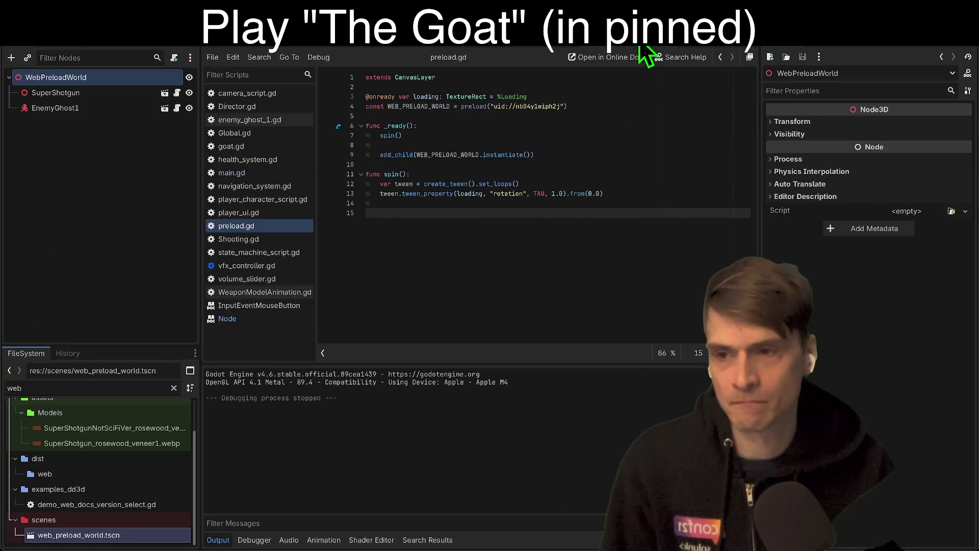
# Attach a new built-in script to the WebPreloadWorld root and add a line below extends Node3D.
pyautogui.click(136, 152)
pyautogui.click(114, 75)
pyautogui.rightClick(118, 83)
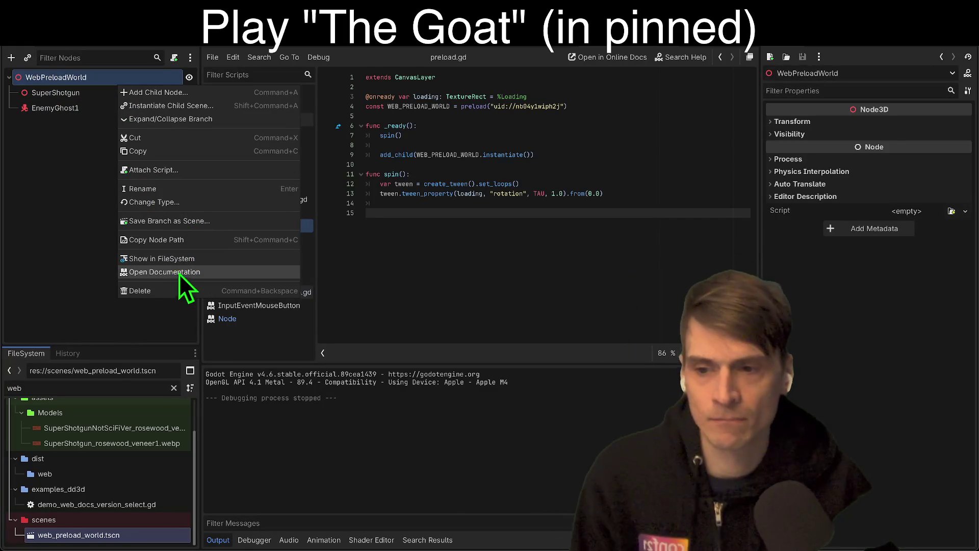
pyautogui.click(179, 171)
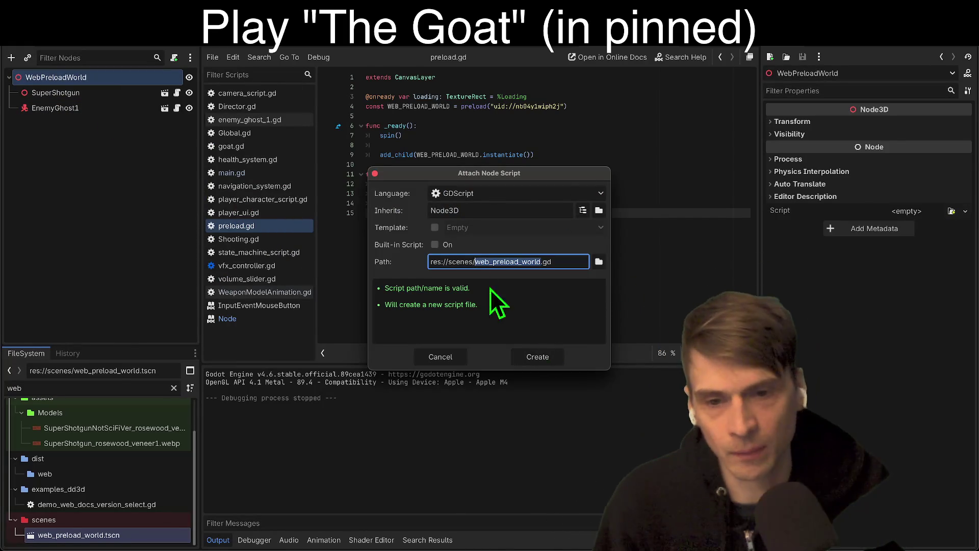
pyautogui.click(439, 245)
pyautogui.click(538, 377)
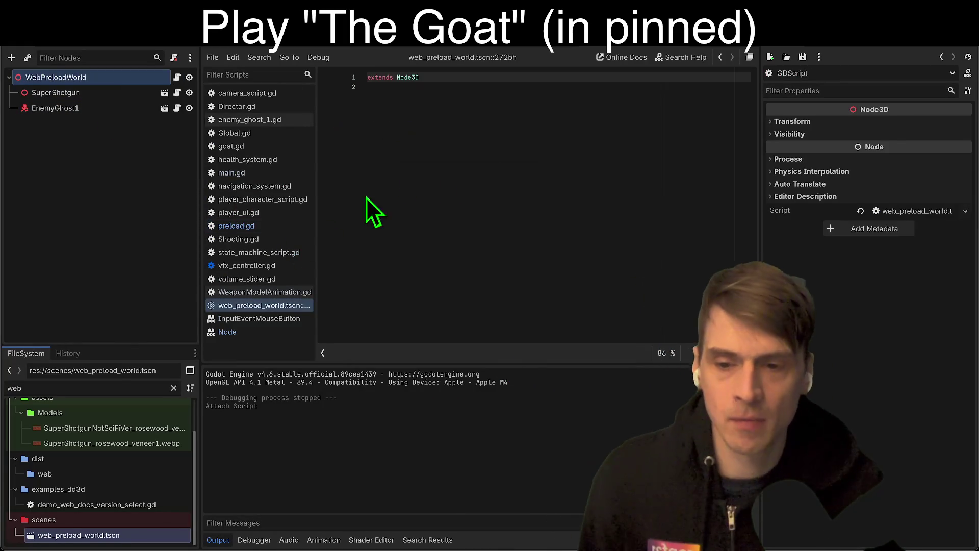
pyautogui.click(511, 228)
pyautogui.press('Return')
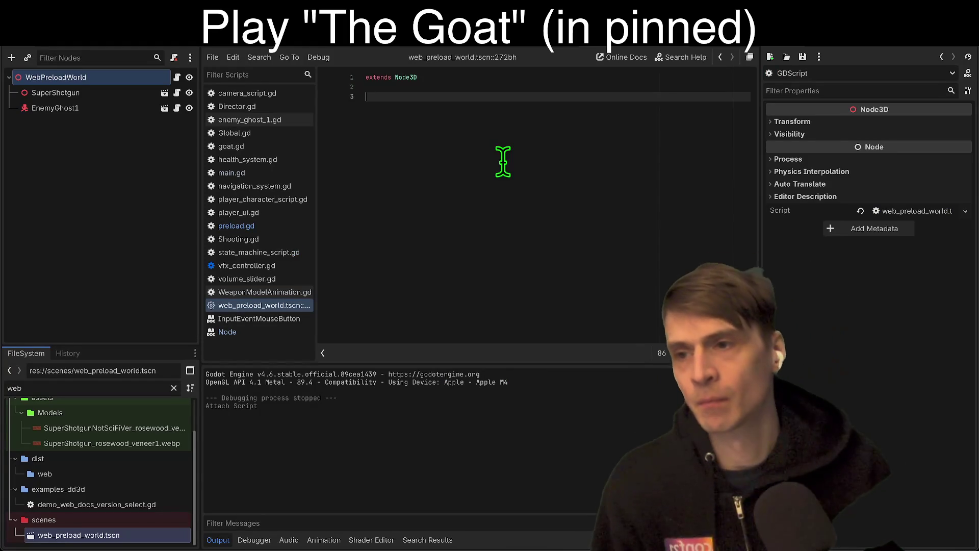
pyautogui.keyDown('shift'); pyautogui.click(102, 94); pyautogui.keyUp('shift')
pyautogui.moveTo(102, 95); pyautogui.dragTo(561, 153)
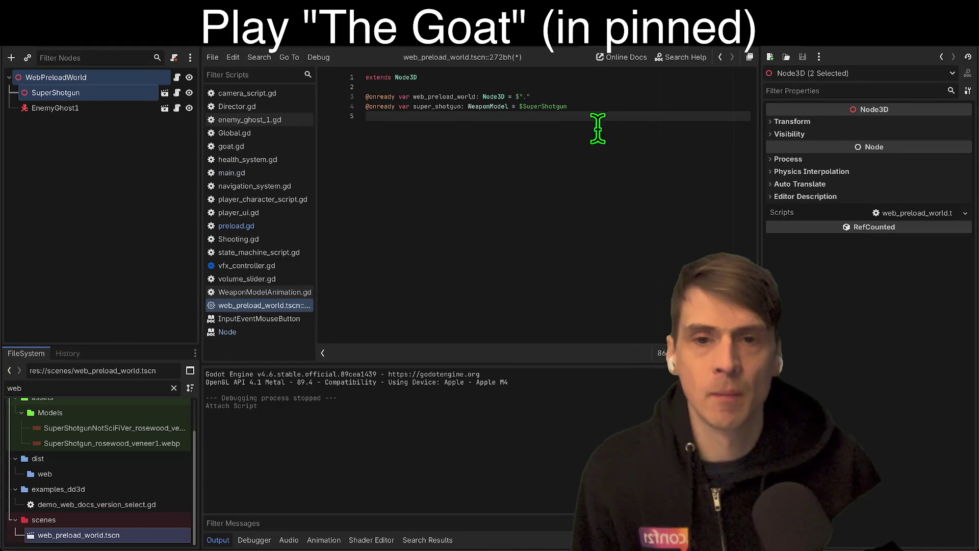
pyautogui.click(603, 96)
pyautogui.keyDown('shift'); pyautogui.click(71, 109); pyautogui.keyUp('shift')
pyautogui.moveTo(71, 110)
pyautogui.mouseDown()
pyautogui.moveTo(131, 149)
pyautogui.moveTo(469, 191)
pyautogui.mouseUp()
pyautogui.tripleClick(614, 118)
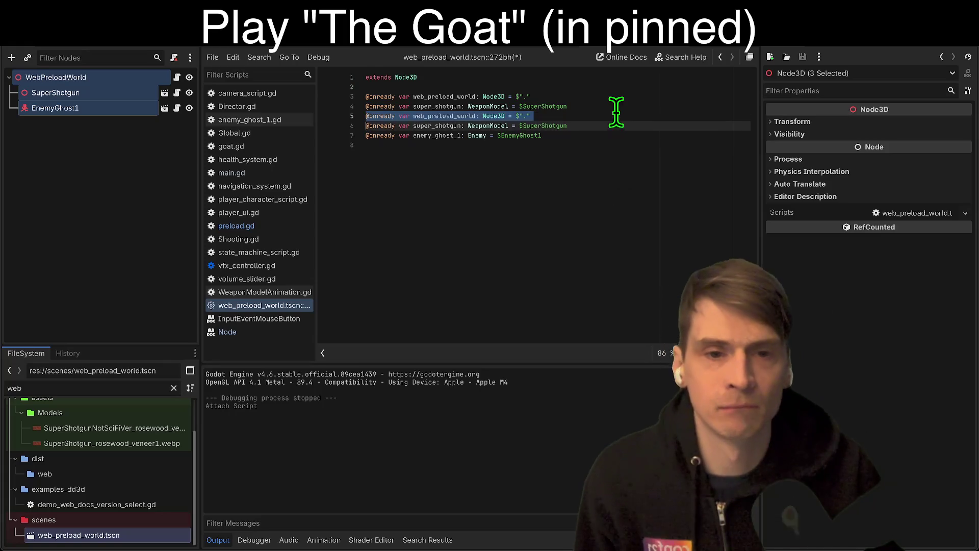
pyautogui.press('BackSpace')
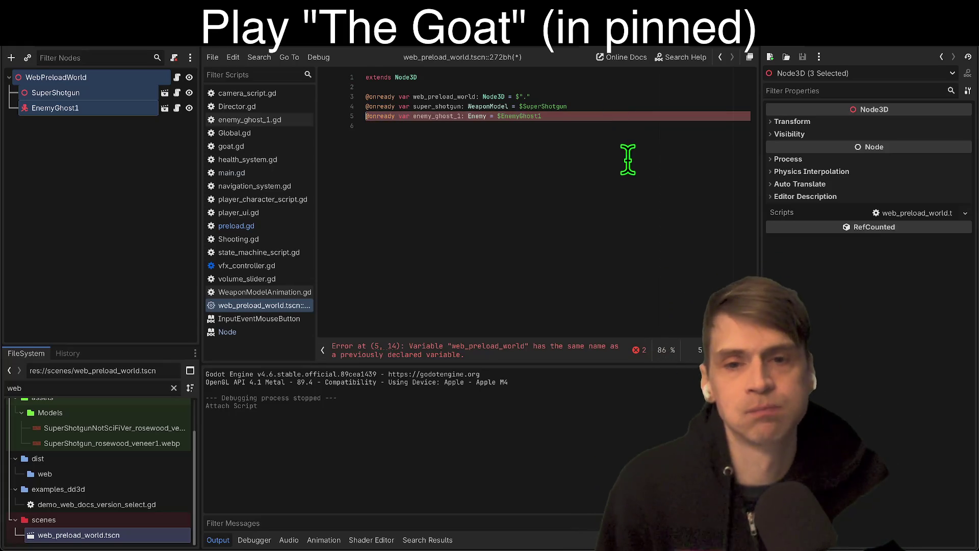
pyautogui.hotkey('ctrl', 'shift', 'k')
# Add a func _ready(): whose body begins web_preload_world., then view WeaponModelAnimation.gd.
pyautogui.press('Return')
pyautogui.write('err')
pyautogui.press('Return')
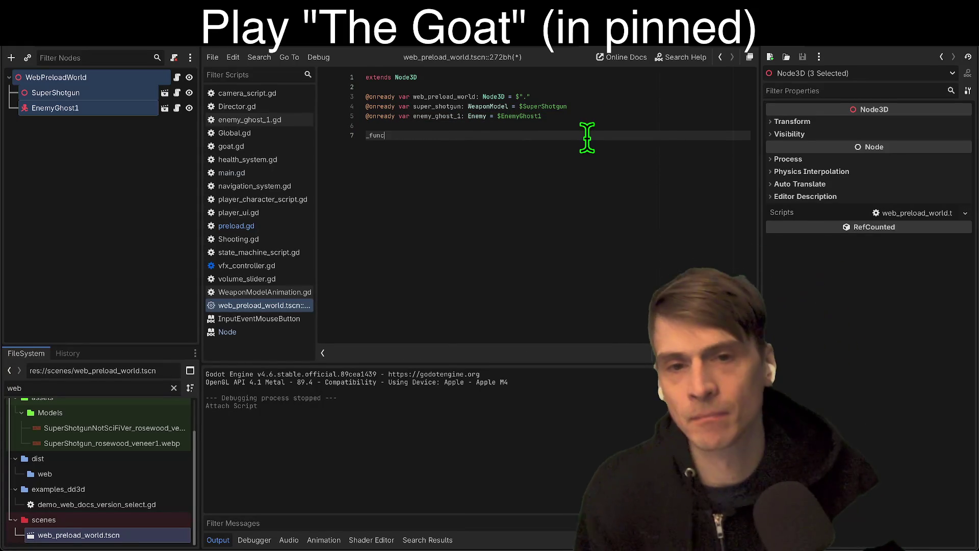
pyautogui.hotkey('ctrl', 'space')
pyautogui.press('Escape')
pyautogui.write('_')
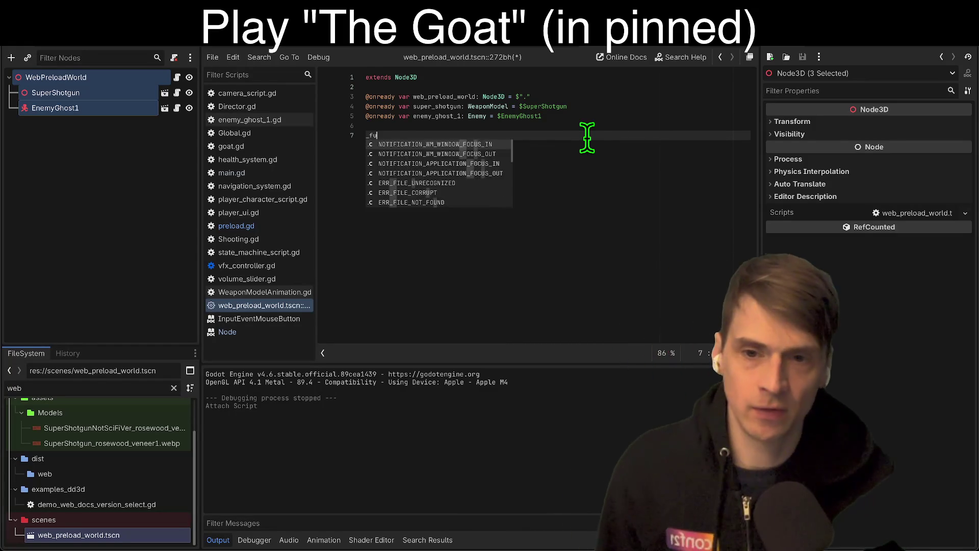
pyautogui.press('BackSpace')
pyautogui.write('fu')
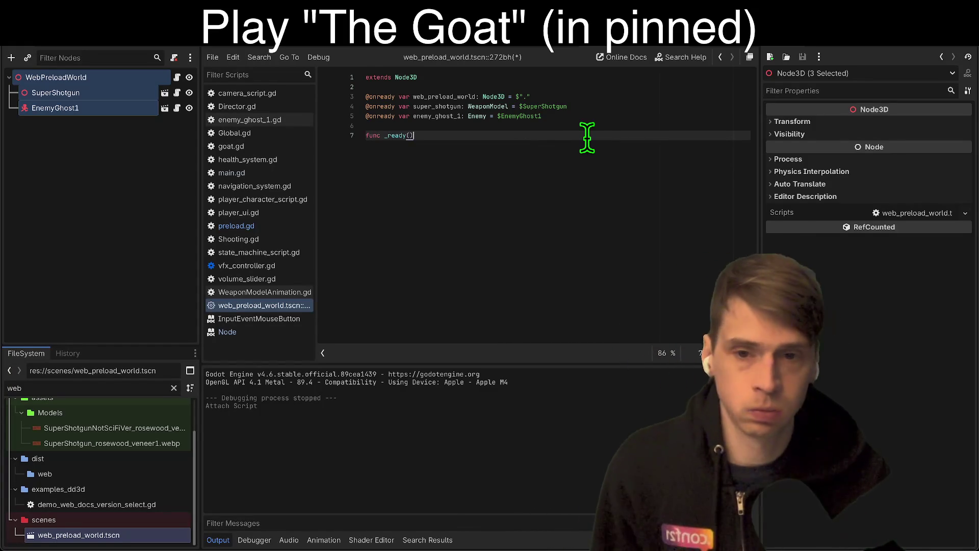
pyautogui.write(':')
pyautogui.press('Return')
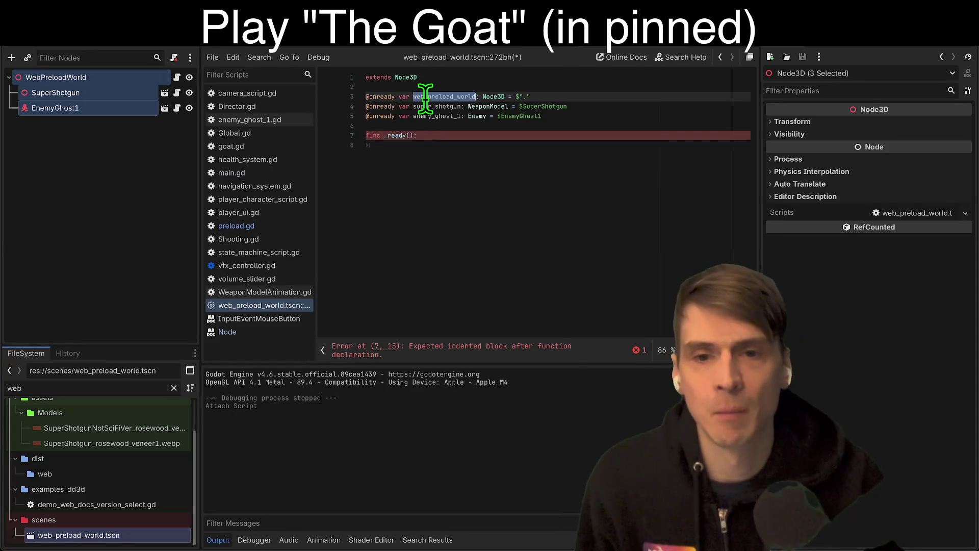
pyautogui.write('web_preload_world.sh')
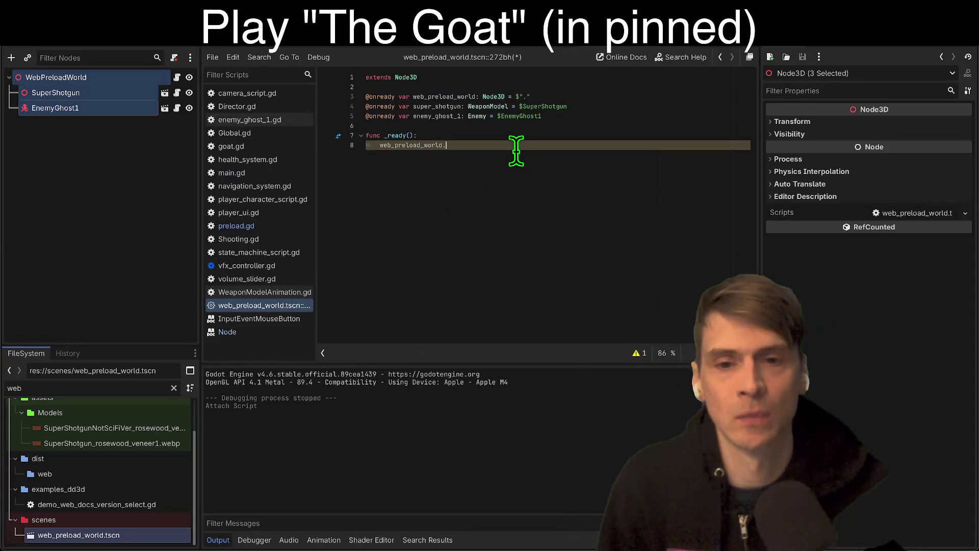
pyautogui.press('BackSpace')
pyautogui.press('BackSpace')
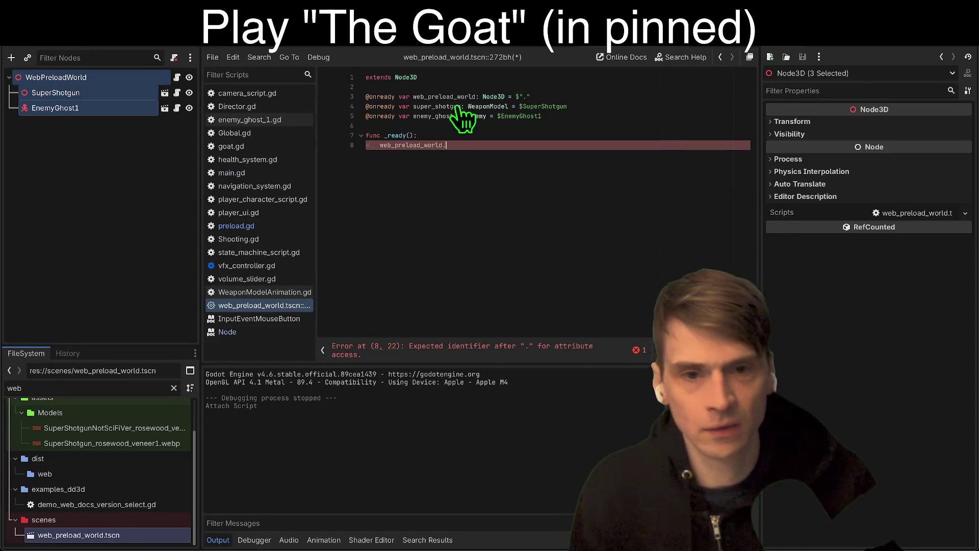
pyautogui.keyDown('ctrl'); pyautogui.click(482, 106); pyautogui.keyUp('ctrl')
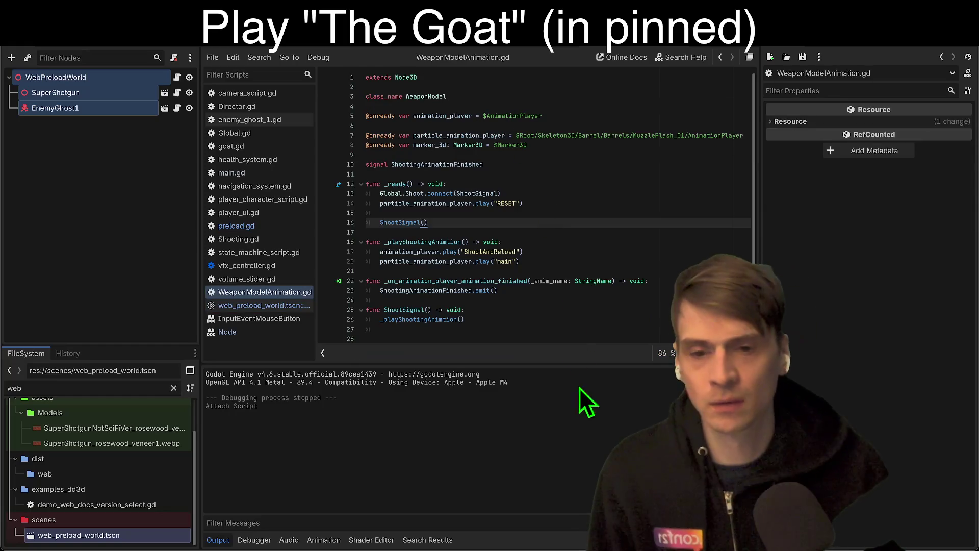
# Copy ShootSignal from the weapon script so line 8 reads web_preload_world.ShootSignal.
pyautogui.doubleClick(424, 318)
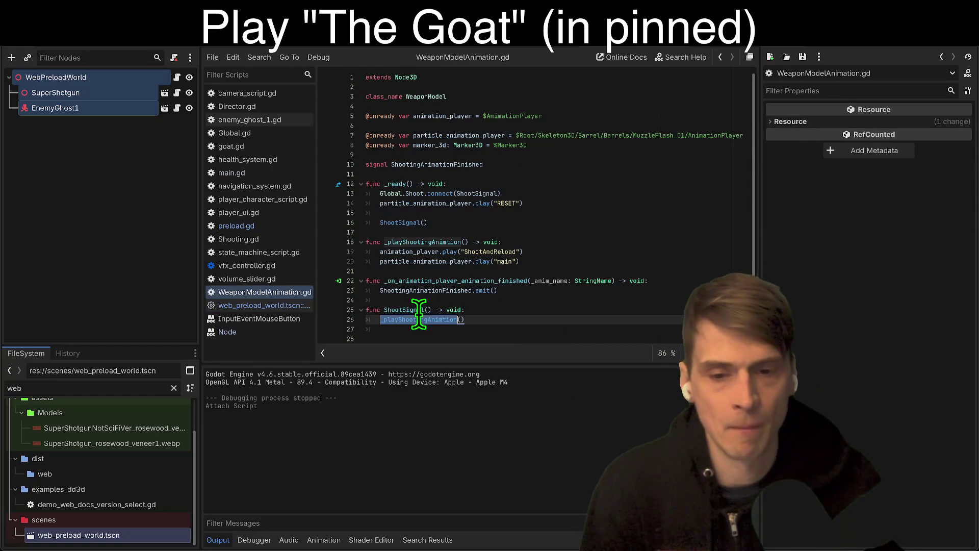
pyautogui.doubleClick(408, 310)
pyautogui.press('super+c')
pyautogui.hotkey('alt', 'Left')
pyautogui.hotkey('alt', 'Left')
pyautogui.press('super+v')
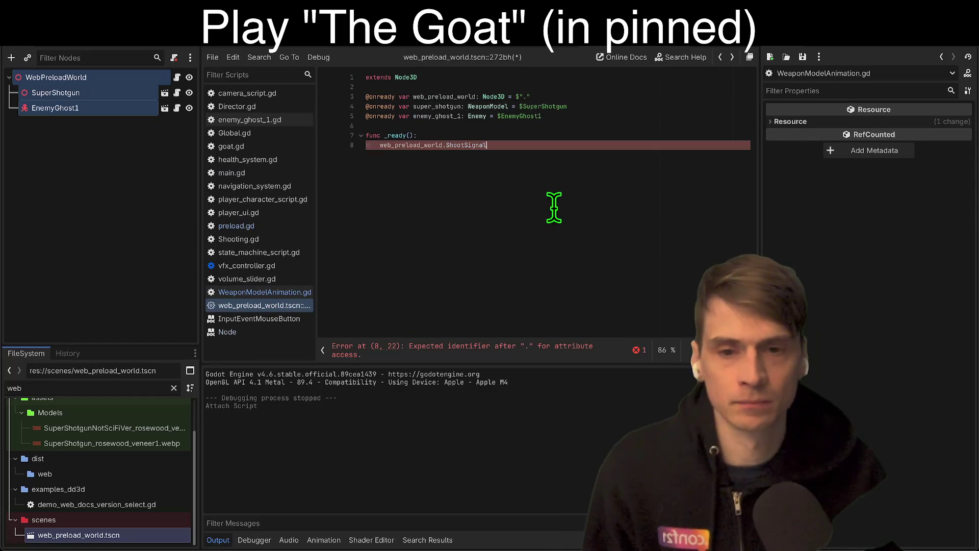
# Open volume_slider.gd and add blank lines after line 12 of its _ready body.
pyautogui.click(272, 281)
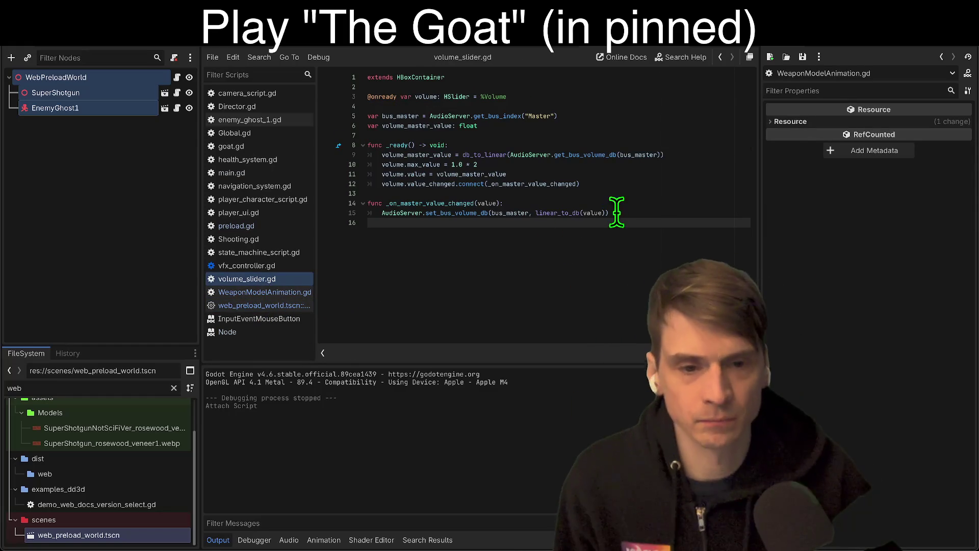
pyautogui.tripleClick(653, 154)
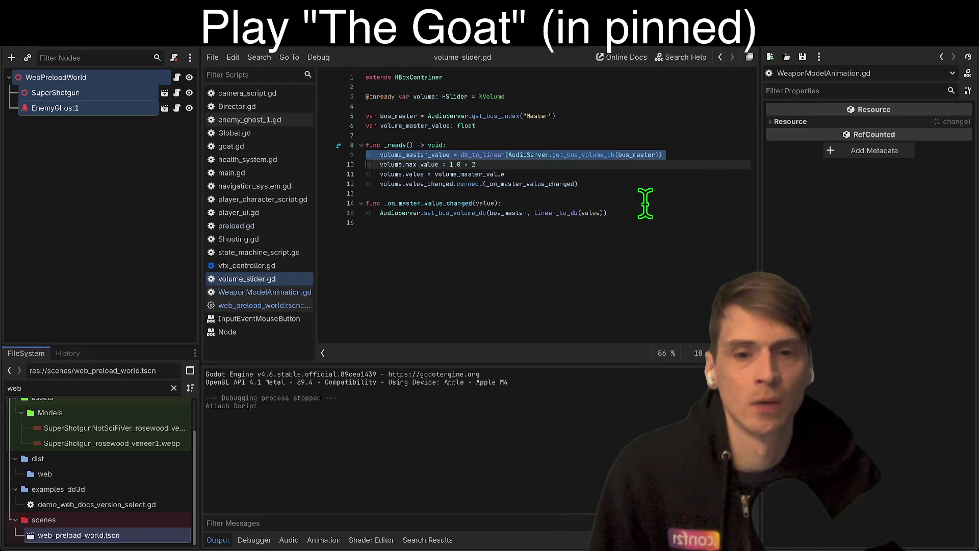
pyautogui.click(631, 264)
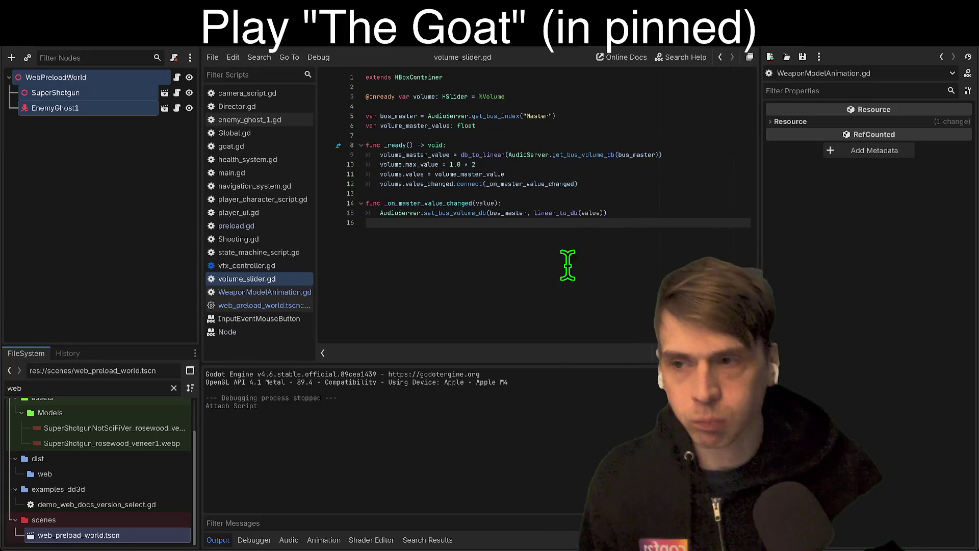
pyautogui.click(623, 183)
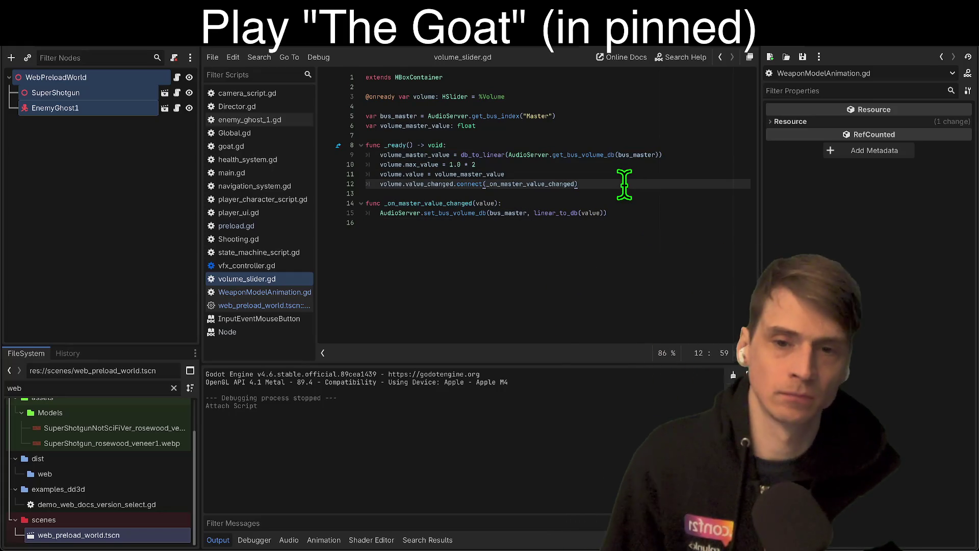
pyautogui.press('Return')
pyautogui.press('Return')
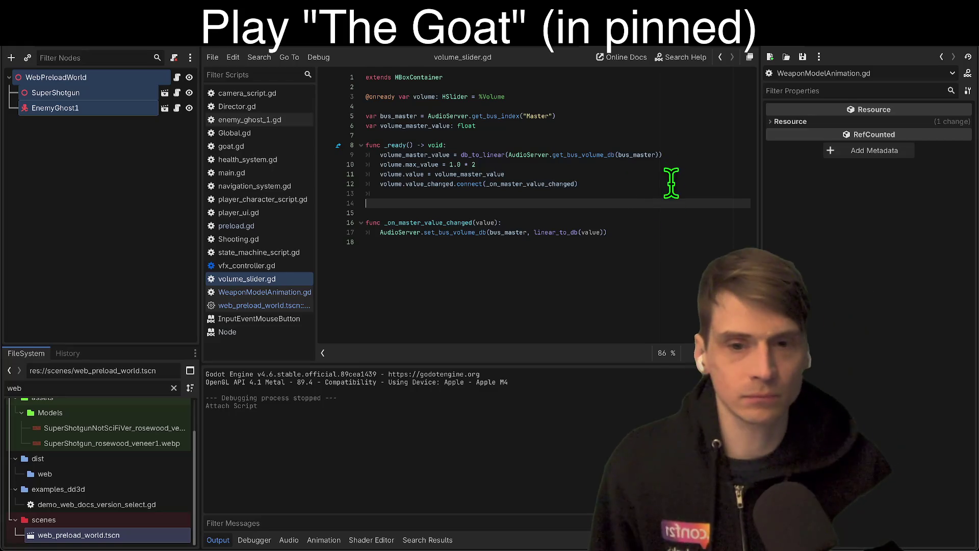
# Paste the volume line into _ready and change its bus volume argument to 0.0.
pyautogui.click(639, 193)
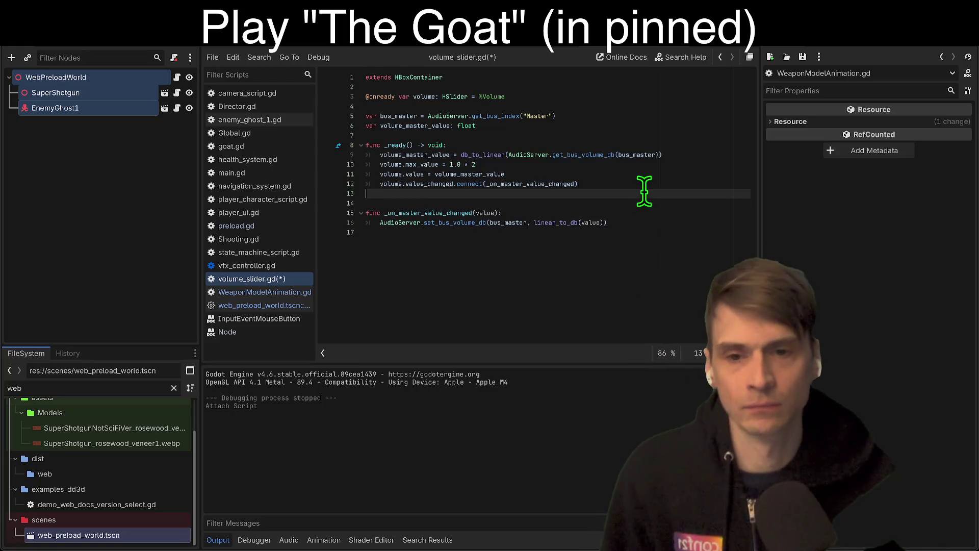
pyautogui.hotkey('alt', 'Left')
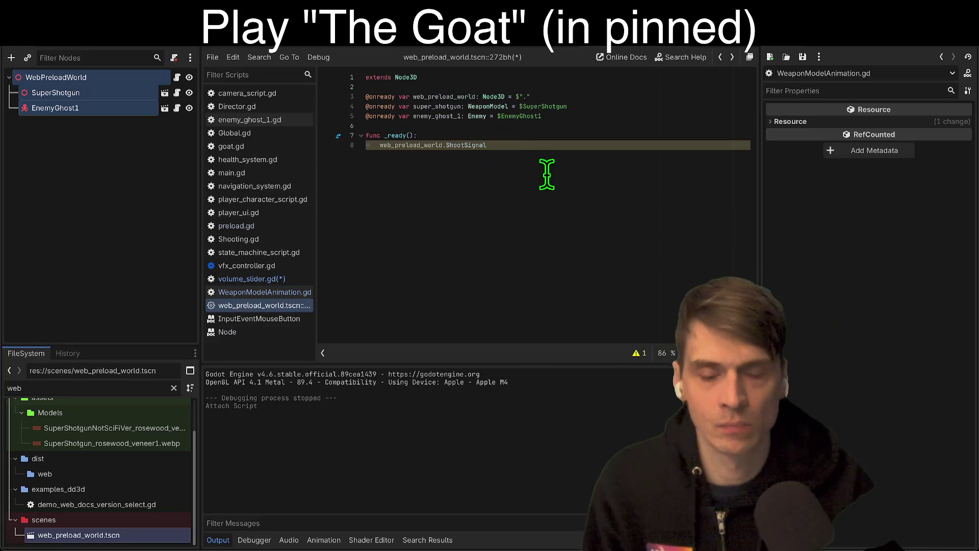
pyautogui.press('Return')
pyautogui.press('Return')
pyautogui.press('Up')
pyautogui.press('Up')
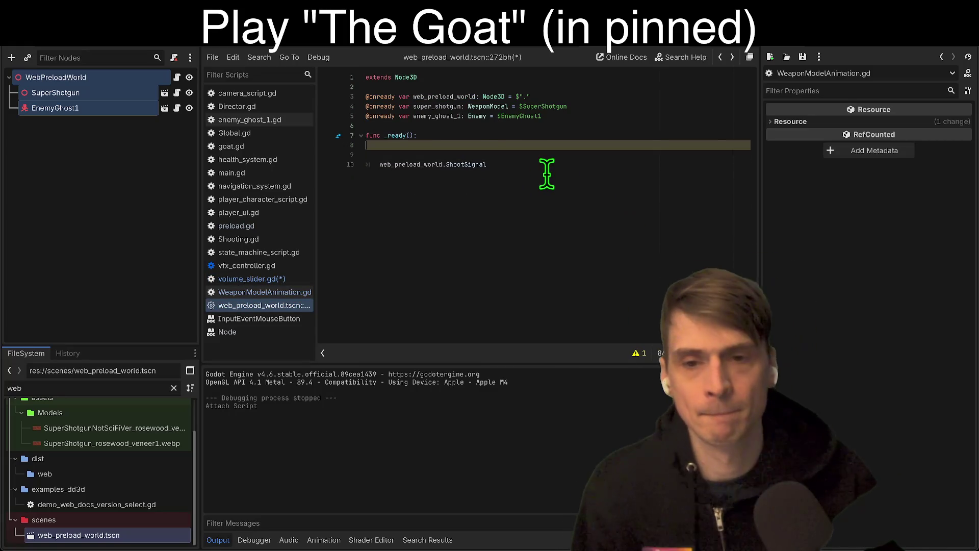
pyautogui.hotkey('ctrl', 'v')
pyautogui.moveTo(508, 145); pyautogui.dragTo(659, 145)
pyautogui.write('0.0')
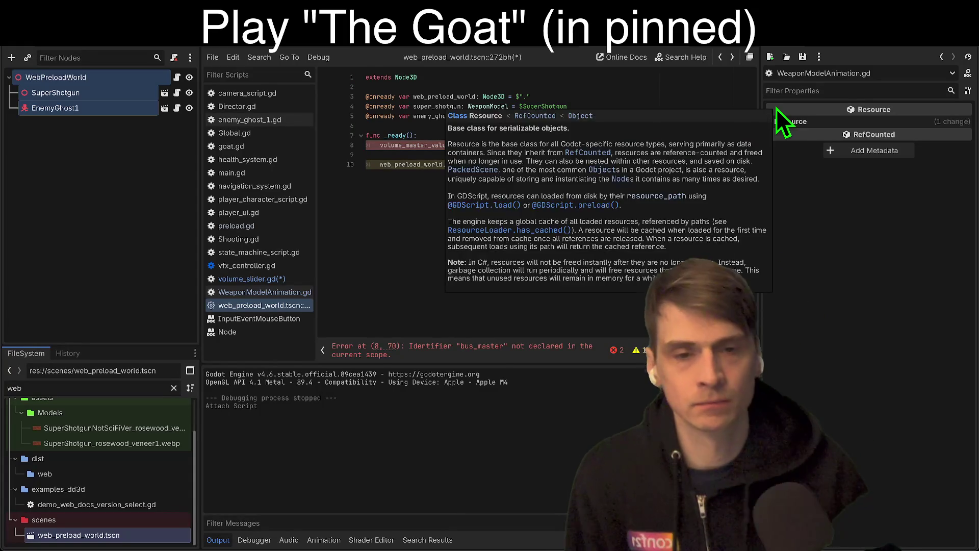
pyautogui.press('BackSpace')
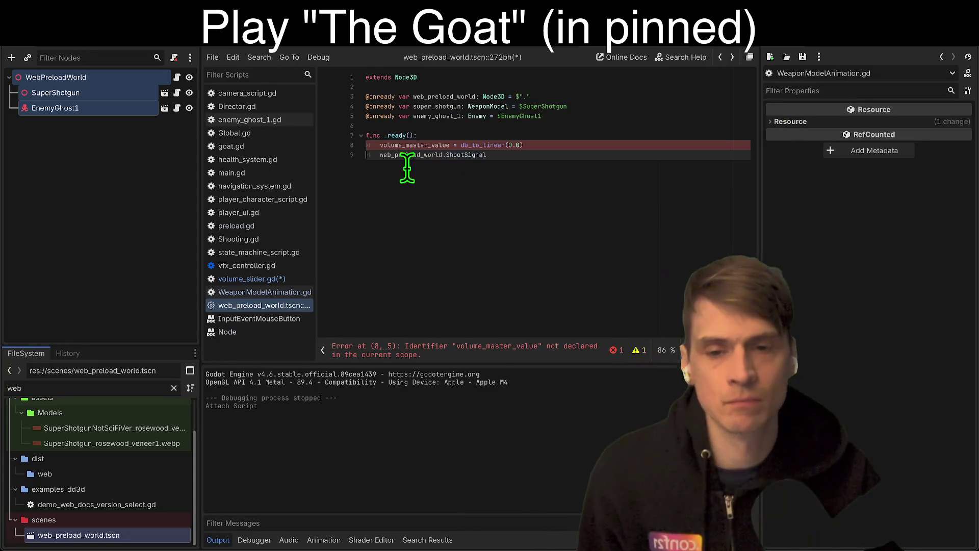
# Copy the bus_master declaration and volume-setting lines from volume_slider.gd.
pyautogui.hotkey('alt', 'Left')
pyautogui.hotkey('alt', 'Left')
pyautogui.hotkey('alt', 'Left')
pyautogui.hotkey('alt', 'Left')
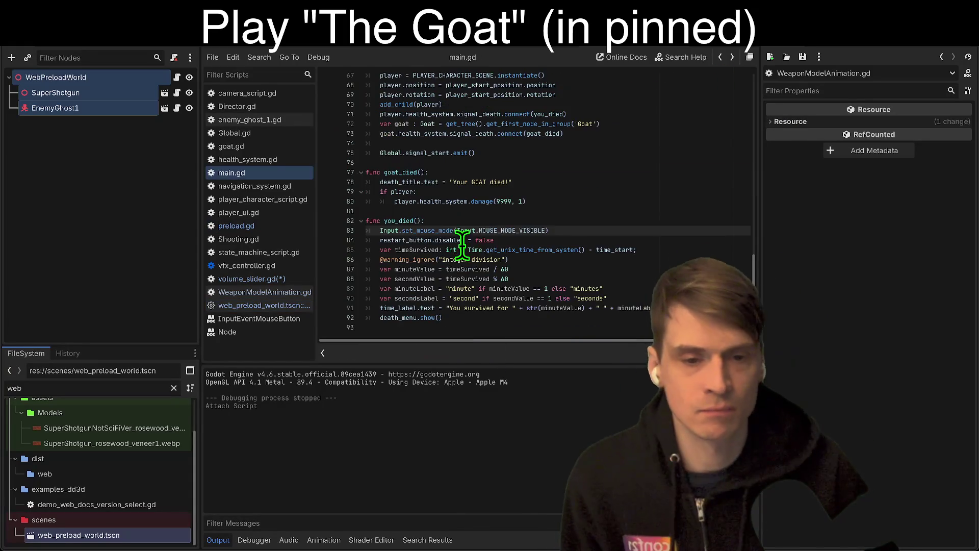
pyautogui.hotkey('alt', 'Left')
pyautogui.hotkey('alt', 'Left')
pyautogui.hotkey('alt', 'Left')
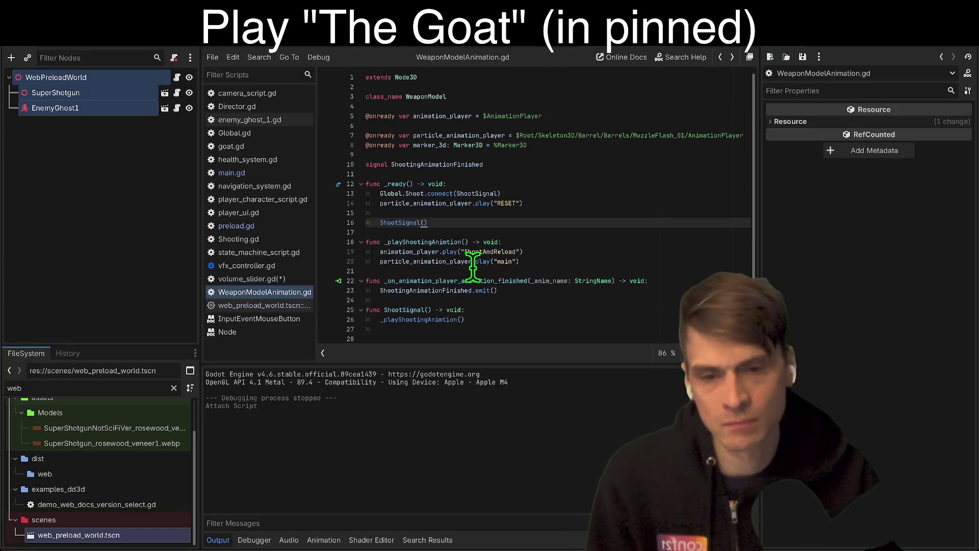
pyautogui.hotkey('alt', 'Left')
pyautogui.hotkey('alt', 'Left')
pyautogui.hotkey('alt', 'Left')
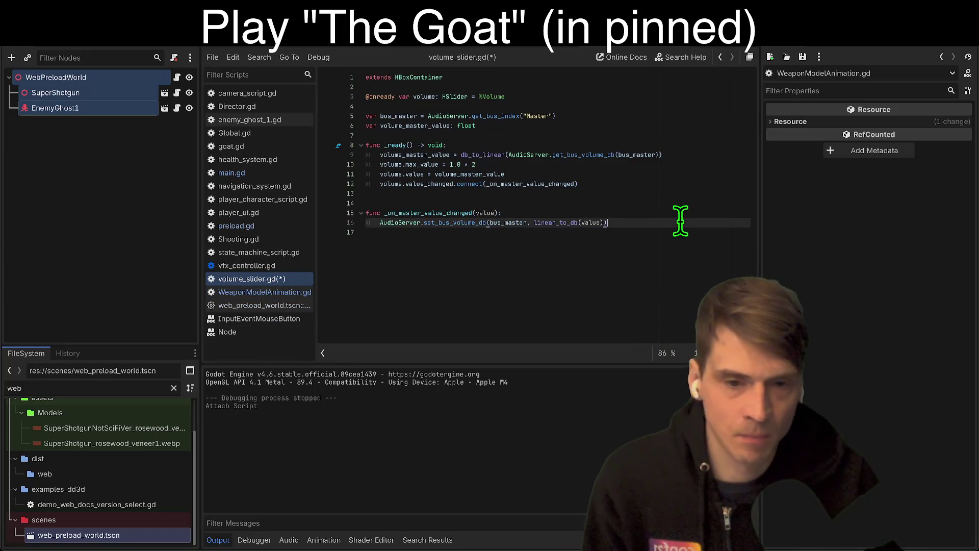
pyautogui.hotkey('alt', 'Left')
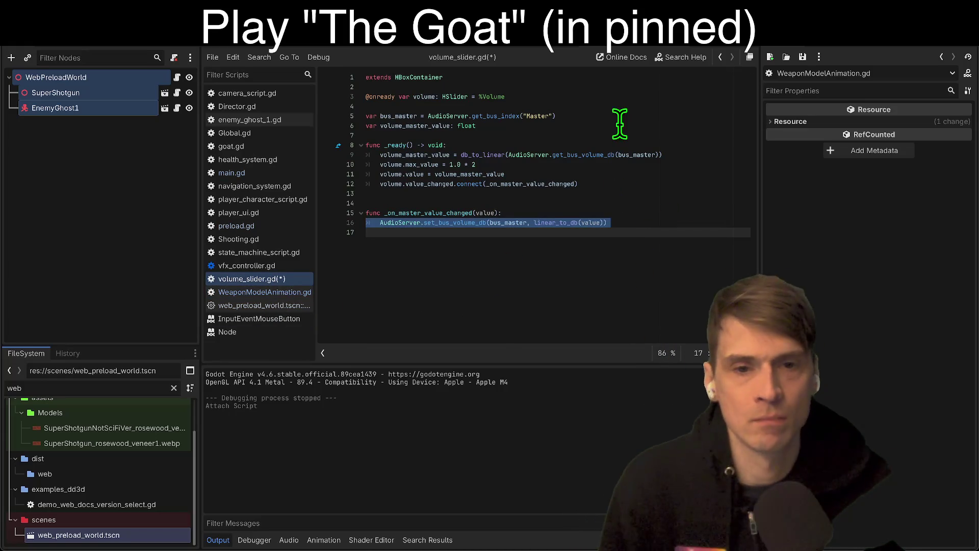
pyautogui.click(629, 115)
pyautogui.tripleClick(628, 115)
pyautogui.keyDown('alt'); pyautogui.tripleClick(638, 222); pyautogui.keyUp('alt')
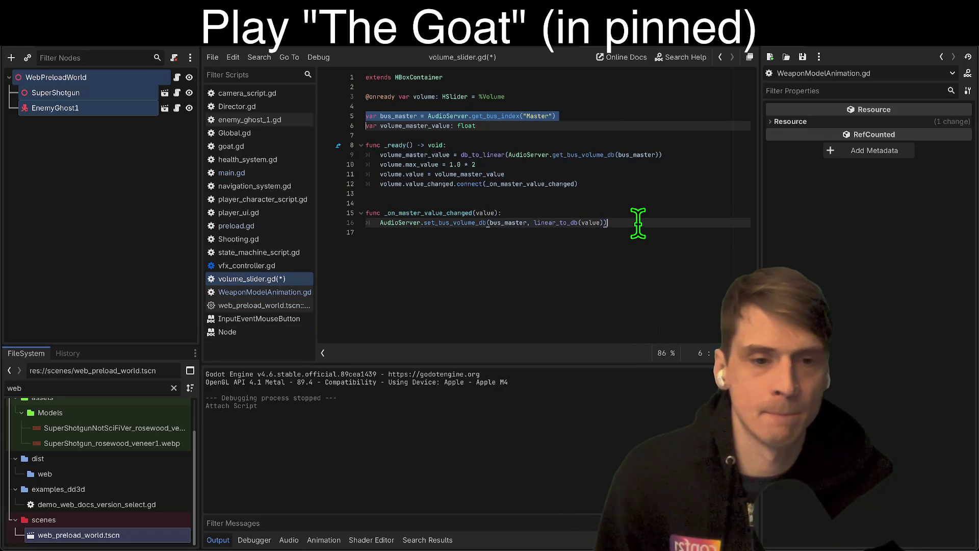
pyautogui.hotkey('alt', 'Left')
pyautogui.hotkey('alt', 'Left')
pyautogui.hotkey('alt', 'Left')
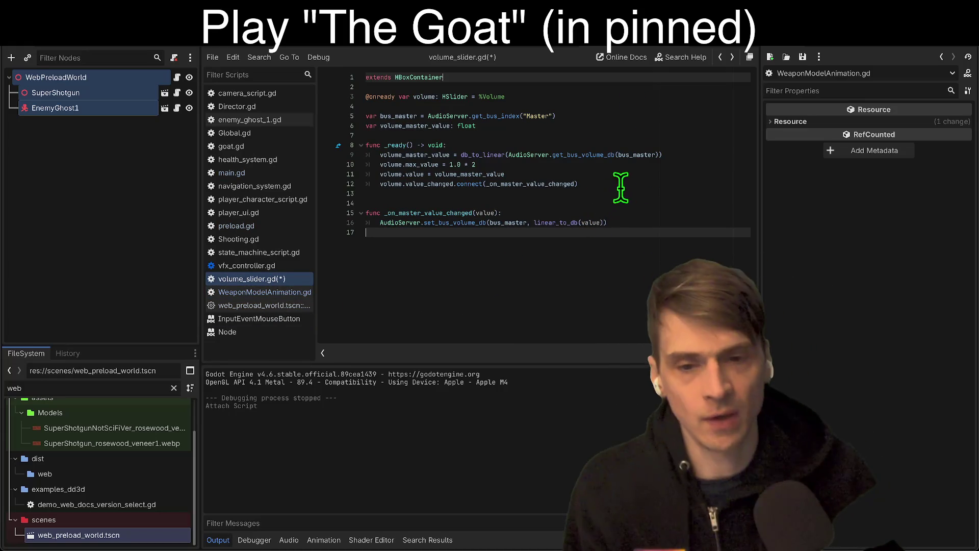
# Replace the ShootSignal line in _ready with the bus_master lines, indented into the function.
pyautogui.click(269, 278)
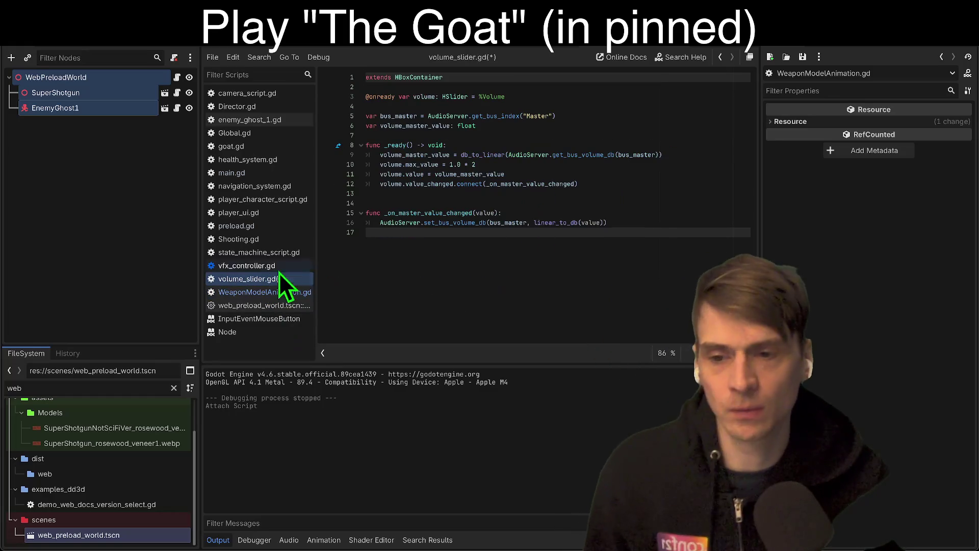
pyautogui.click(243, 308)
pyautogui.tripleClick(605, 155)
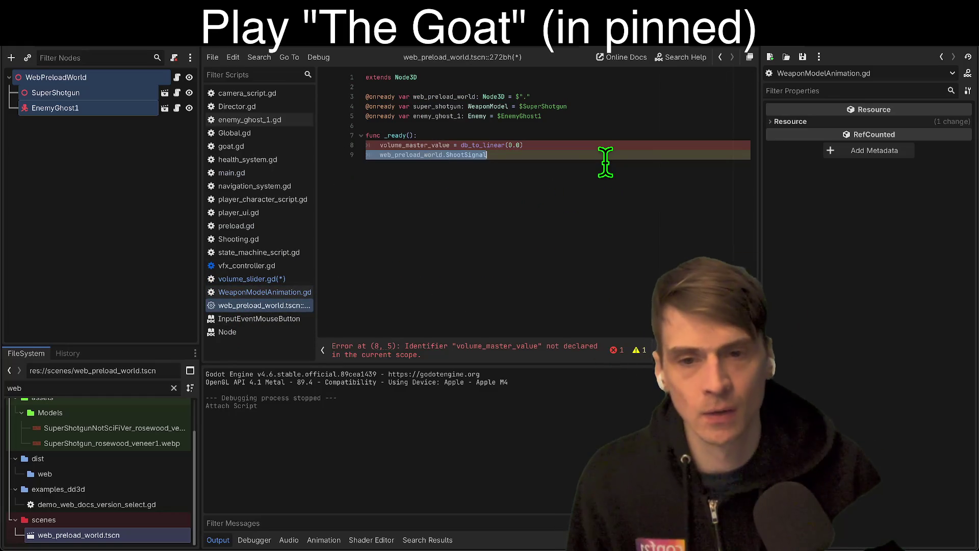
pyautogui.press('BackSpace')
pyautogui.press('Return')
pyautogui.press('Return')
pyautogui.hotkey('ctrl', 'v')
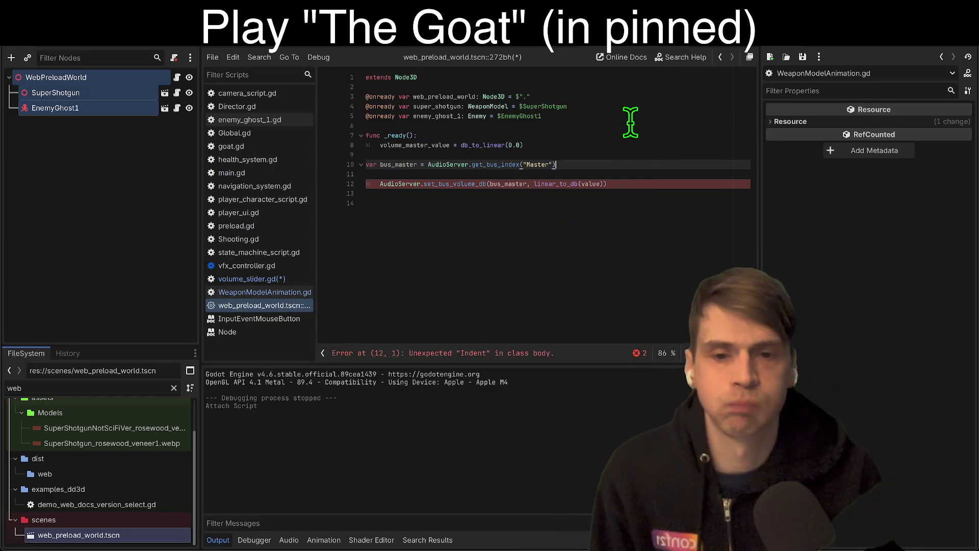
pyautogui.press('Down')
pyautogui.press('Delete')
pyautogui.press('Up')
pyautogui.press('Tab')
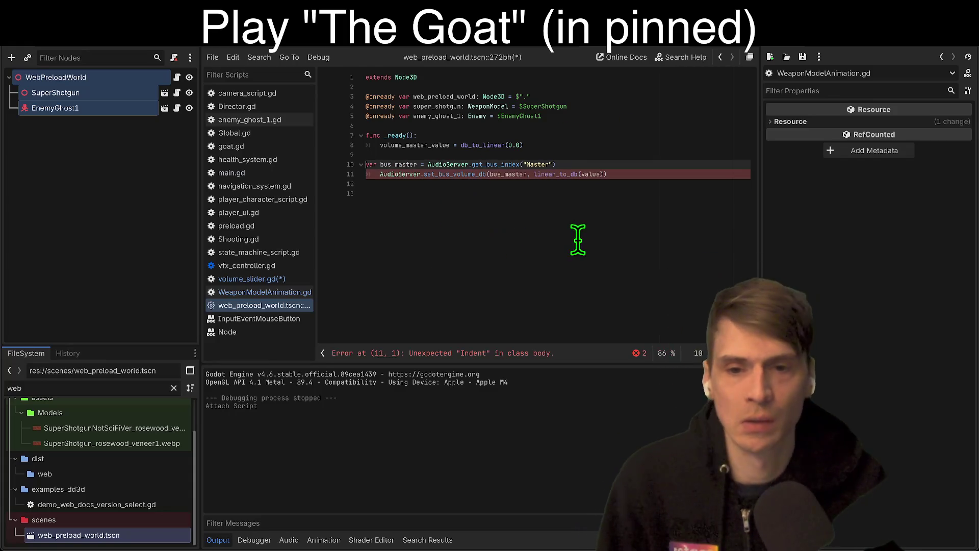
pyautogui.click(582, 240)
# Delete the undeclared volume_master_value line from _ready.
pyautogui.click(608, 135)
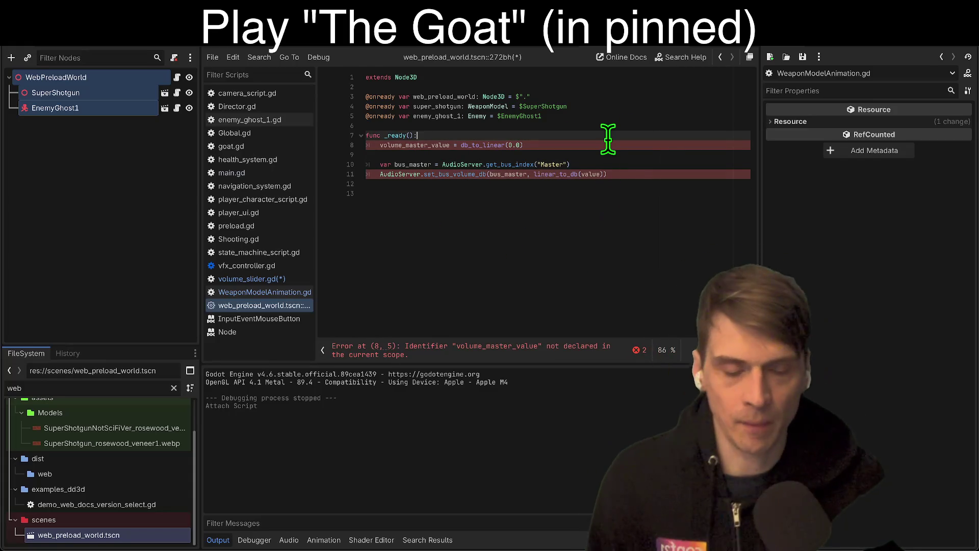
pyautogui.click(631, 154)
pyautogui.press('Up')
pyautogui.hotkey('shift', 'Down')
pyautogui.hotkey('shift', 'Down')
pyautogui.press('BackSpace')
pyautogui.press('Down')
pyautogui.press('End')
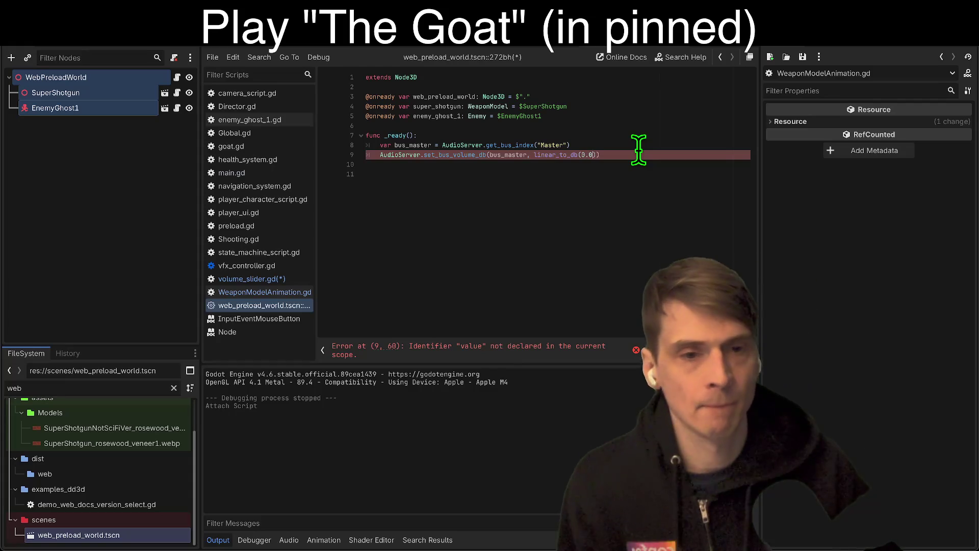
# Add a super_shotgun.ShootSignal() call after the volume line in _ready.
pyautogui.press('Down')
pyautogui.press('Return')
pyautogui.write('super_shotgun.')
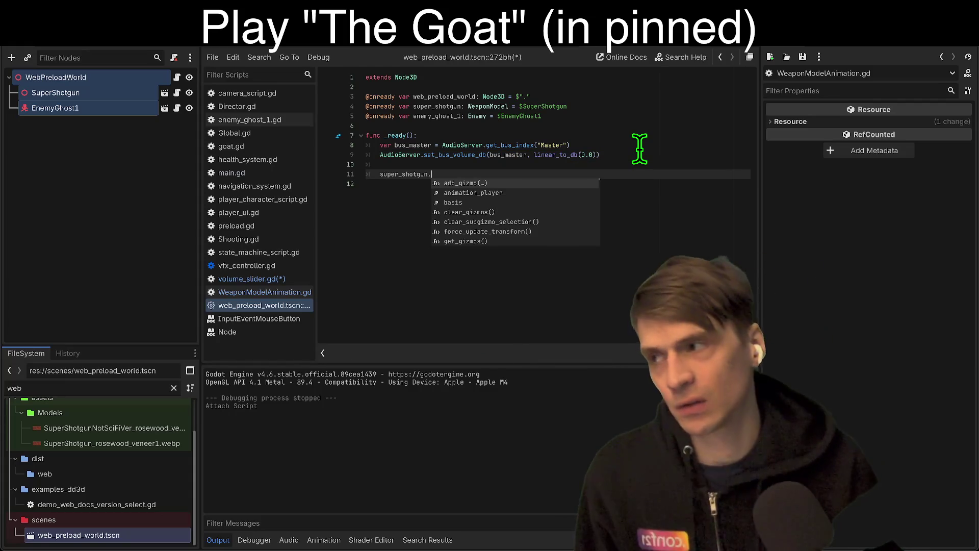
pyautogui.write('Sho')
pyautogui.press('Return')
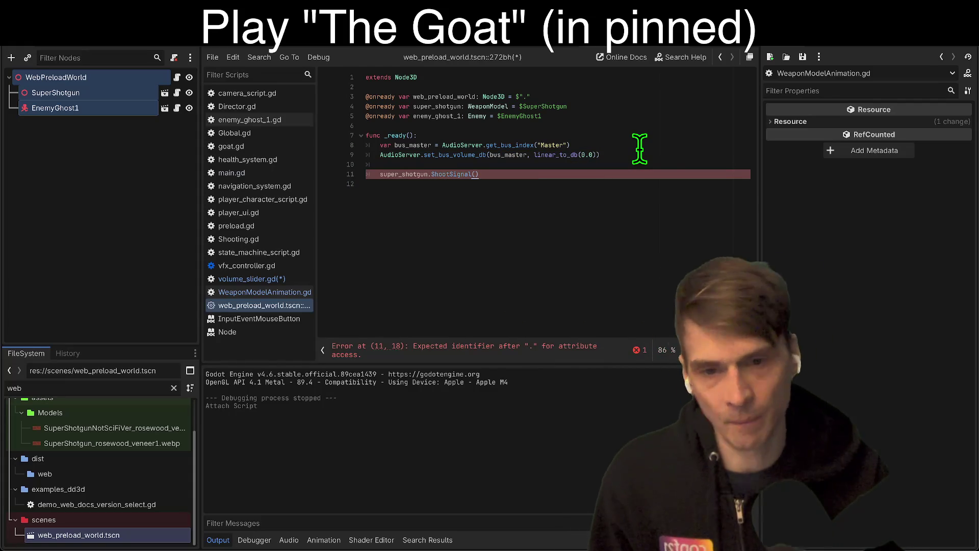
pyautogui.press('Down')
pyautogui.press('Return')
# Add enemy_ghost_1.set_process(false) to _ready, then test-run the game and stop it.
pyautogui.doubleClick(437, 116)
pyautogui.click(560, 202)
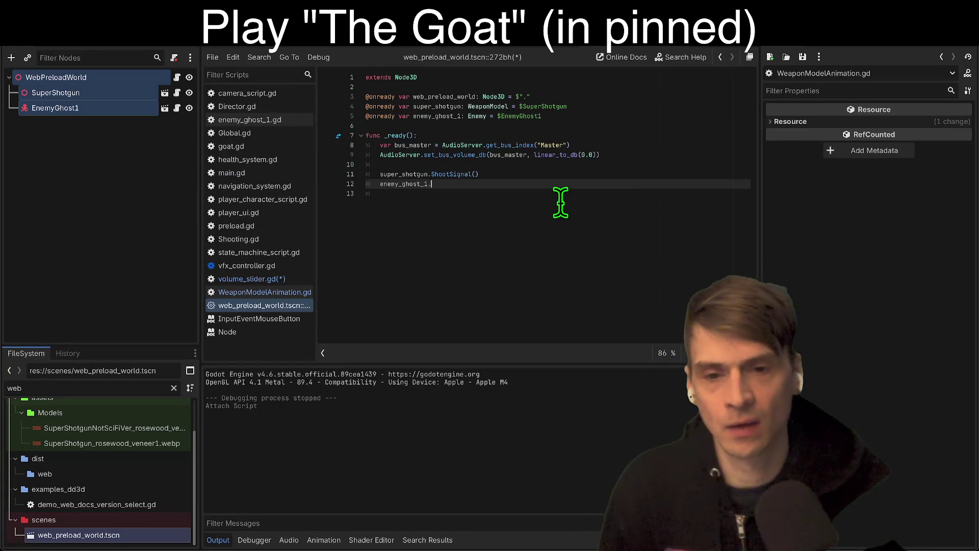
pyautogui.write('set_proc')
pyautogui.press('Return')
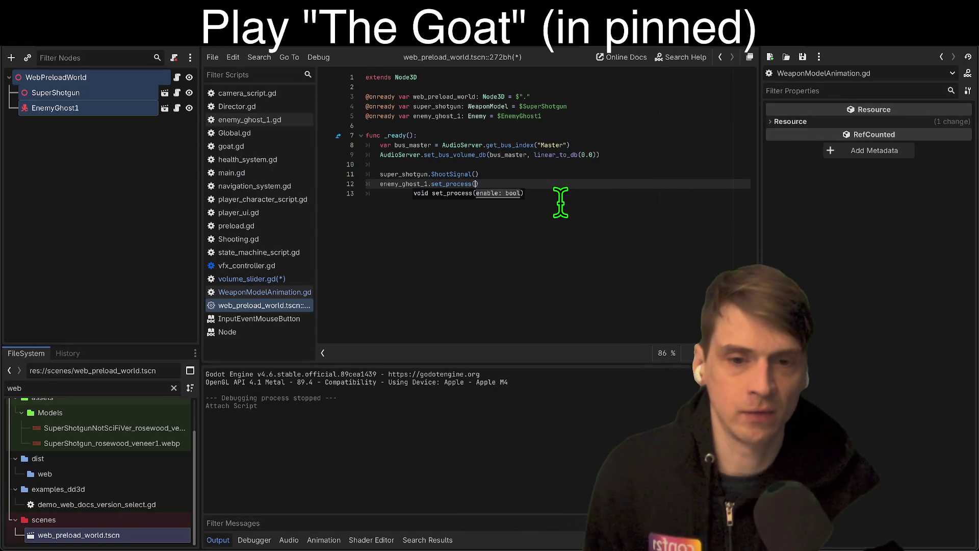
pyautogui.write('se')
pyautogui.press('Up')
pyautogui.press('Return')
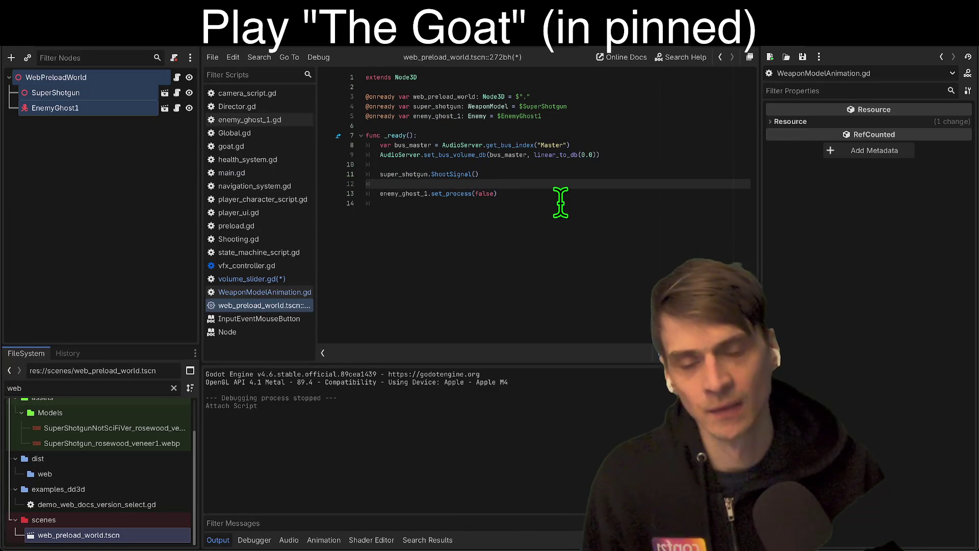
pyautogui.hotkey('ctrl', 'z')
pyautogui.press('super+r')
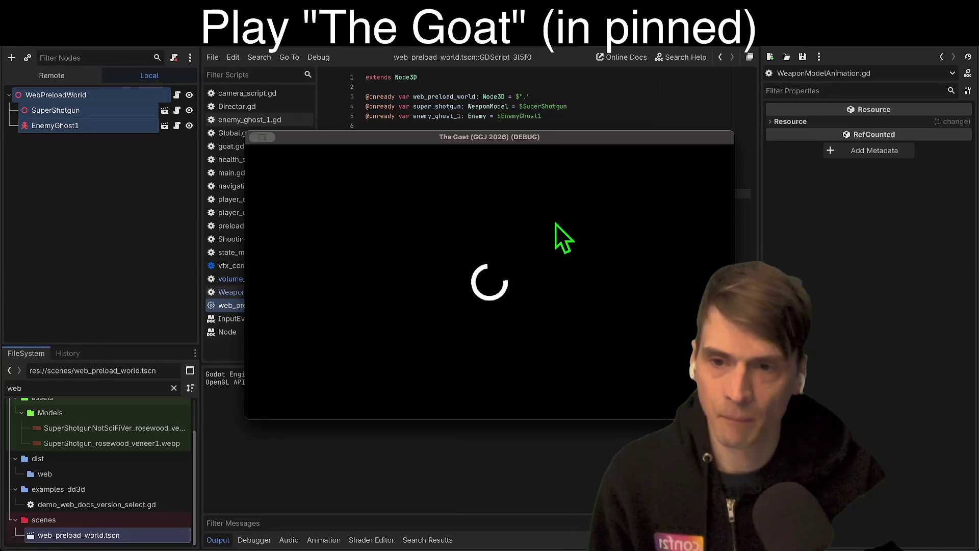
pyautogui.press('super+period')
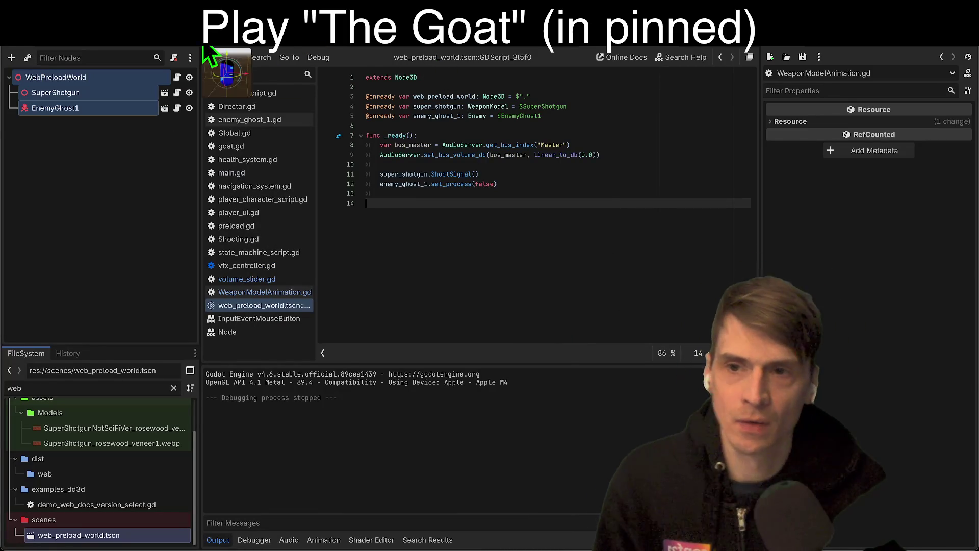
# Open the Main scene's preload.gd, remove the blank line before add_child, and save.
pyautogui.click(222, 42)
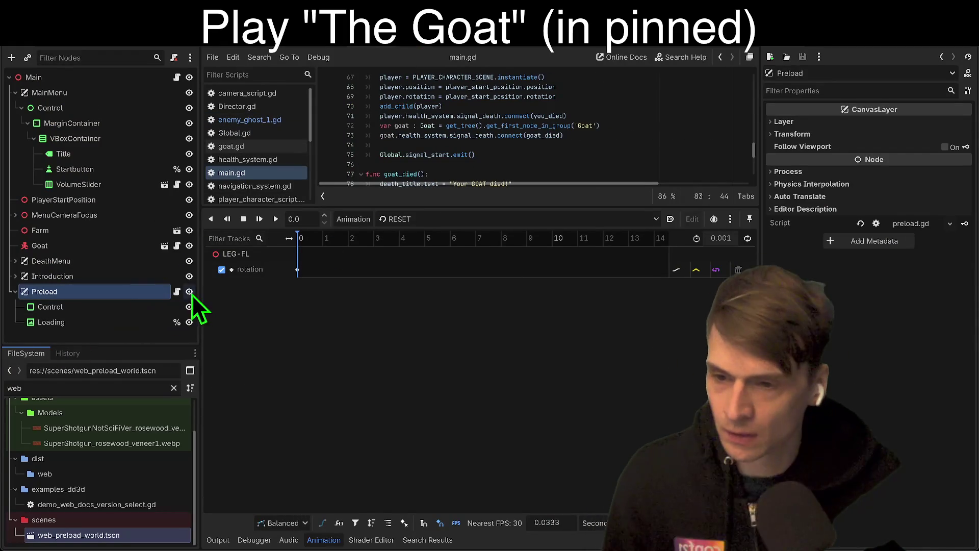
pyautogui.click(177, 293)
pyautogui.click(619, 145)
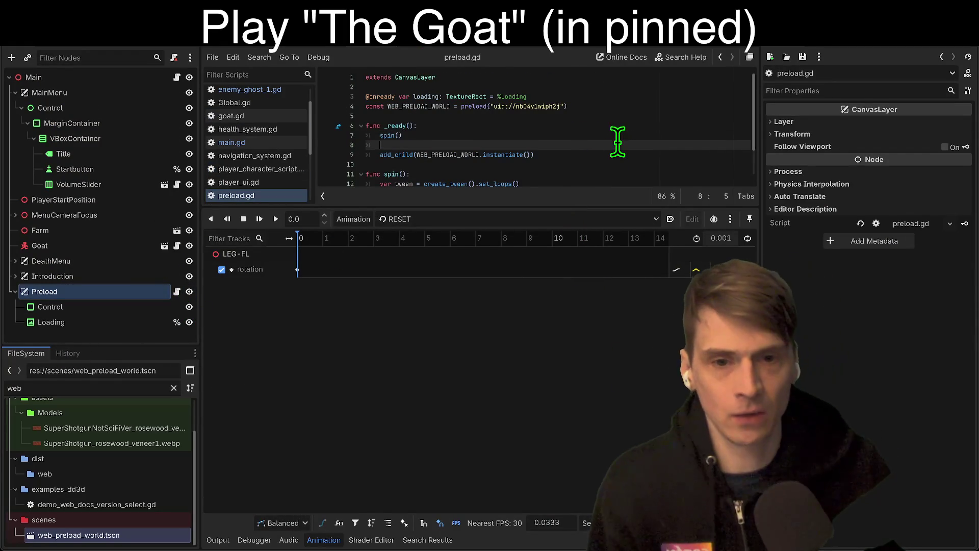
pyautogui.hotkey('ctrl', 'shift', 'k')
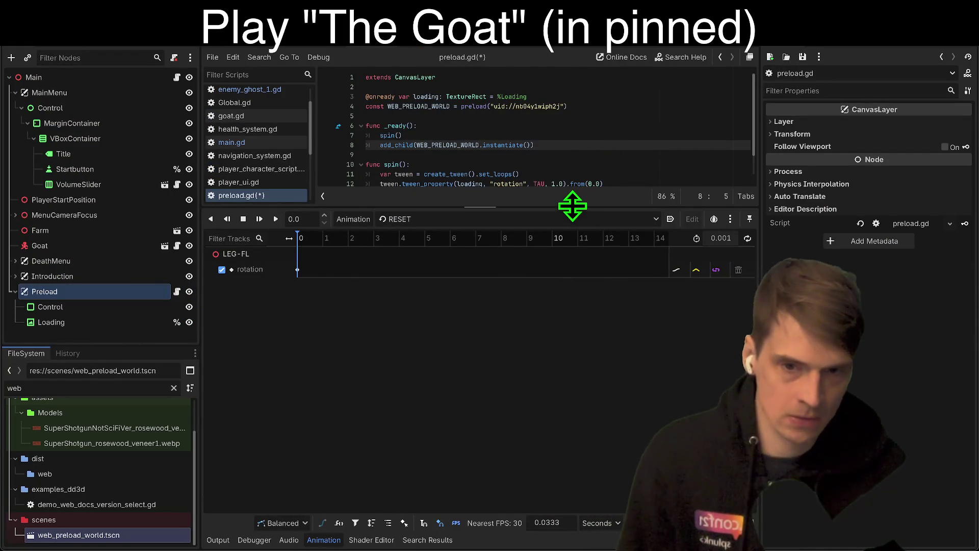
pyautogui.moveTo(573, 207); pyautogui.dragTo(556, 323)
pyautogui.click(568, 306)
pyautogui.hotkey('ctrl', 's')
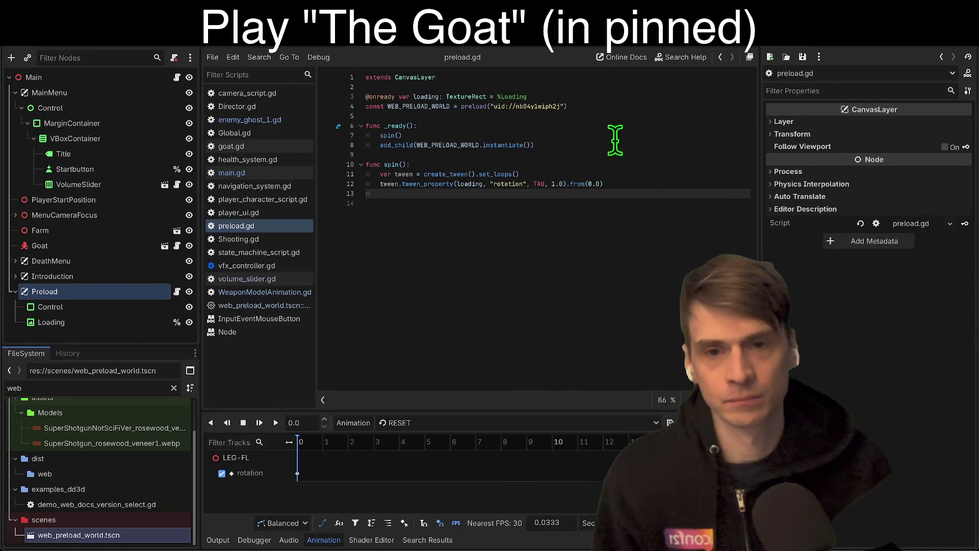
# Tidy the blank lines after add_child in preload.gd and return to the web_preload_world script.
pyautogui.press('Up')
pyautogui.press('Up')
pyautogui.press('Up')
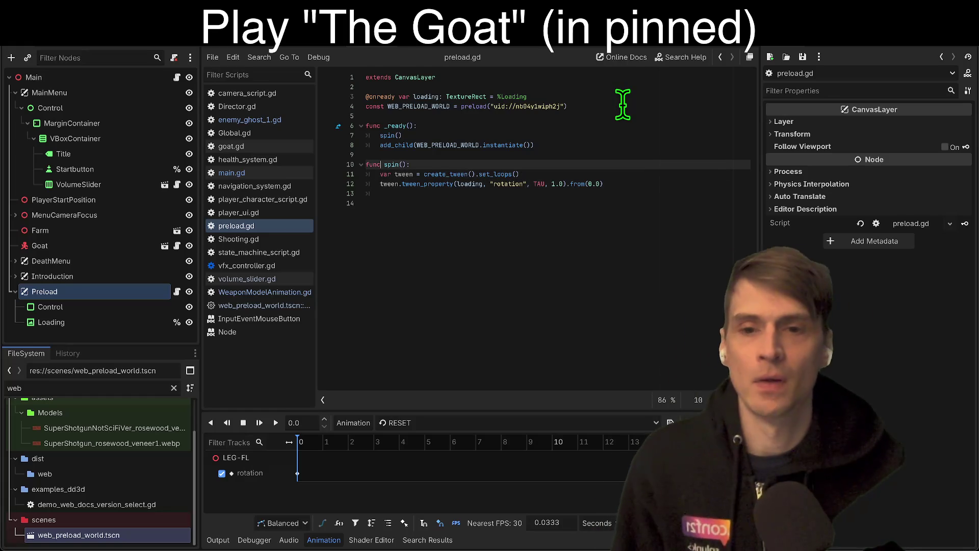
pyautogui.press('End')
pyautogui.press('Return')
pyautogui.press('Return')
pyautogui.press('Up')
pyautogui.press('Up')
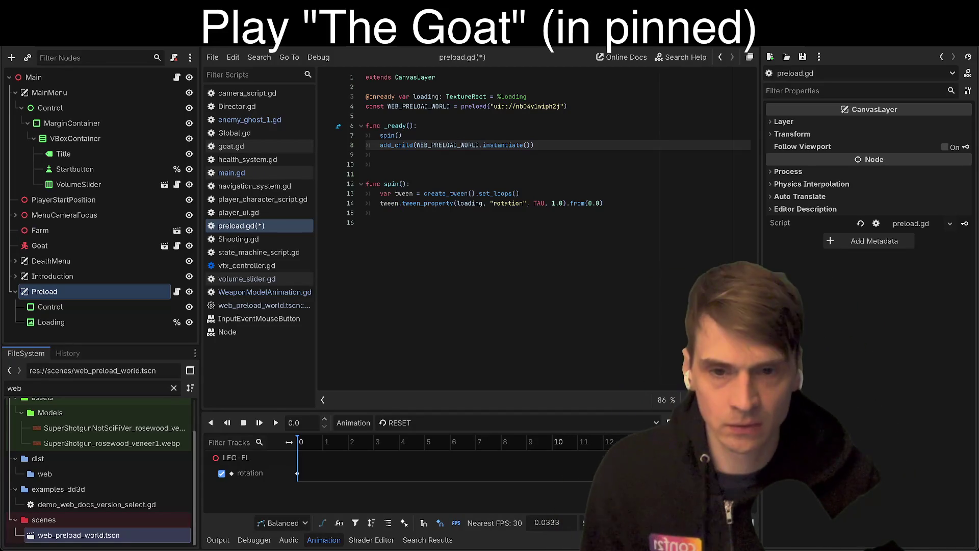
pyautogui.click(567, 148)
pyautogui.press('Down')
pyautogui.press('Down')
pyautogui.hotkey('ctrl', 'shift', 'k')
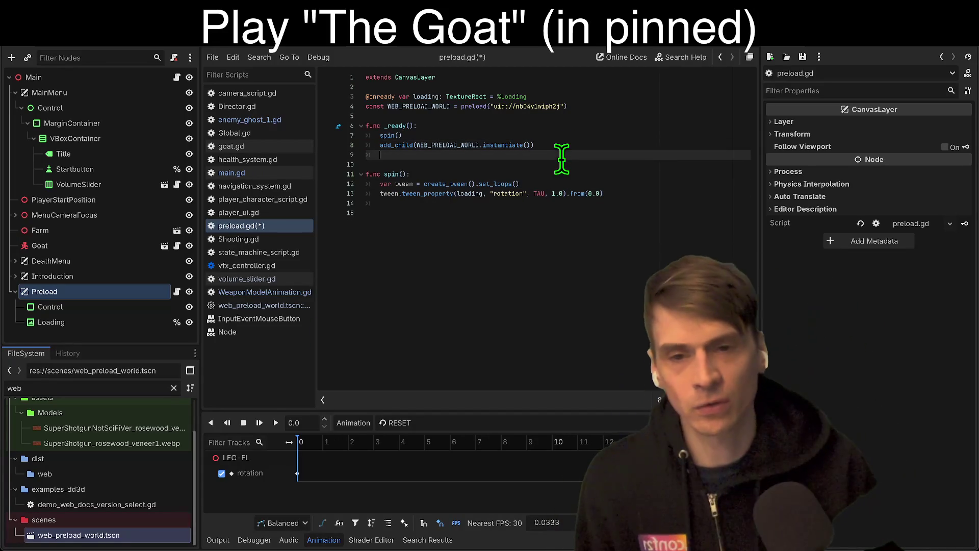
pyautogui.click(648, 30)
pyautogui.press('Return')
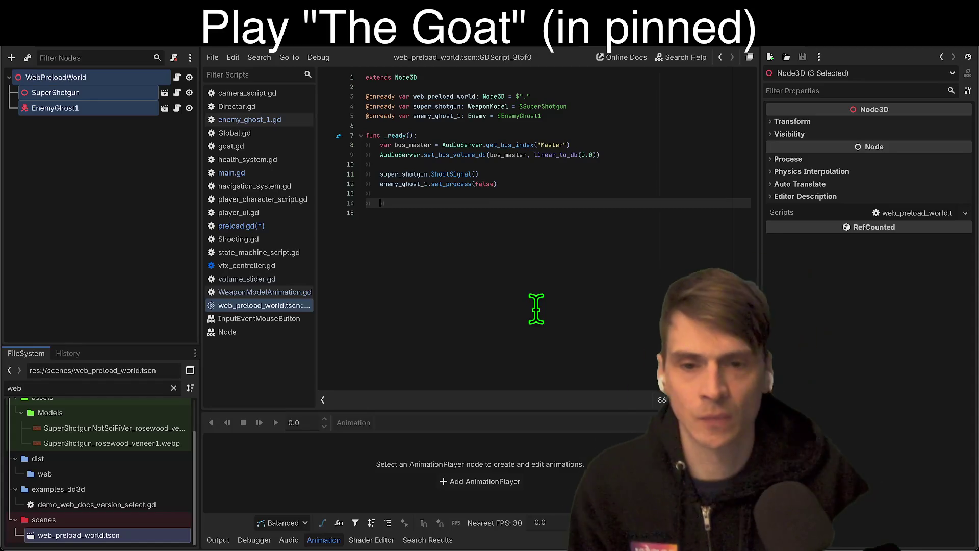
pyautogui.write('enemy_ghost_1.')
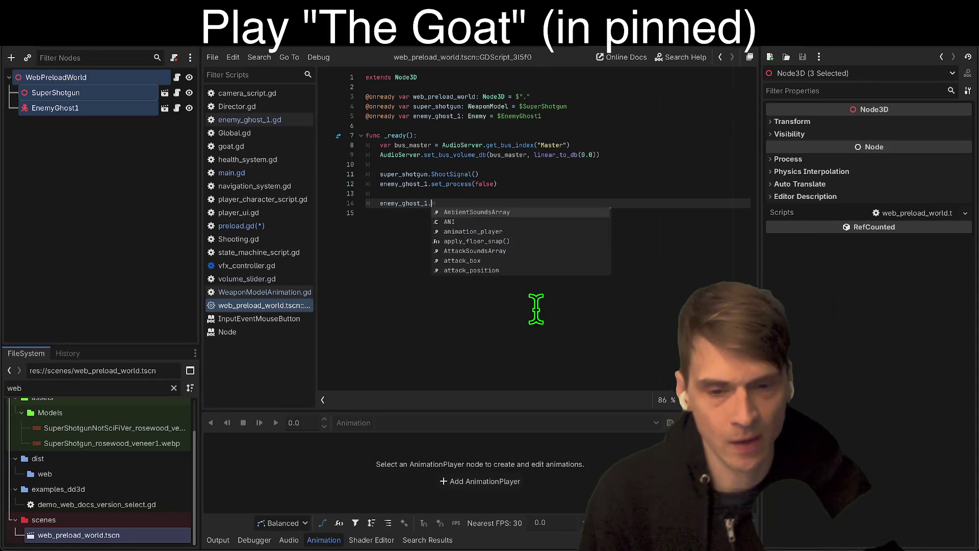
pyautogui.press('Escape')
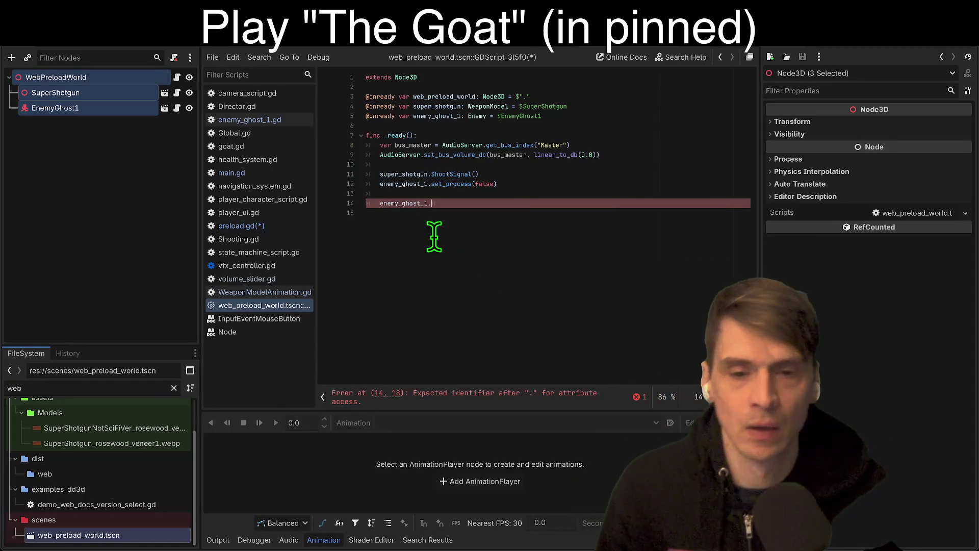
pyautogui.keyDown('ctrl'); pyautogui.click(413, 203); pyautogui.keyUp('ctrl')
pyautogui.keyDown('ctrl'); pyautogui.click(478, 108); pyautogui.keyUp('ctrl')
pyautogui.hotkey('alt', 'Left')
pyautogui.keyDown('ctrl'); pyautogui.click(480, 116); pyautogui.keyUp('ctrl')
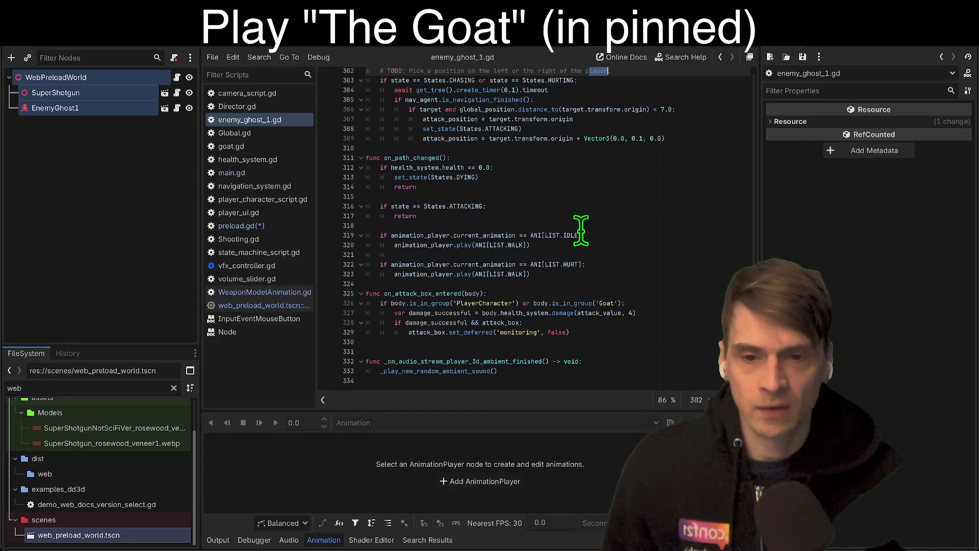
pyautogui.scroll(10, 590, 262)
pyautogui.moveTo(753, 385)
pyautogui.mouseDown()
pyautogui.moveTo(767, 145)
pyautogui.moveTo(748, 197)
pyautogui.mouseUp()
pyautogui.scroll(-5, 625, 237)
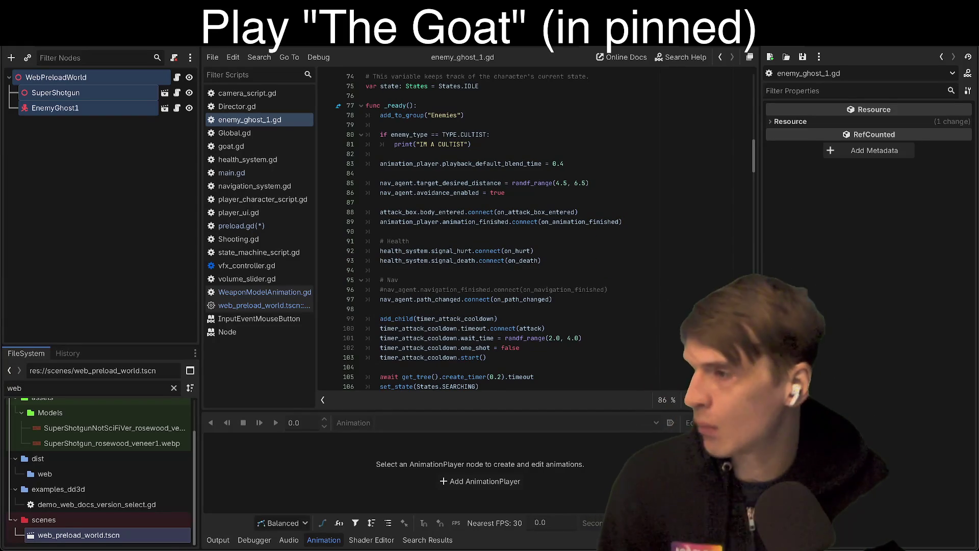
pyautogui.scroll(-5, 522, 214)
pyautogui.scroll(-20, 521, 214)
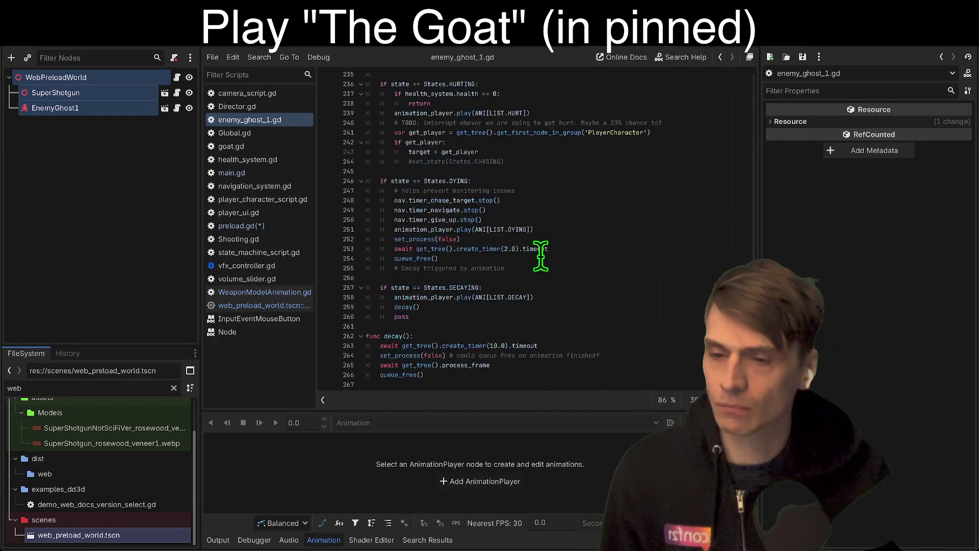
pyautogui.scroll(-12, 550, 248)
pyautogui.scroll(18, 591, 176)
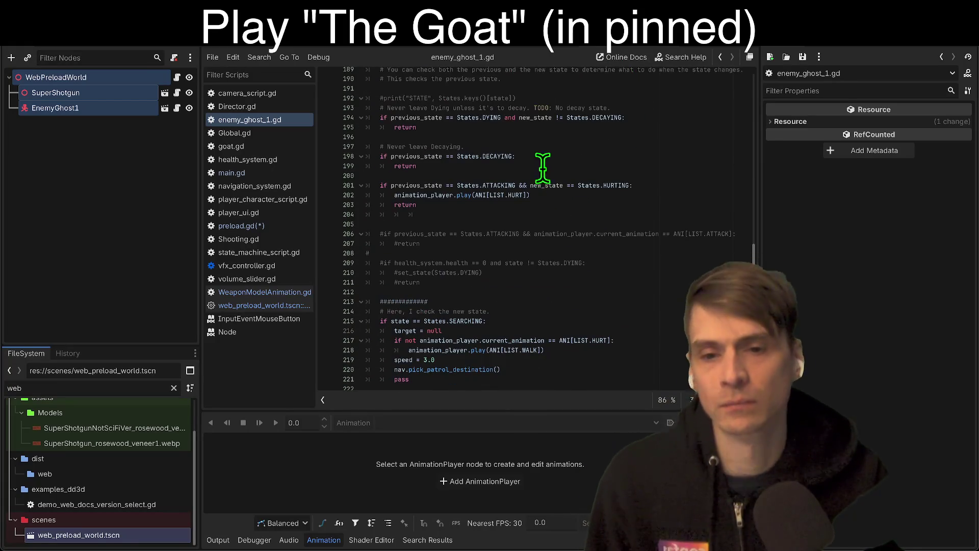
pyautogui.hotkey('alt', 'Left')
pyautogui.moveTo(551, 193); pyautogui.dragTo(551, 203)
pyautogui.press('BackSpace')
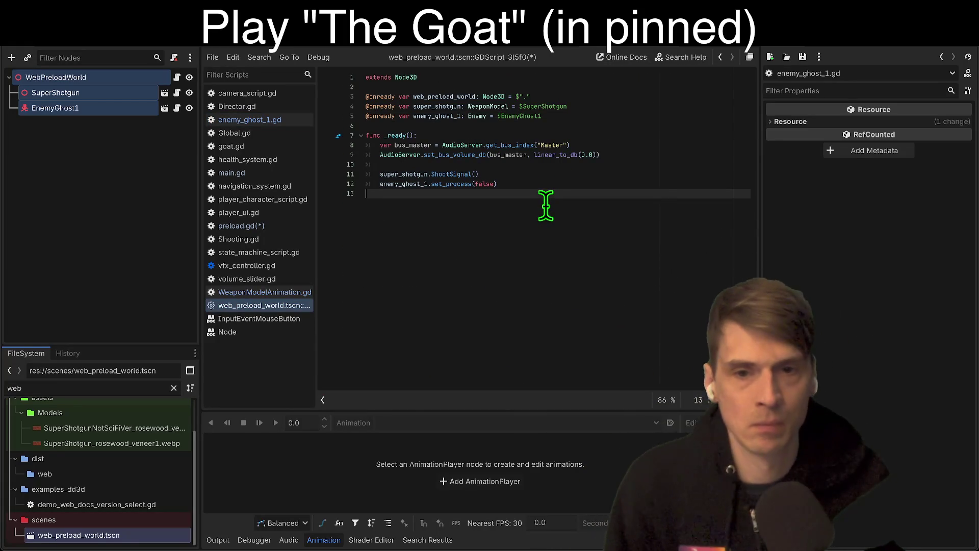
# Add an await get_tree().create_timer(...).timeout line to _ready.
pyautogui.press('Return')
pyautogui.write('await get_tr')
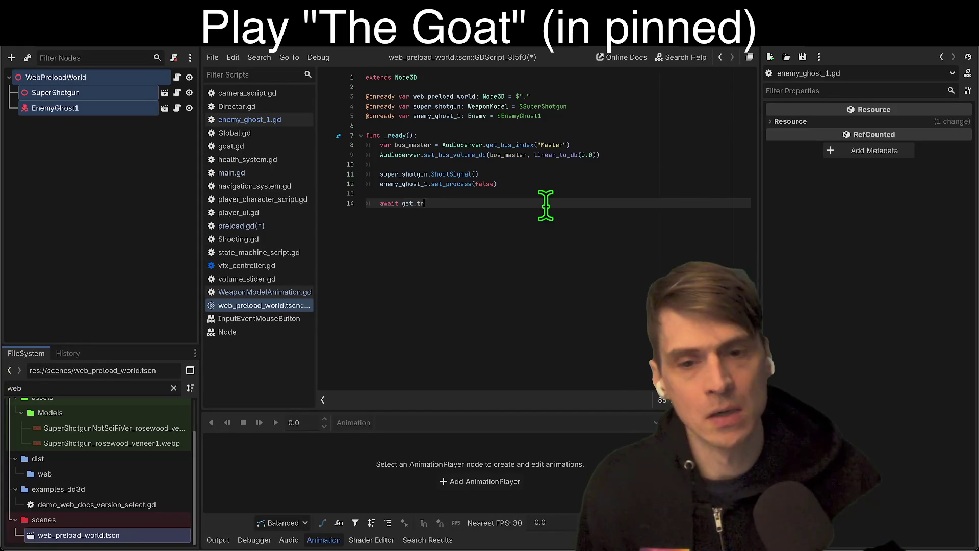
pyautogui.write('e')
pyautogui.press('Return')
pyautogui.press('BackSpace')
pyautogui.write('(1.')
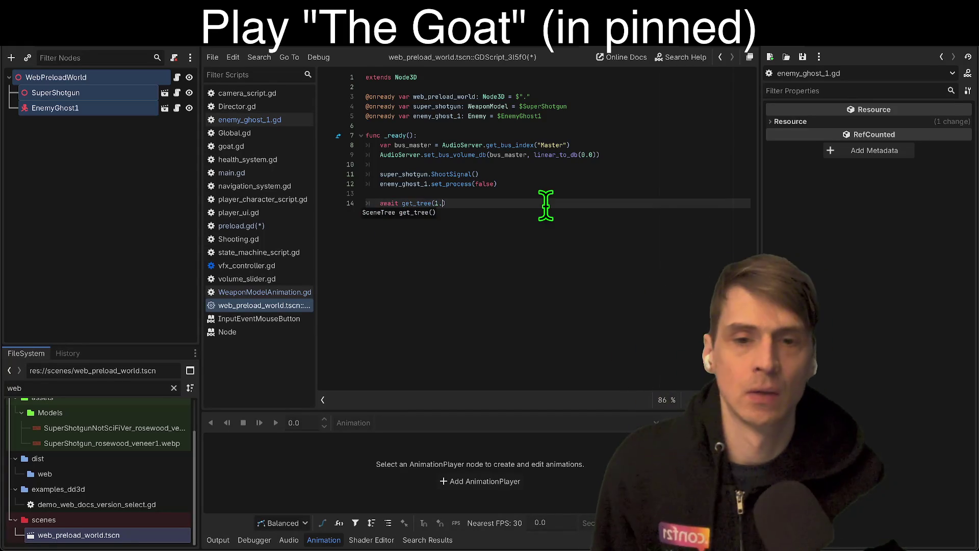
pyautogui.write('.create_timer')
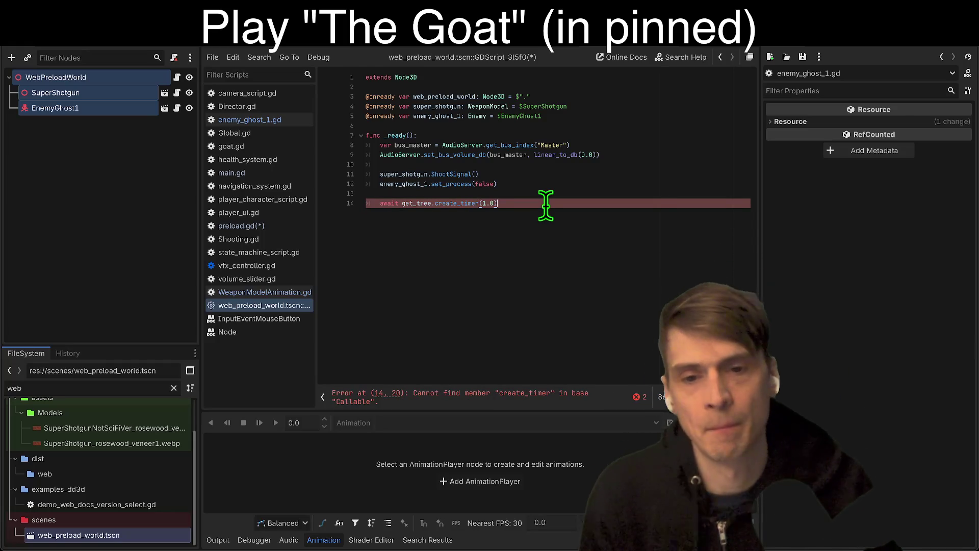
pyautogui.click(433, 203)
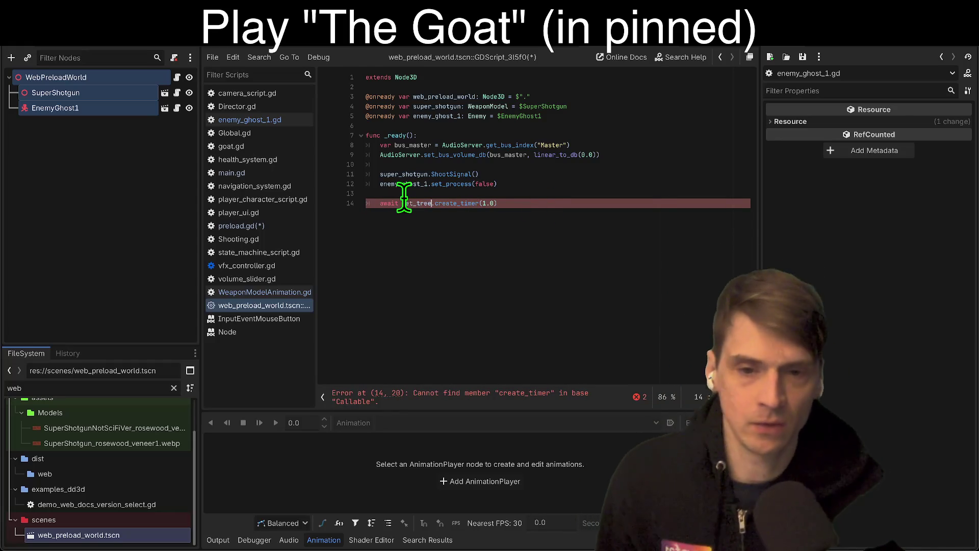
pyautogui.write('(')
pyautogui.press('End')
pyautogui.write('.ti')
pyautogui.press('Return')
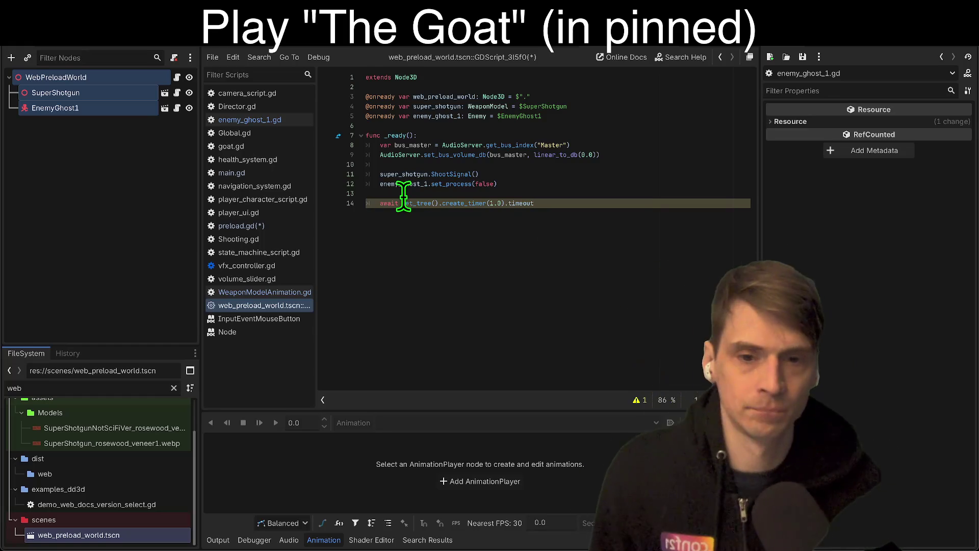
# Set the timer duration to 0.5 seconds.
pyautogui.click(498, 195)
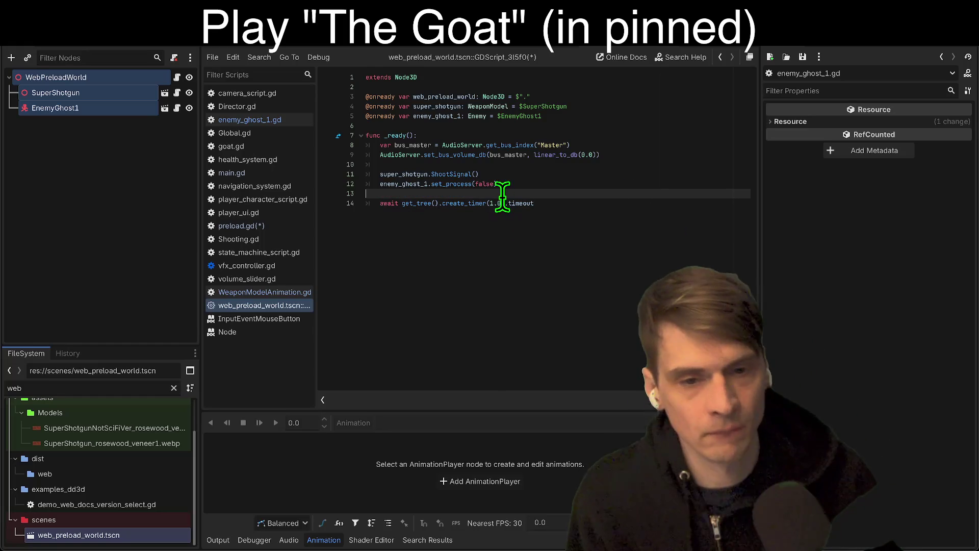
pyautogui.click(534, 206)
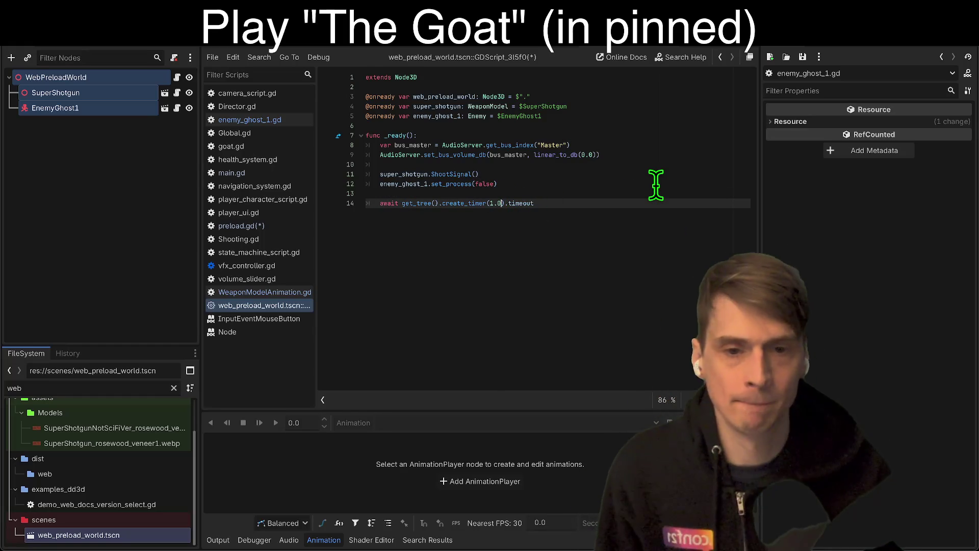
pyautogui.press('BackSpace')
pyautogui.press('BackSpace')
pyautogui.press('BackSpace')
pyautogui.write('0.5')
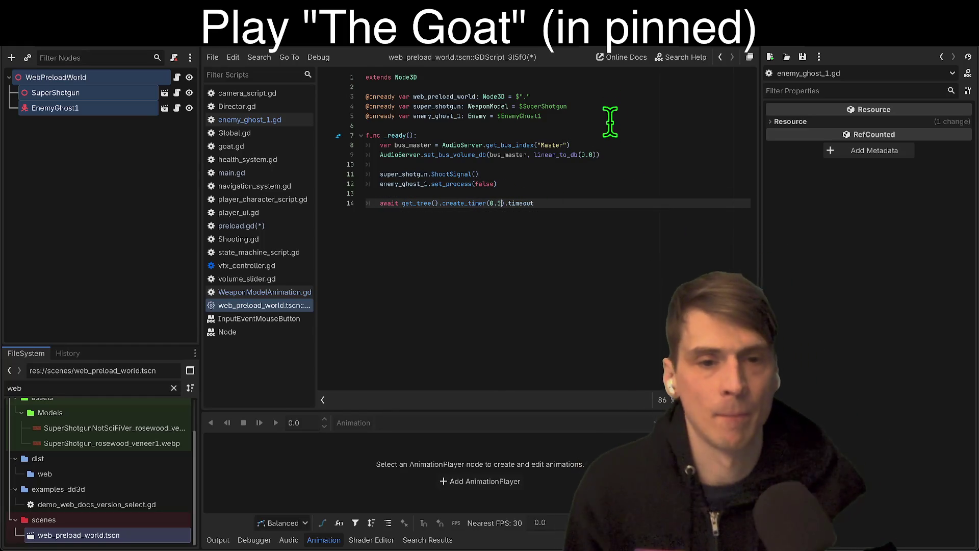
# Duplicate the Master-bus mute line after set_process with its volume changed to 1.0.
pyautogui.tripleClick(616, 154)
pyautogui.hotkey('ctrl', 'c')
pyautogui.click(614, 190)
pyautogui.hotkey('ctrl', 'v')
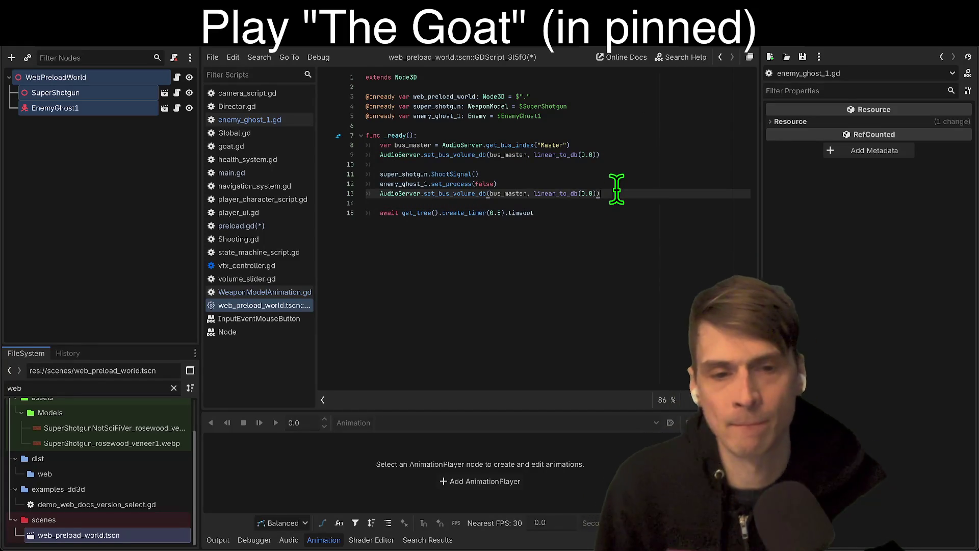
pyautogui.press('Left')
pyautogui.press('Left')
pyautogui.press('Left')
pyautogui.write('0')
pyautogui.press('Down')
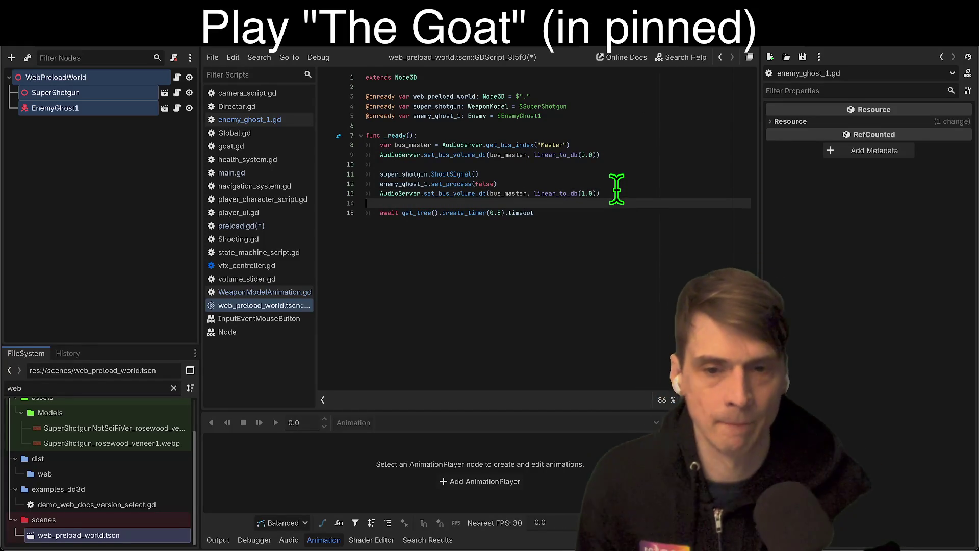
# Add get_parent().queue_free() after the timer, save, and run the game.
pyautogui.click(641, 243)
pyautogui.hotkey('ctrl', 's')
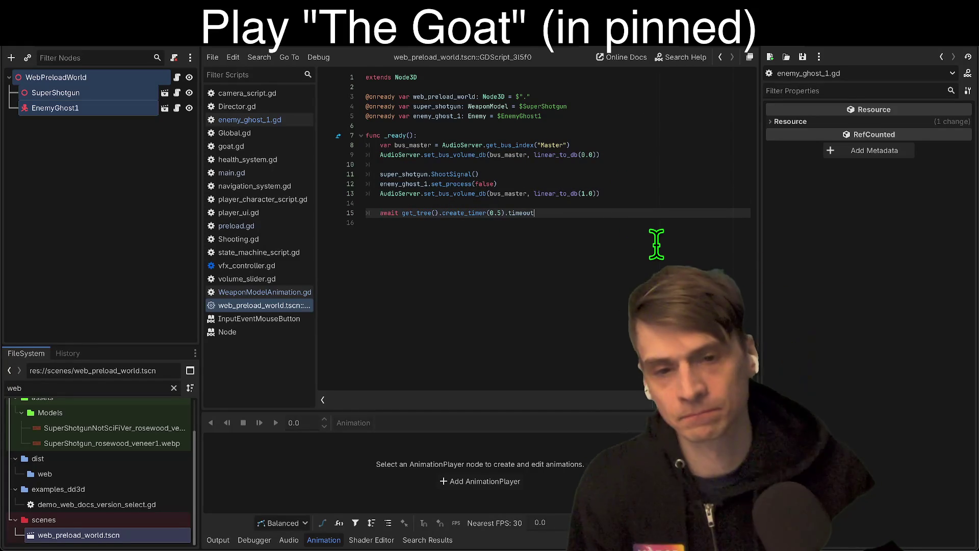
pyautogui.press('Return')
pyautogui.write('get_p')
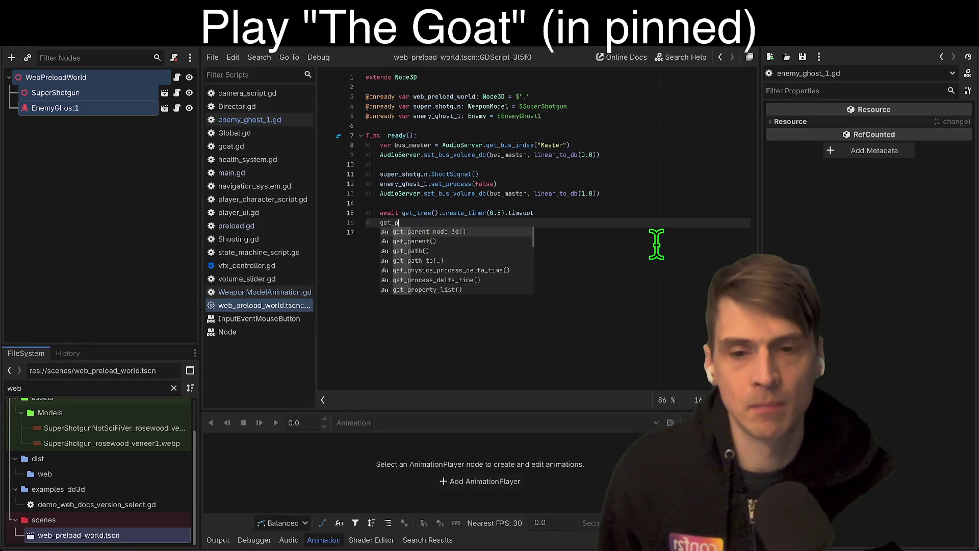
pyautogui.press('Down')
pyautogui.press('Return')
pyautogui.press('Return')
pyautogui.press('F5')
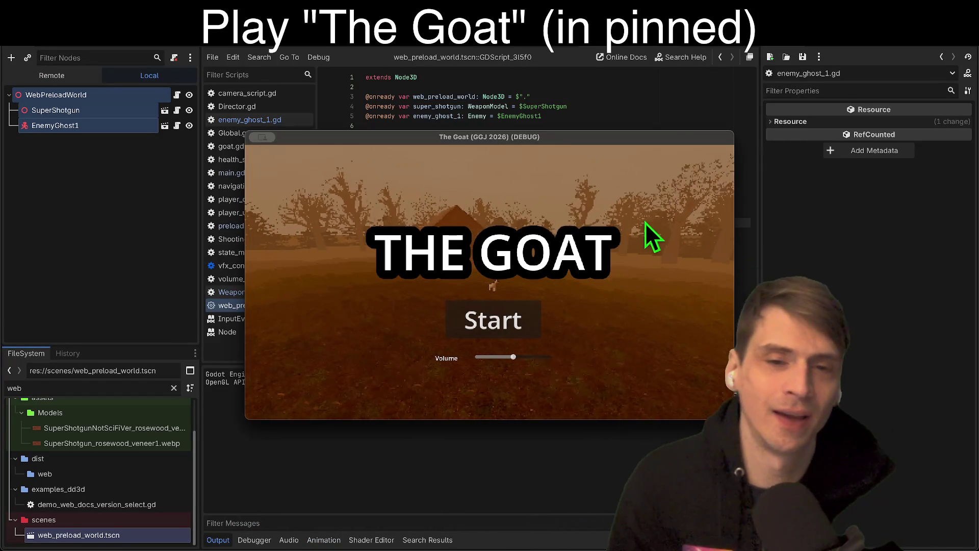
# Stop the game and paste an await timer line right after the mute line.
pyautogui.press('F8')
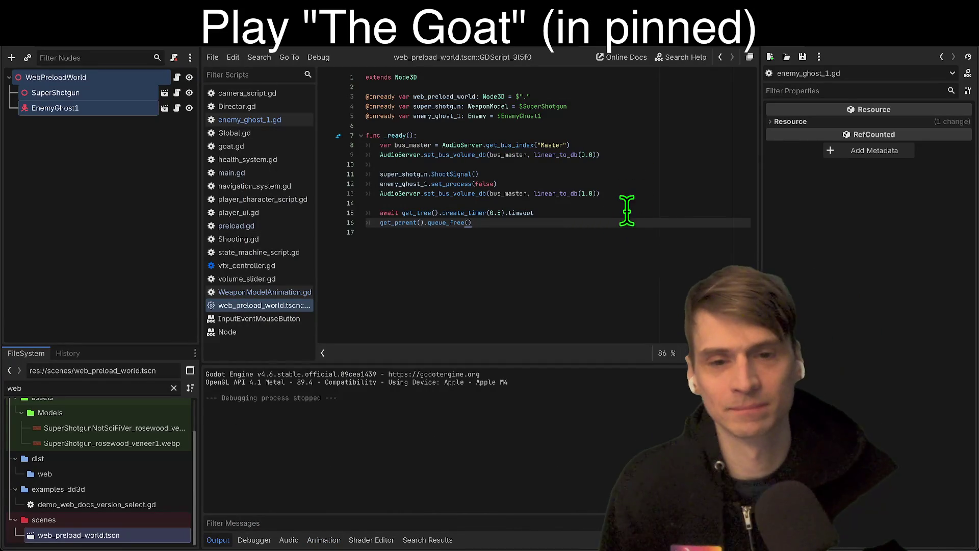
pyautogui.click(635, 173)
pyautogui.click(642, 219)
pyautogui.keyDown('shift'); pyautogui.click(647, 212); pyautogui.keyUp('shift')
pyautogui.click(683, 156)
pyautogui.click(683, 163)
pyautogui.press('super+v')
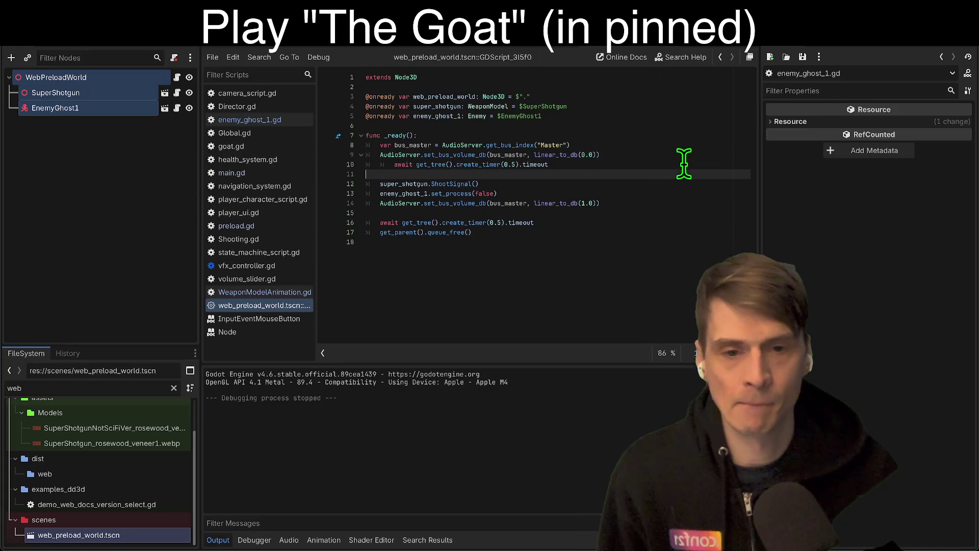
pyautogui.press('Delete')
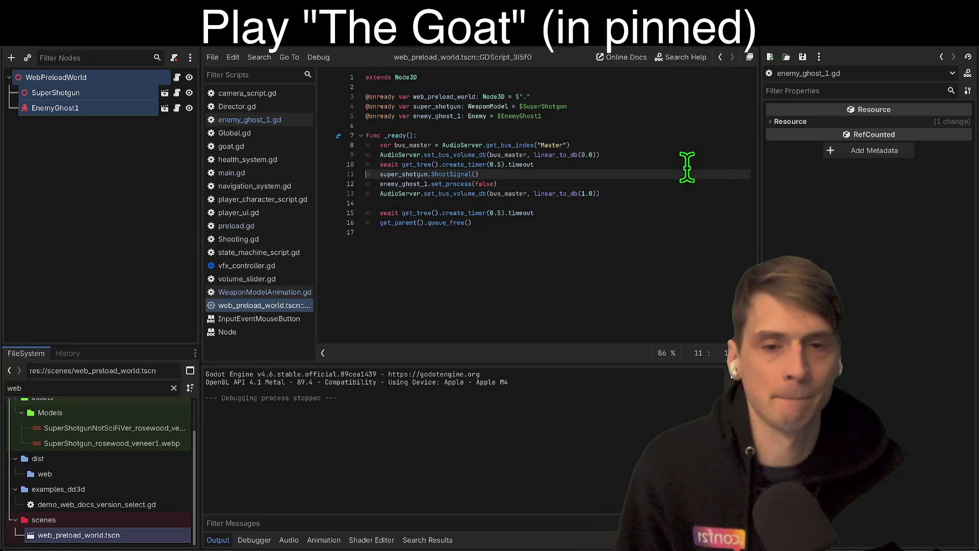
pyautogui.hotkey('shift', 'Up')
# Add another wait before the volume restore, remove the wait before freeing, and save.
pyautogui.press('Down')
pyautogui.press('Down')
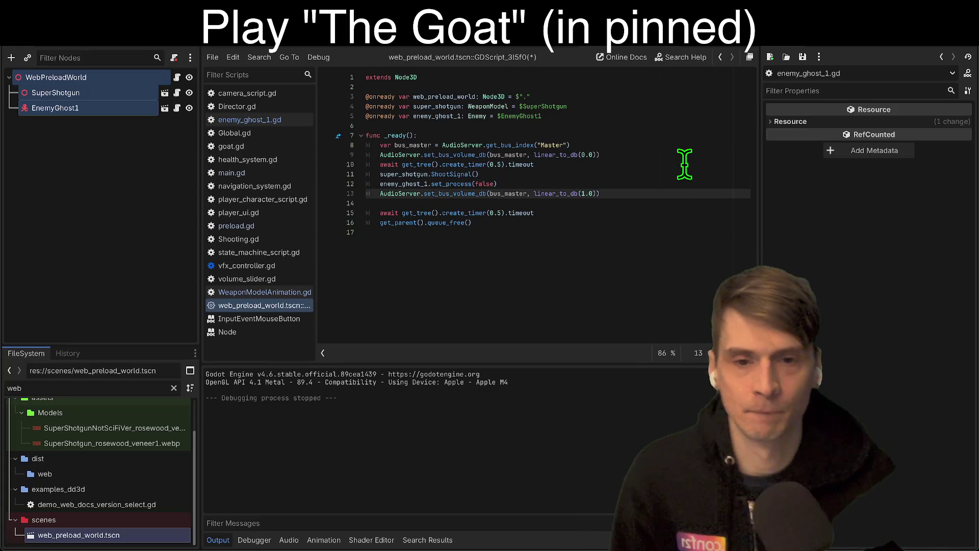
pyautogui.press('super+v')
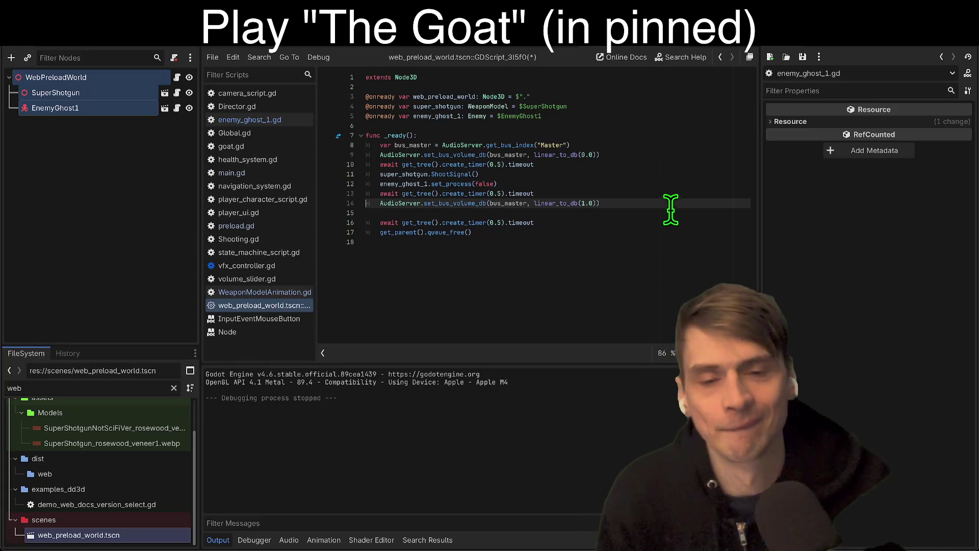
pyautogui.press('Home')
pyautogui.press('Home')
pyautogui.hotkey('shift', 'Down')
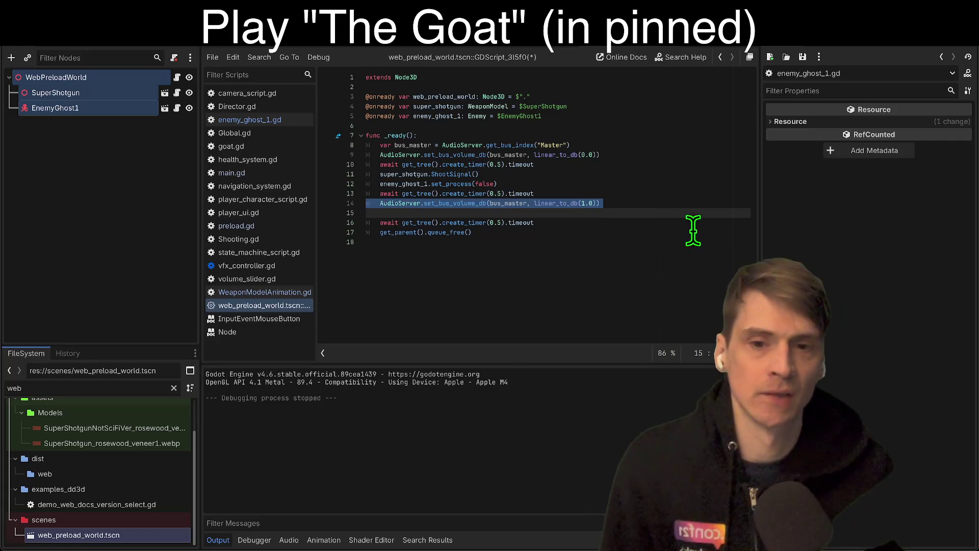
pyautogui.press('Down')
pyautogui.press('End')
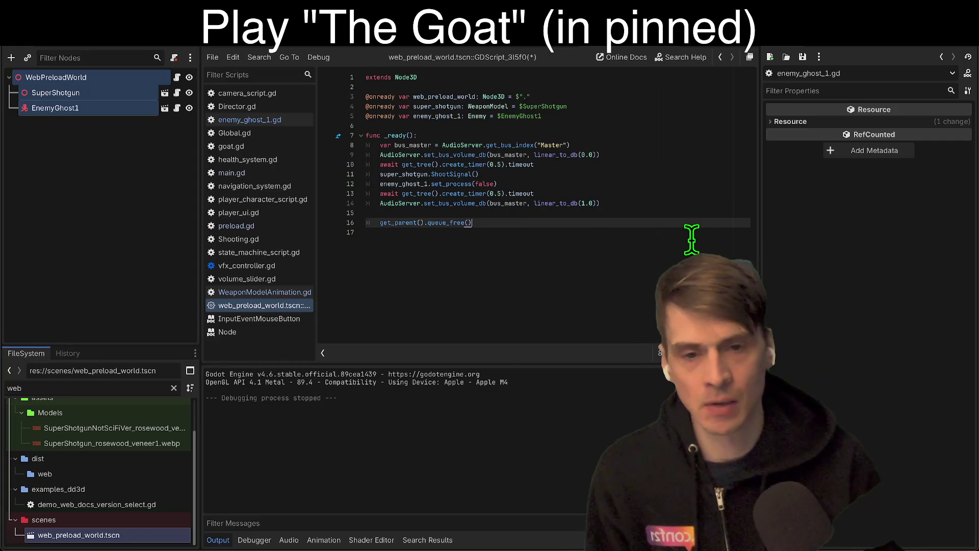
pyautogui.press('Up')
pyautogui.press('BackSpace')
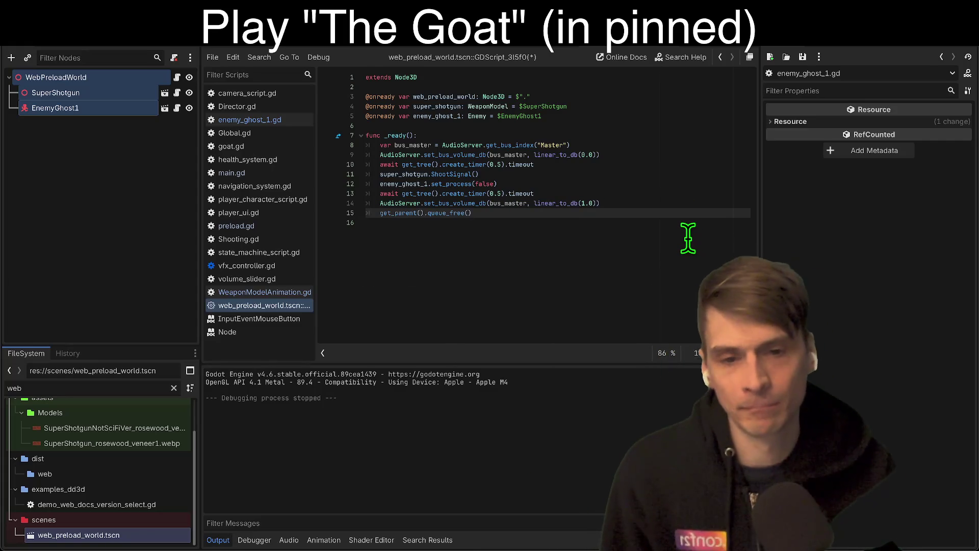
pyautogui.hotkey('ctrl', 'shift', 'k')
pyautogui.hotkey('ctrl', 's')
# Test the game, make the second wait 1.0 second, and test gameplay again.
pyautogui.press('F5')
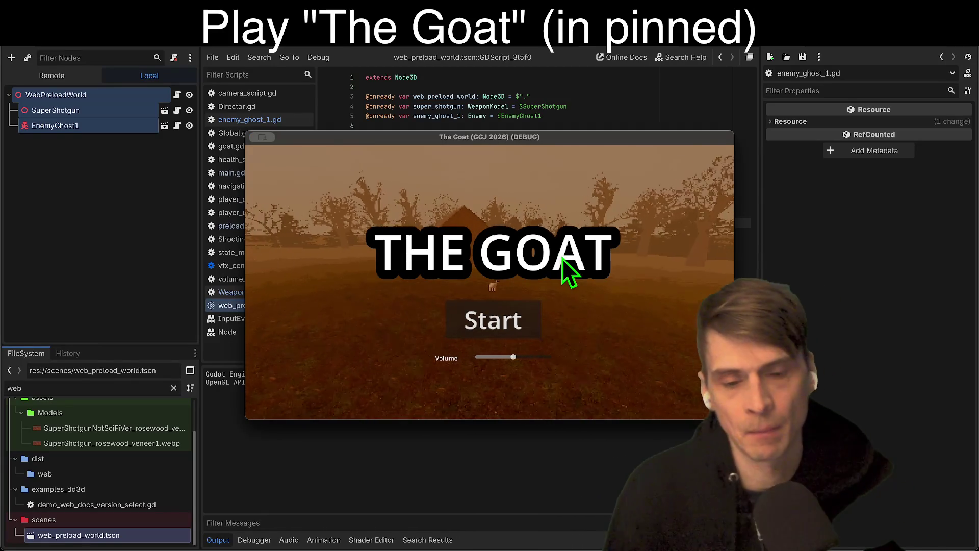
pyautogui.press('super+period')
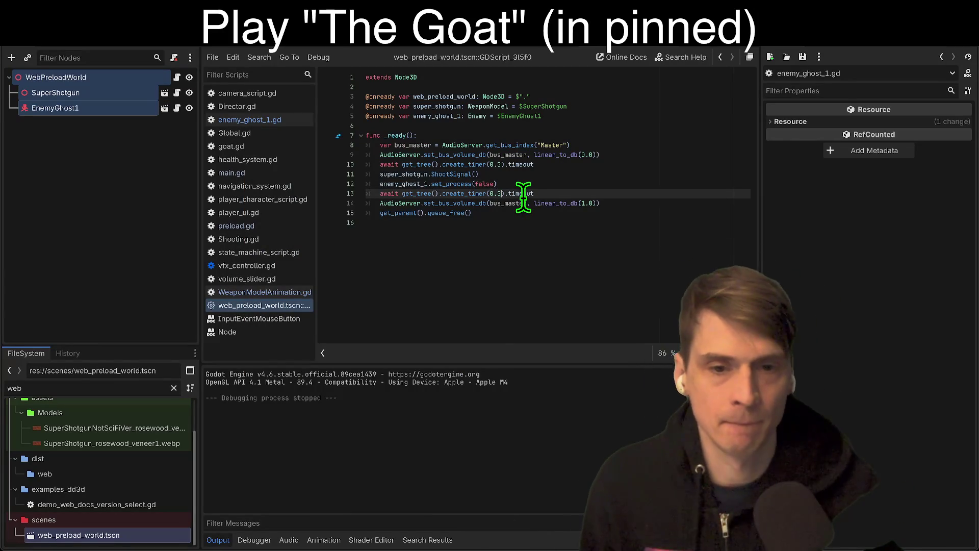
pyautogui.write('.0')
pyautogui.press('Up')
pyautogui.press('Up')
pyautogui.press('Up')
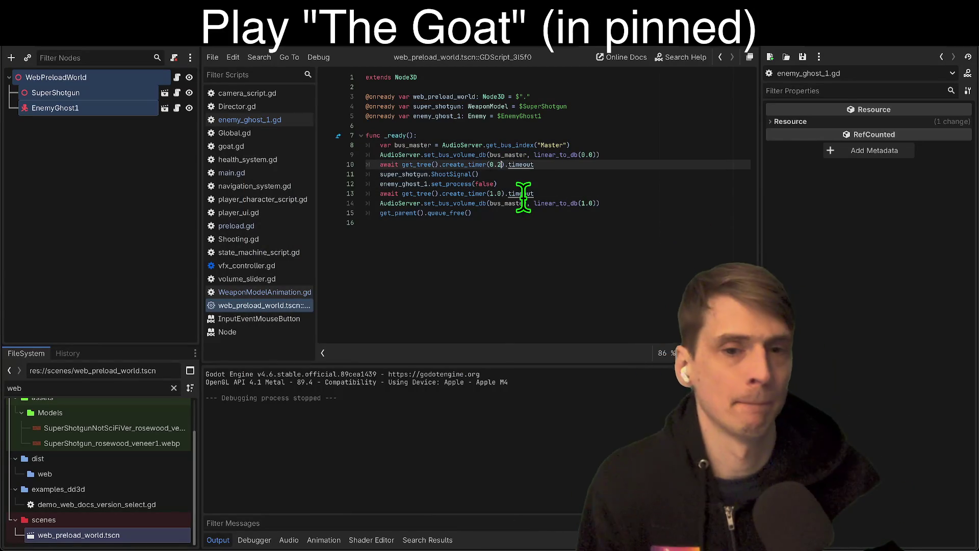
pyautogui.press('super+r')
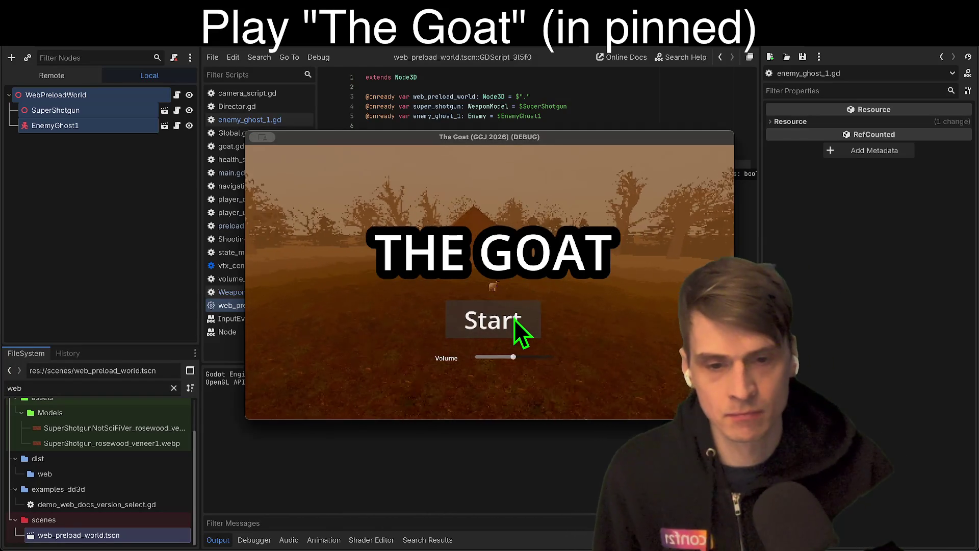
pyautogui.click(515, 323)
pyautogui.click(516, 372)
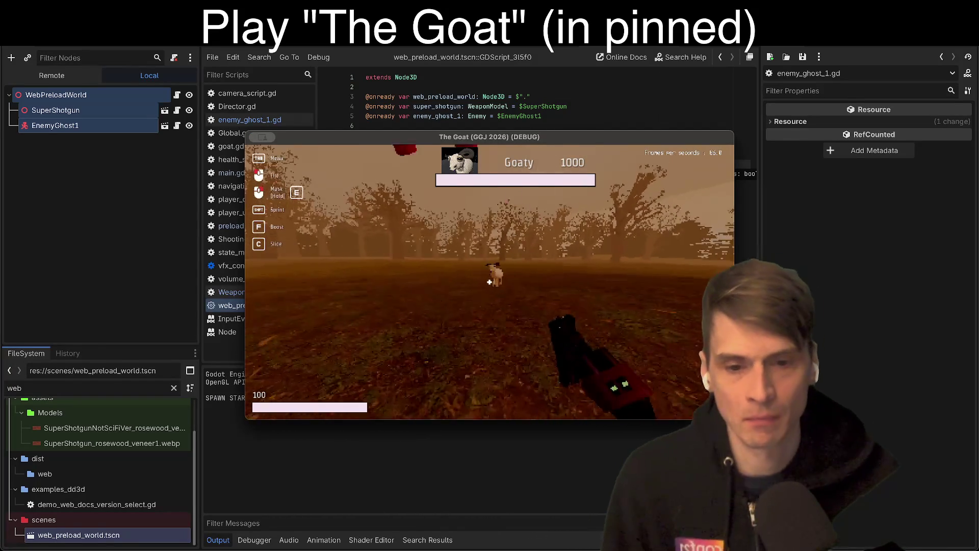
pyautogui.press('super+period')
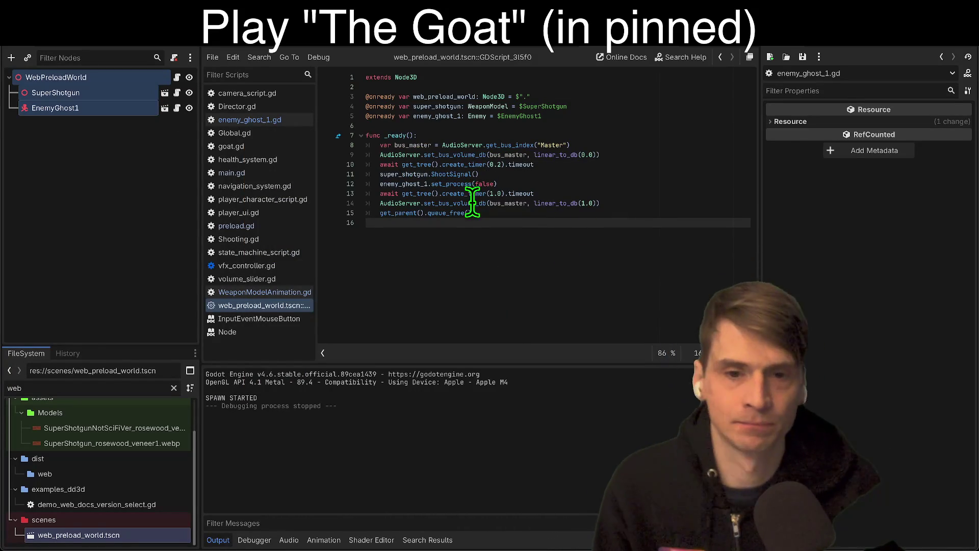
# Delete the ShootSignal() call from WeaponModelAnimation.gd's ready function.
pyautogui.keyDown('ctrl'); pyautogui.click(408, 175); pyautogui.keyUp('ctrl')
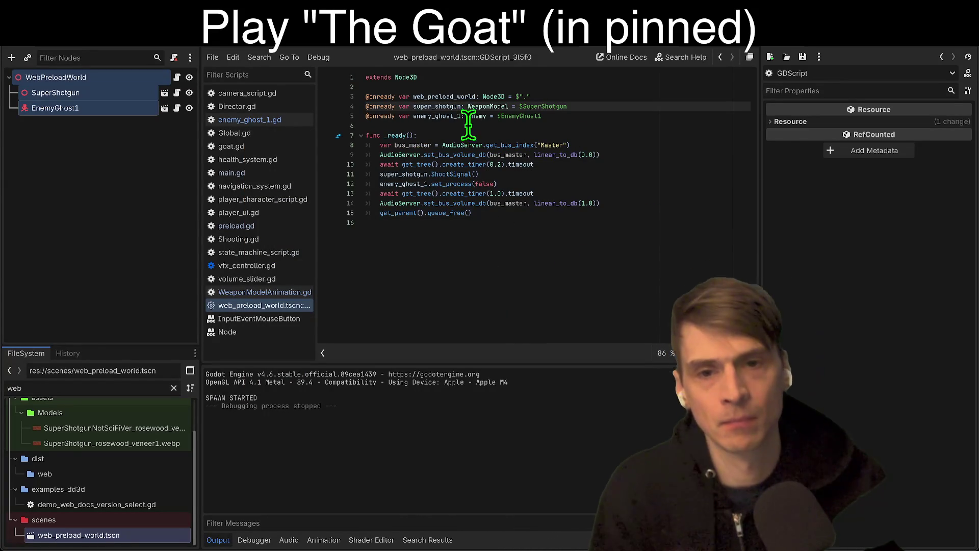
pyautogui.keyDown('ctrl'); pyautogui.click(475, 106); pyautogui.keyUp('ctrl')
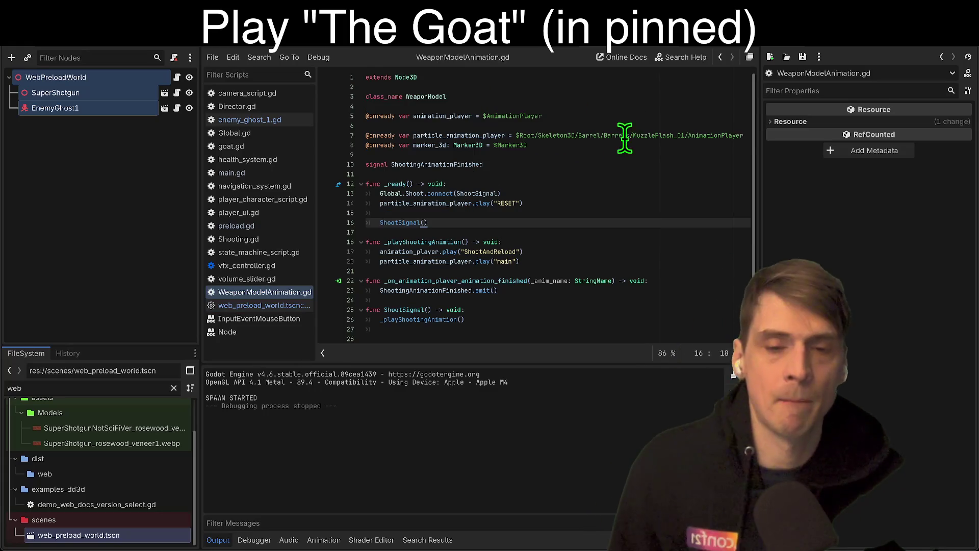
pyautogui.press('BackSpace')
pyautogui.press('super+alt+Left')
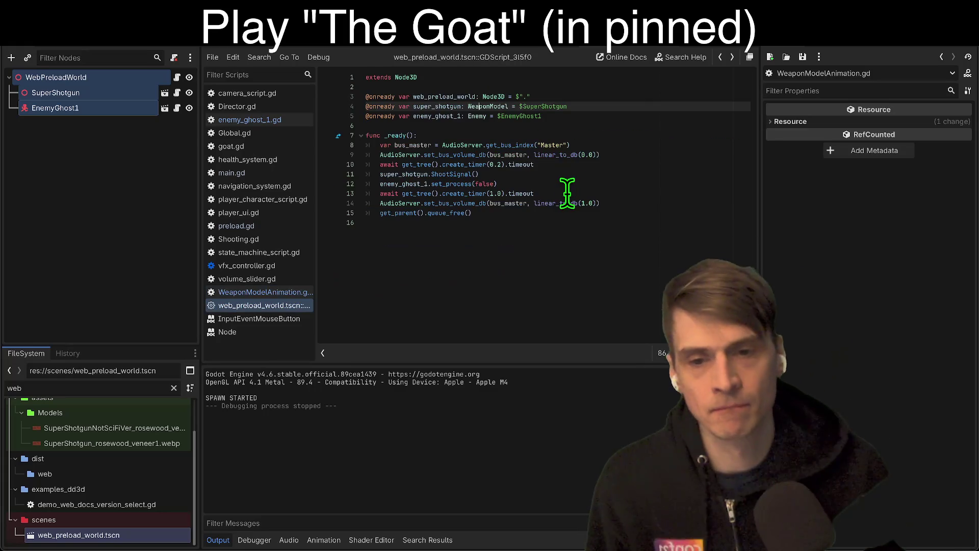
# Back in the preload world script, delete the 0.2 second wait line.
pyautogui.click(584, 204)
pyautogui.press('Up')
pyautogui.press('Up')
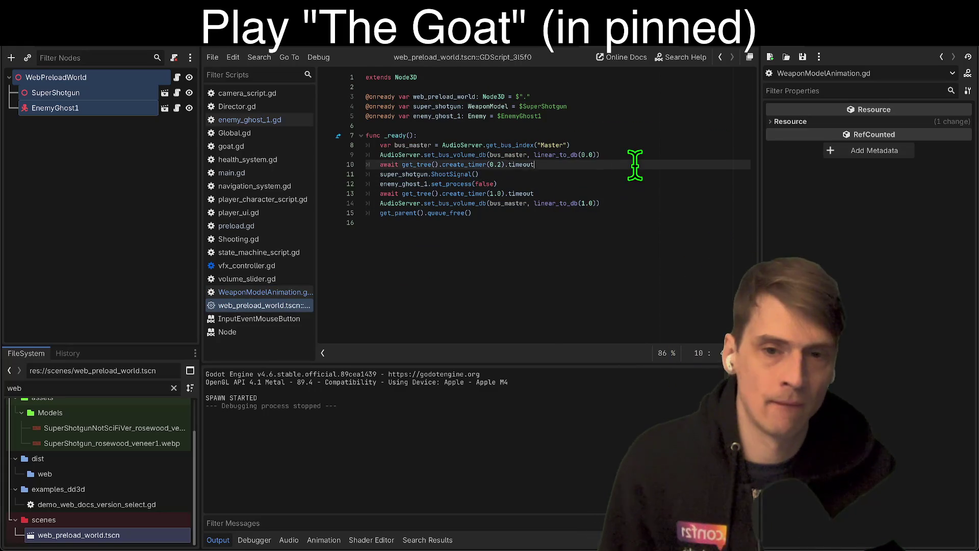
pyautogui.press('super+shift+k')
pyautogui.press('Down')
pyautogui.press('Down')
pyautogui.press('Down')
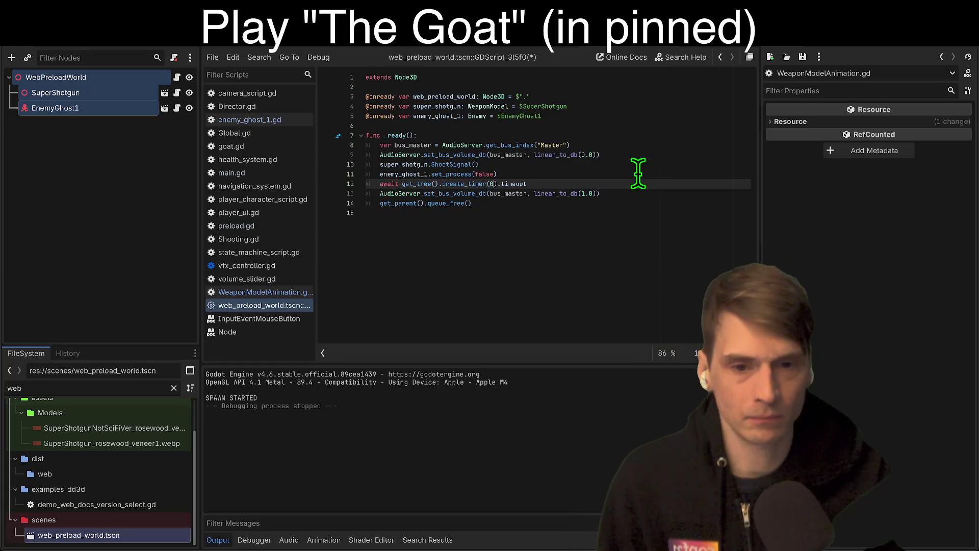
# Run and stop the game several times, clicking through to gameplay once.
pyautogui.press('super+r')
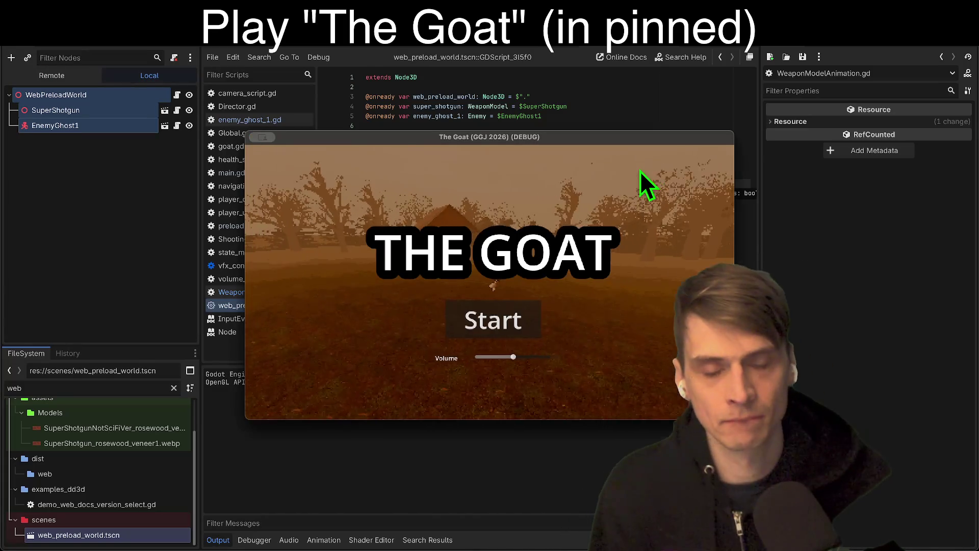
pyautogui.press('super+q')
pyautogui.press('super+r')
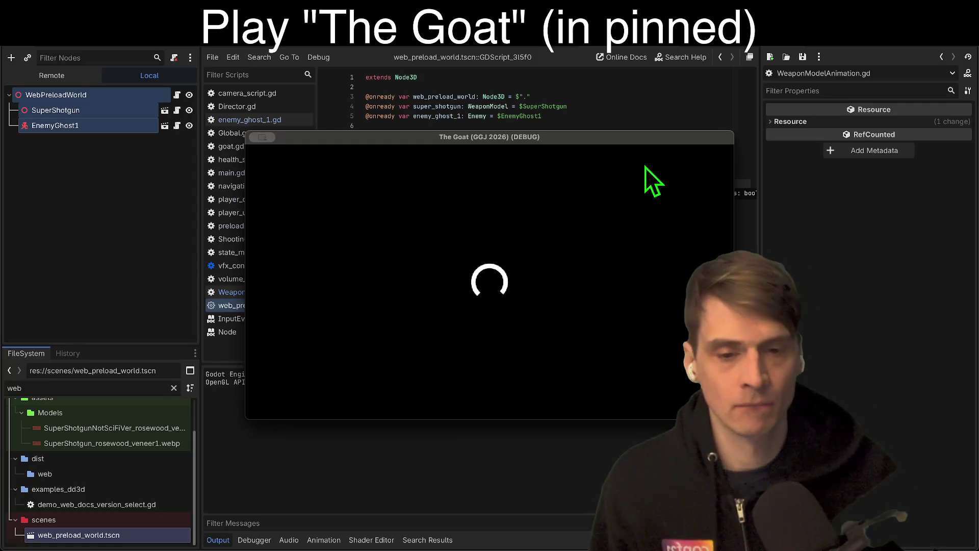
pyautogui.press('super+q')
pyautogui.press('super+r')
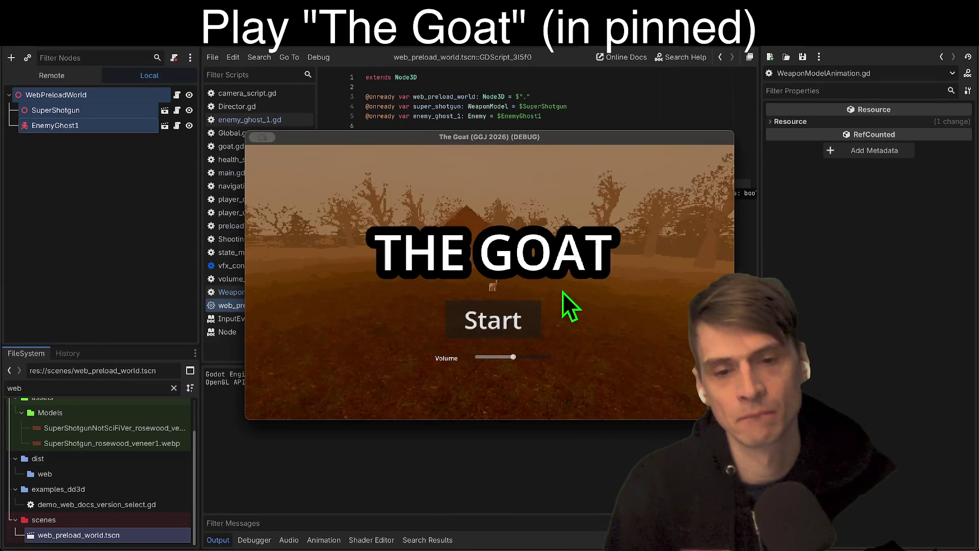
pyautogui.click(497, 317)
pyautogui.click(516, 378)
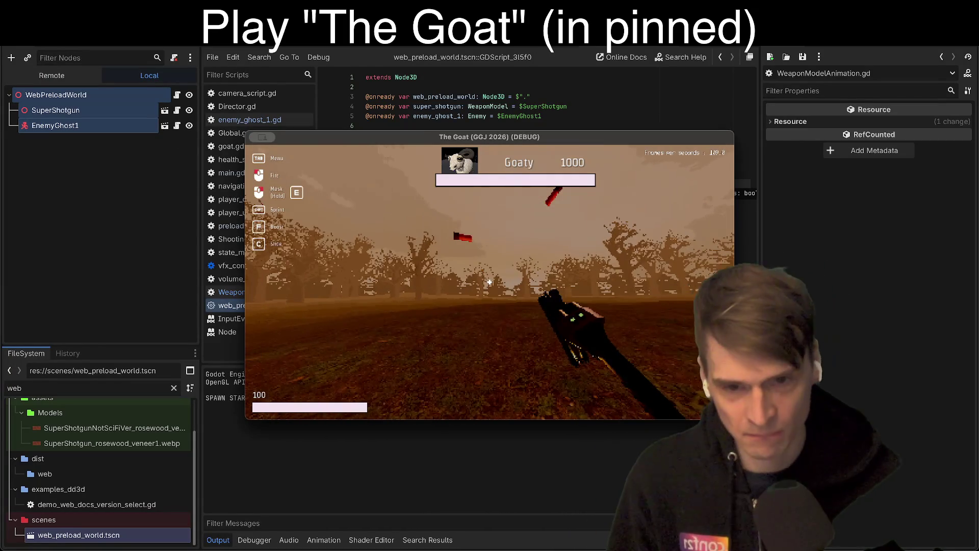
pyautogui.press('super+period')
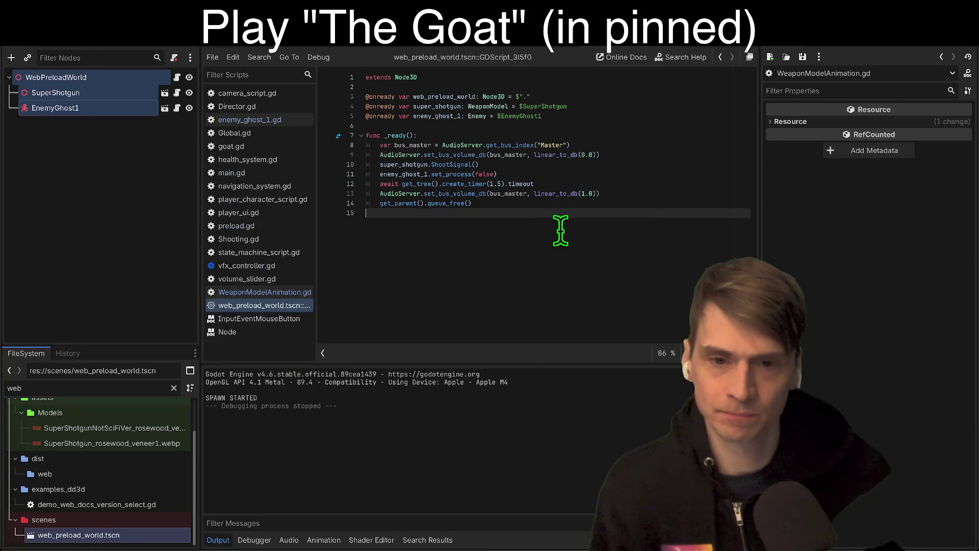
# Move the enemy_ghost_1.set_process(false) line above super_shotgun.ShootSignal().
pyautogui.click(606, 183)
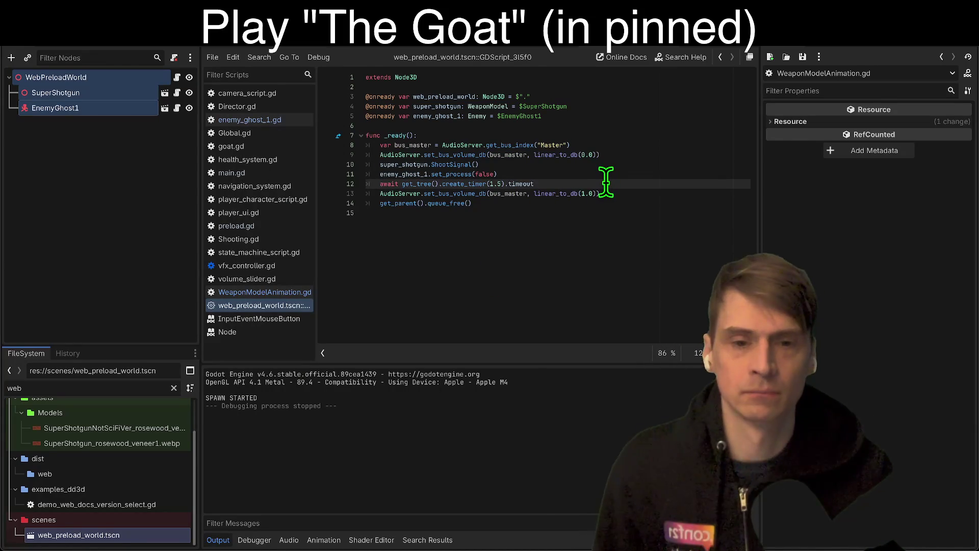
pyautogui.tripleClick(624, 171)
pyautogui.hotkey('ctrl', 'c')
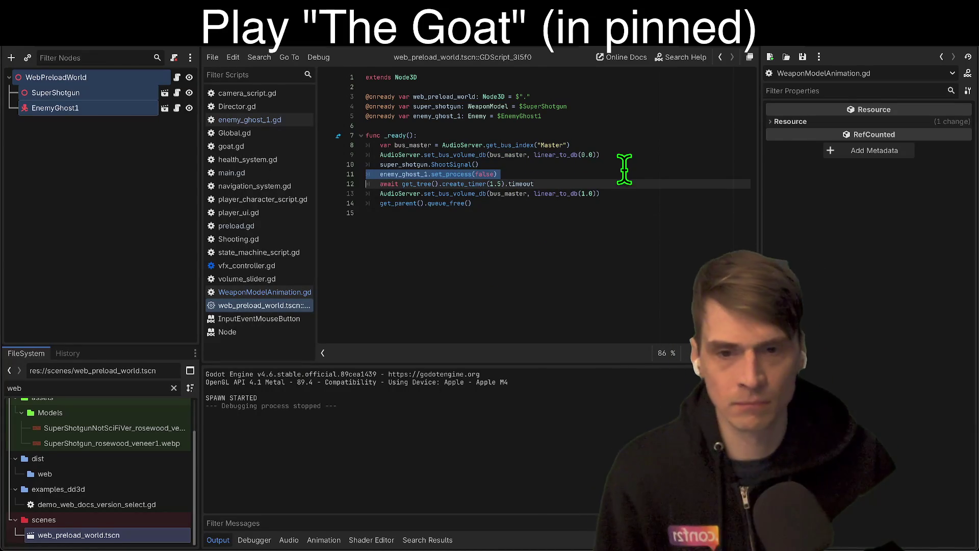
pyautogui.press('BackSpace')
pyautogui.hotkey('ctrl', 'v')
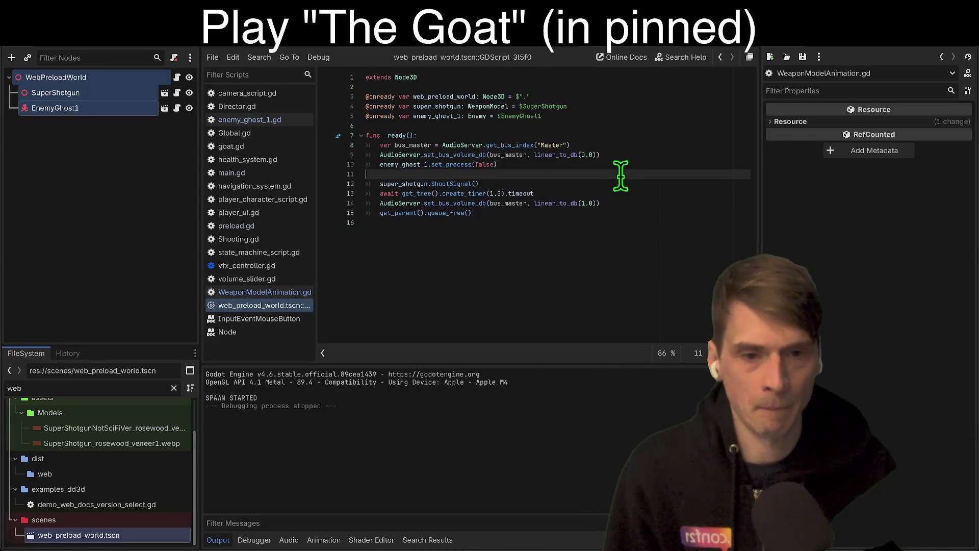
pyautogui.press('Down')
pyautogui.press('Down')
pyautogui.press('Down')
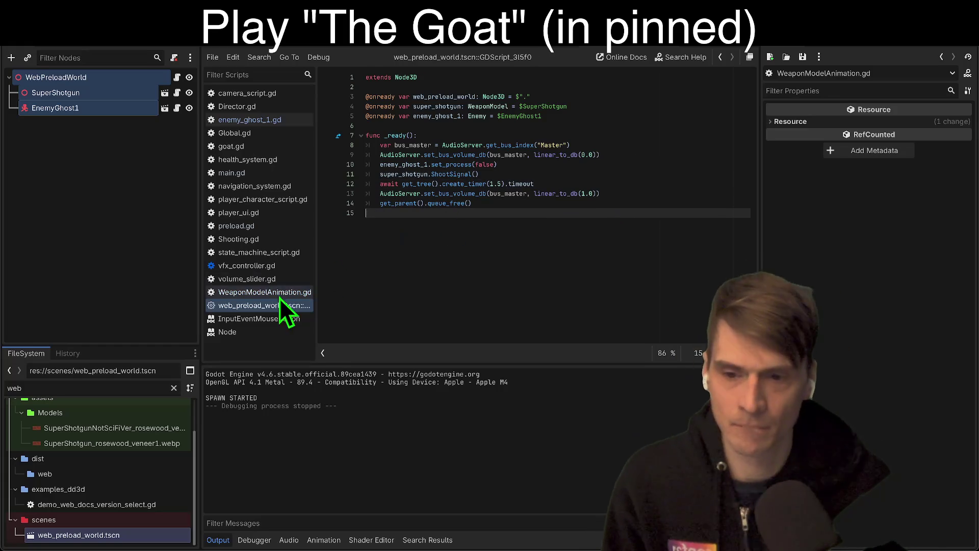
pyautogui.click(591, 175)
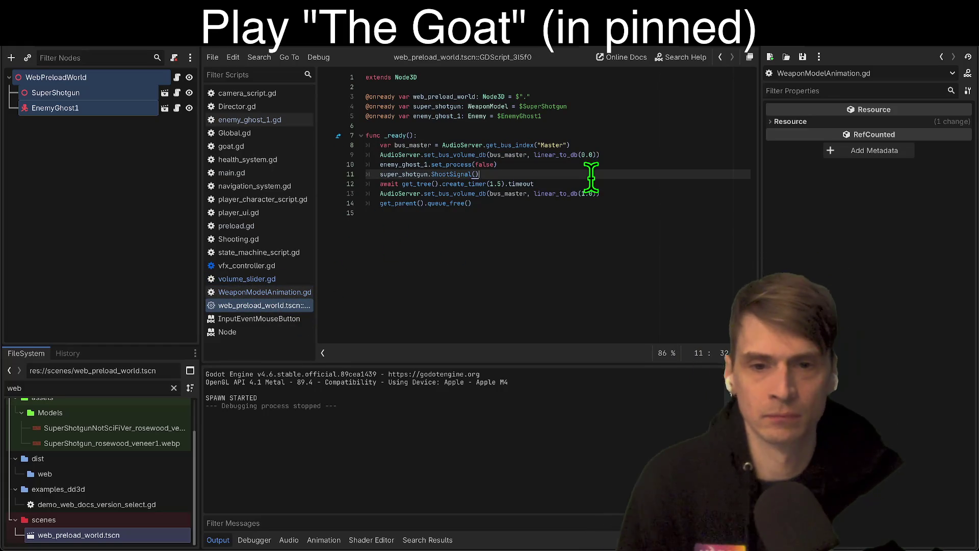
pyautogui.tripleClick(620, 163)
pyautogui.tripleClick(447, 173)
# Test the reordered script by running the scene into gameplay, then stop it.
pyautogui.press('super+b')
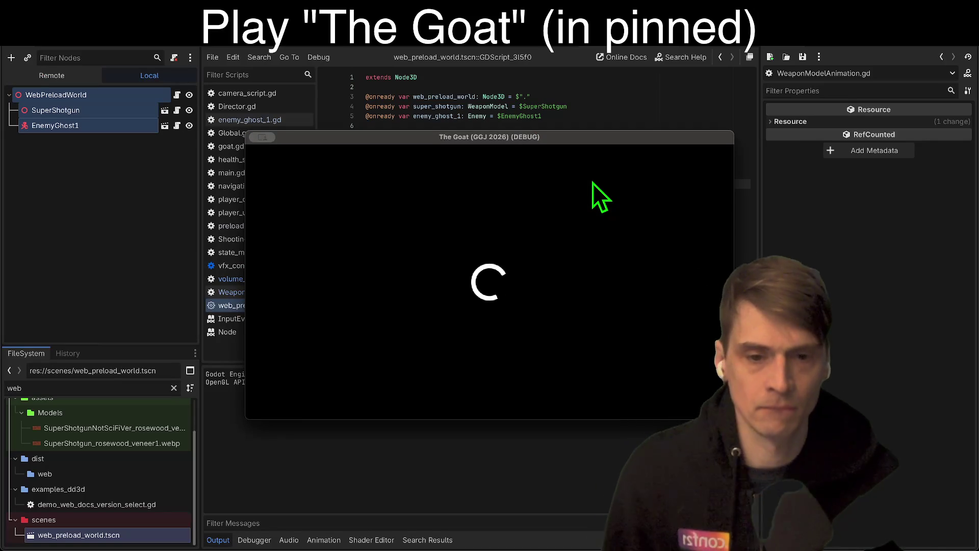
pyautogui.click(494, 322)
pyautogui.click(498, 363)
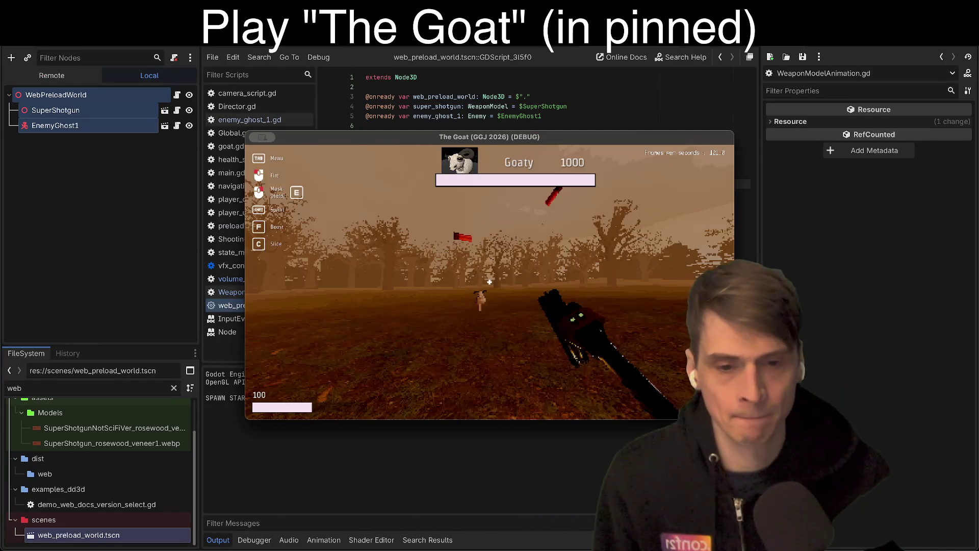
pyautogui.moveTo(489, 281)
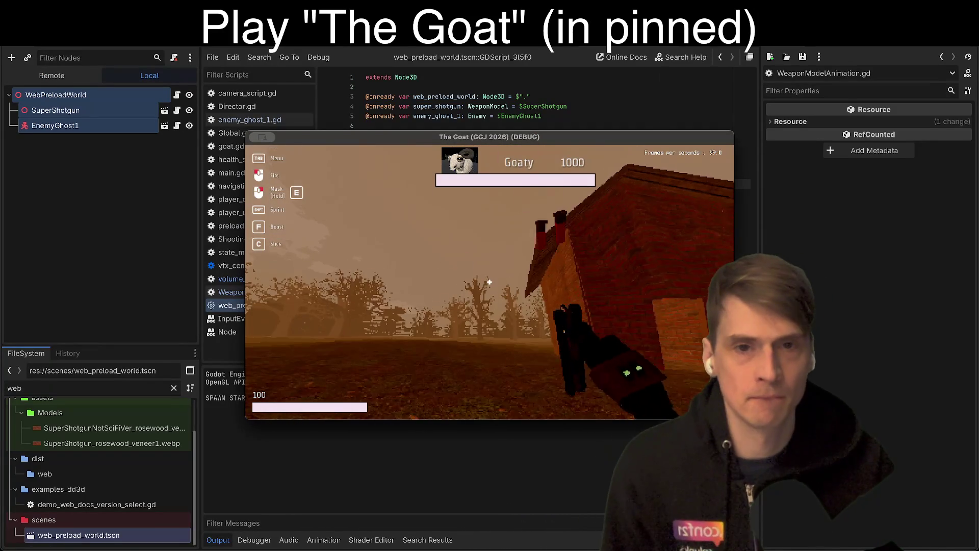
pyautogui.press('super+q')
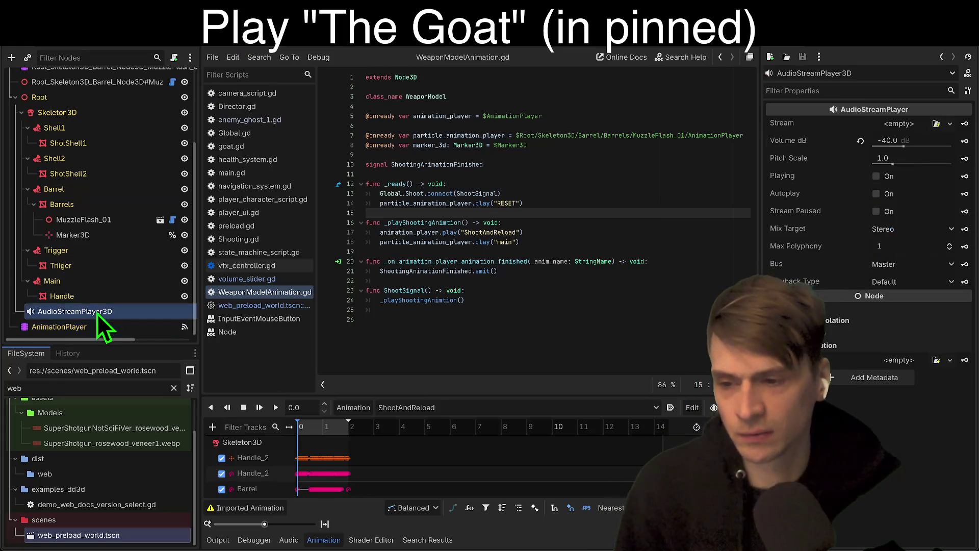
# Enlarge the Animation panel, check the animation libraries manager, and save the shotgun scene.
pyautogui.click(467, 423)
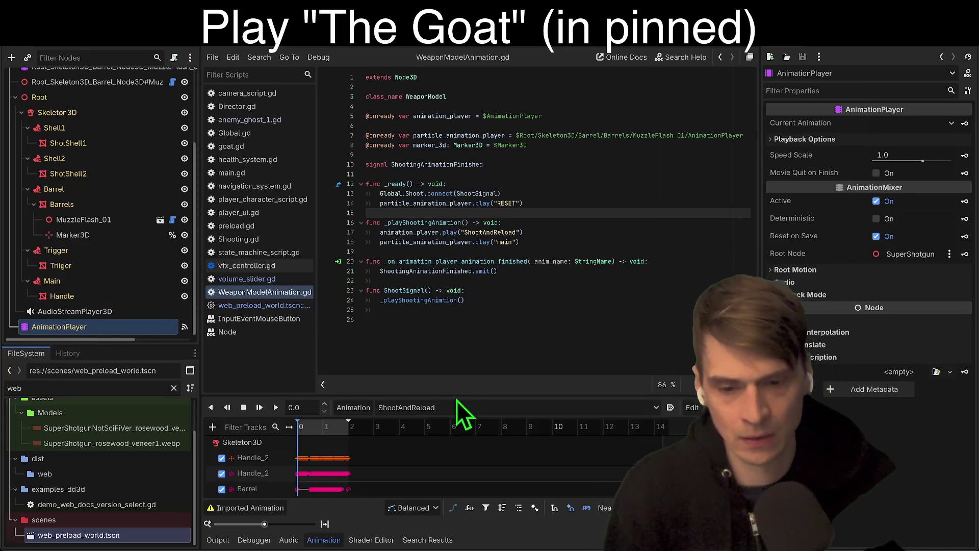
pyautogui.moveTo(454, 396); pyautogui.dragTo(510, 202)
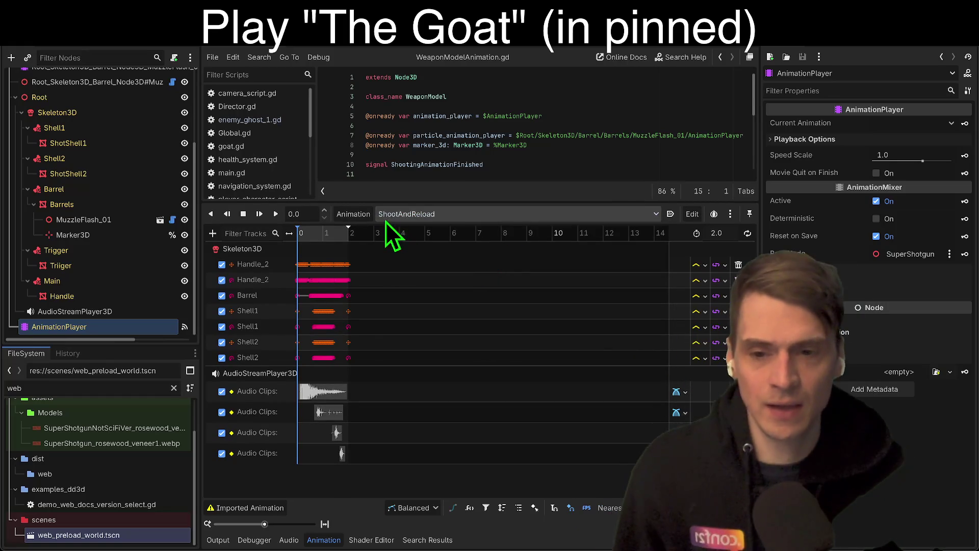
pyautogui.click(370, 219)
pyautogui.click(382, 247)
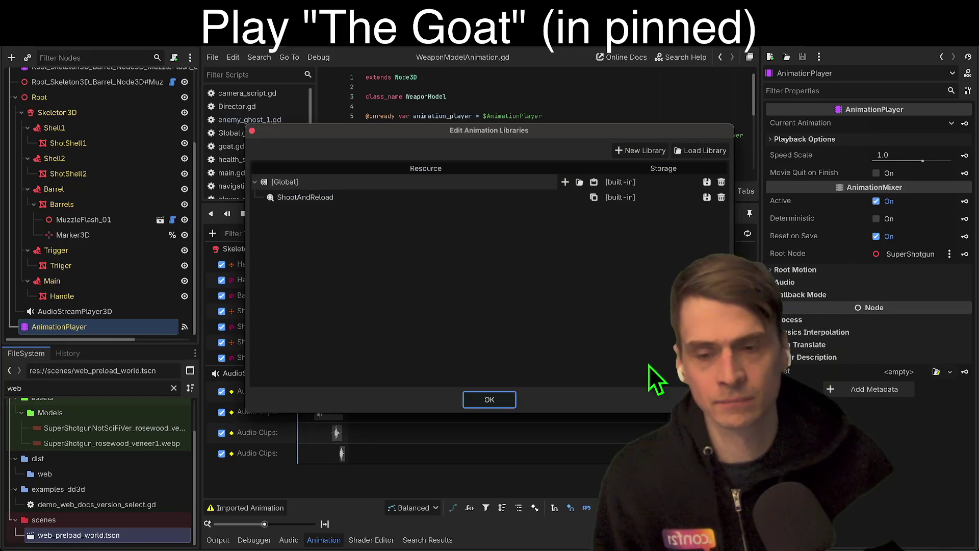
pyautogui.click(489, 399)
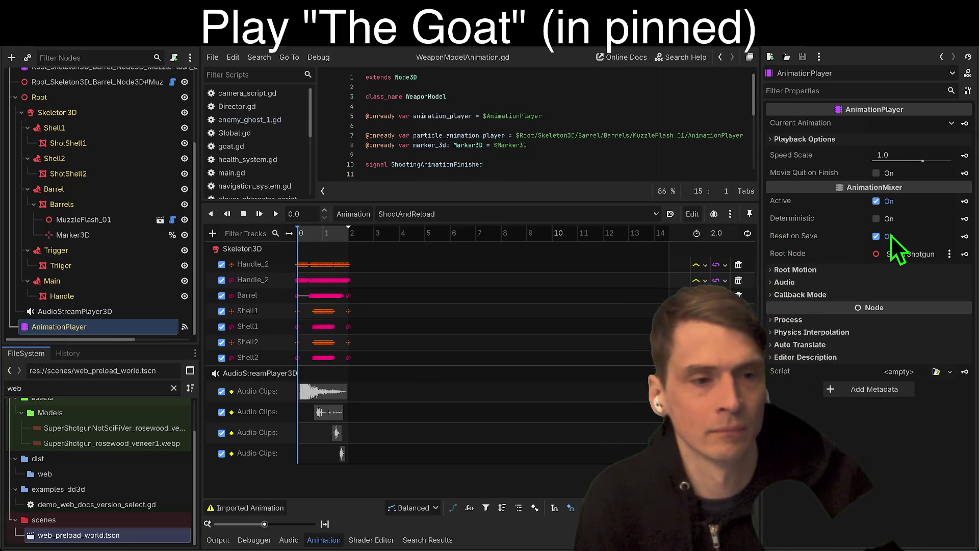
pyautogui.hotkey('ctrl', 's')
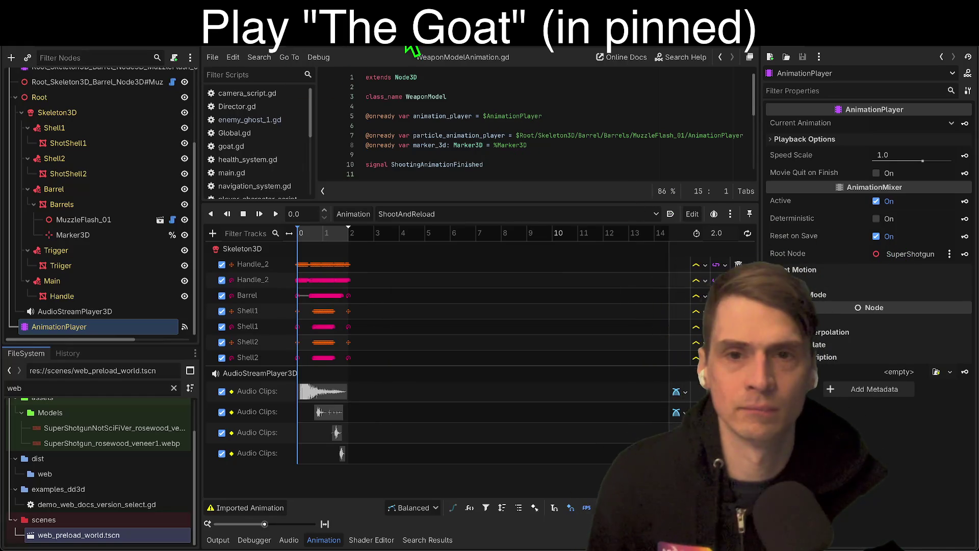
# Switch to the 3D view, run the project, and fire the shotgun twice in gameplay.
pyautogui.click(431, 45)
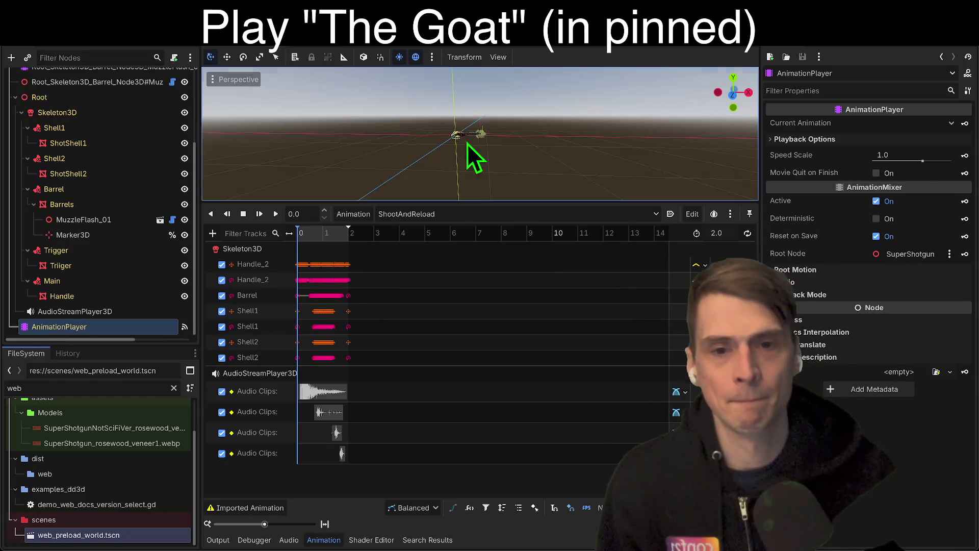
pyautogui.press('F5')
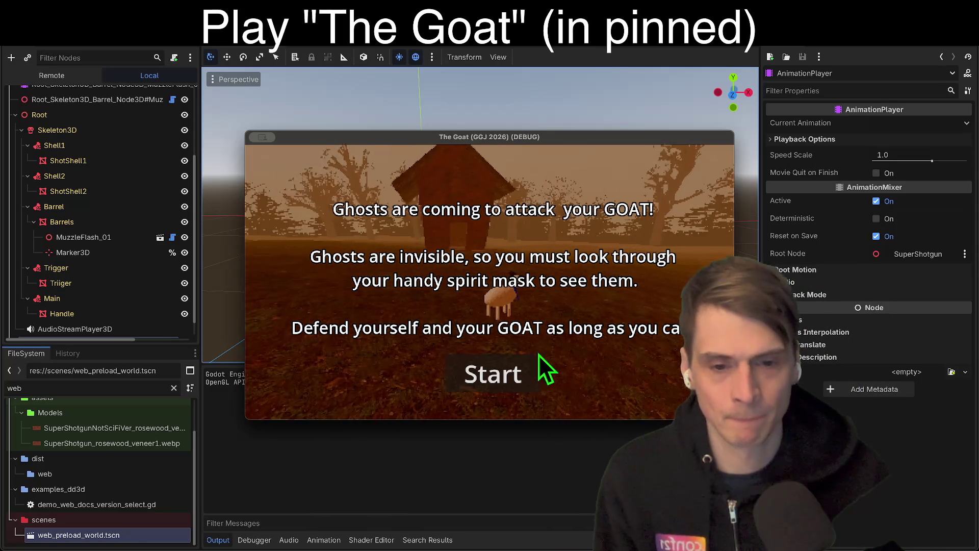
pyautogui.click(510, 372)
pyautogui.click(490, 282)
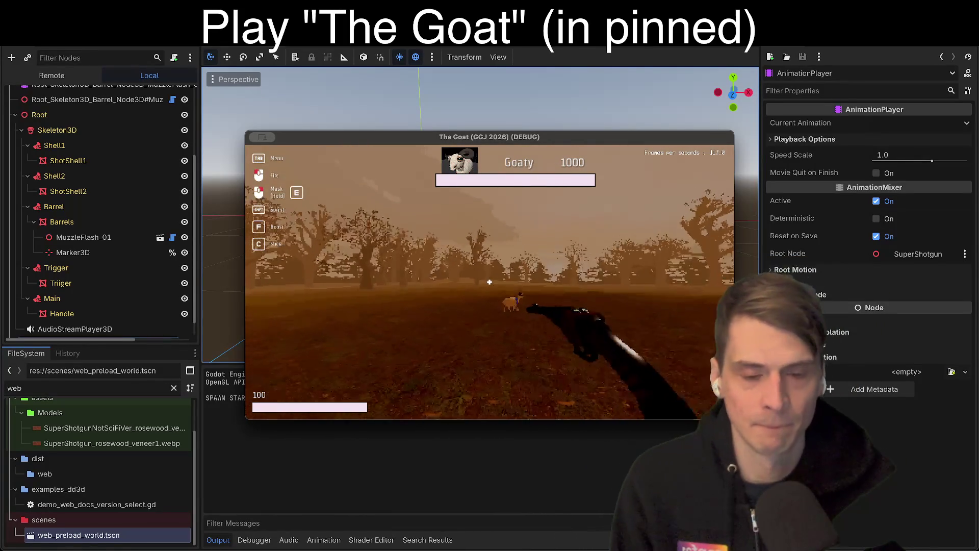
pyautogui.click(489, 282)
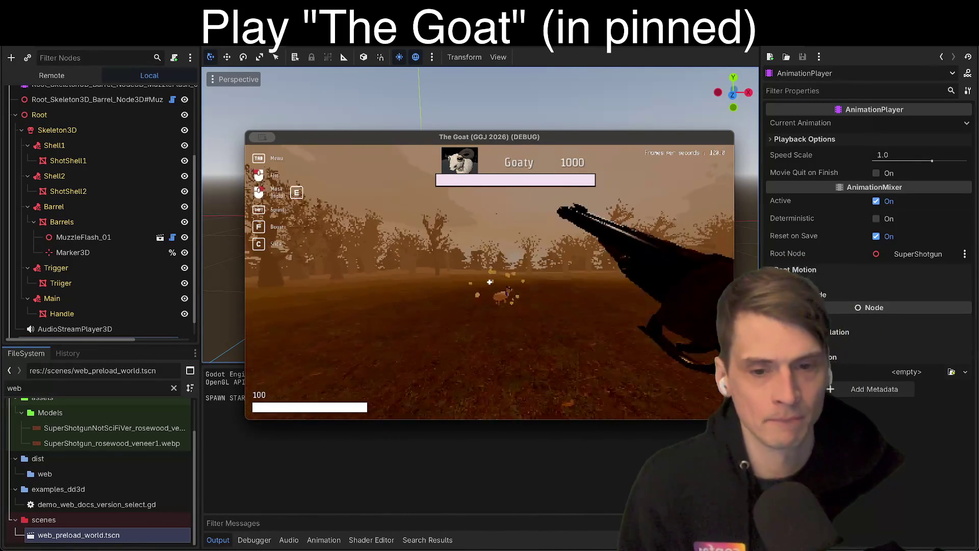
# Toggle the spirit mask with E a few times, then end the running game.
pyautogui.press('e')
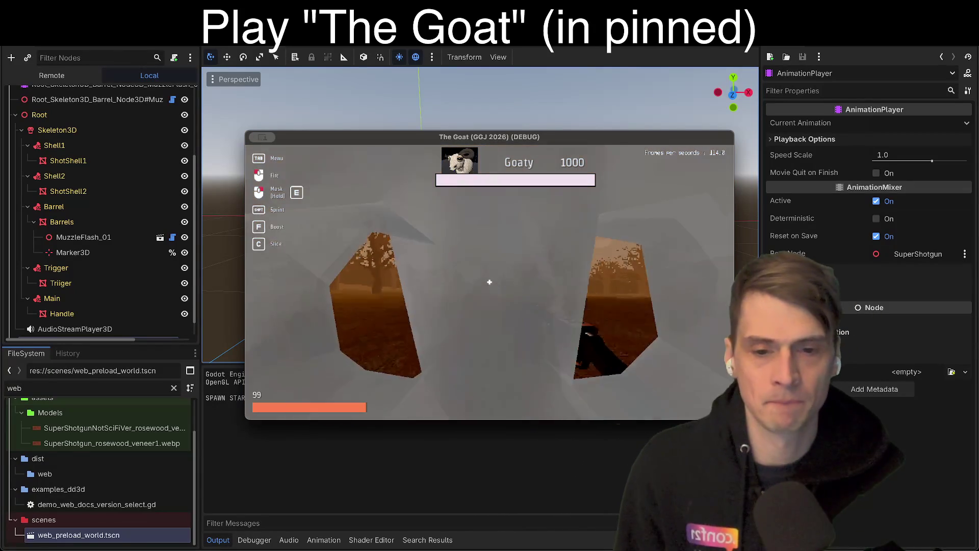
pyautogui.press('e')
pyautogui.press('e')
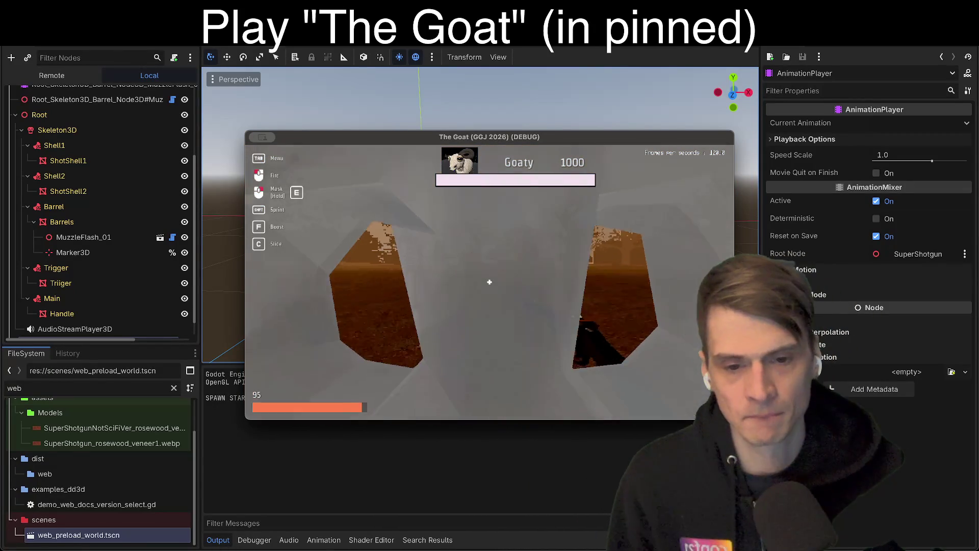
pyautogui.press('e')
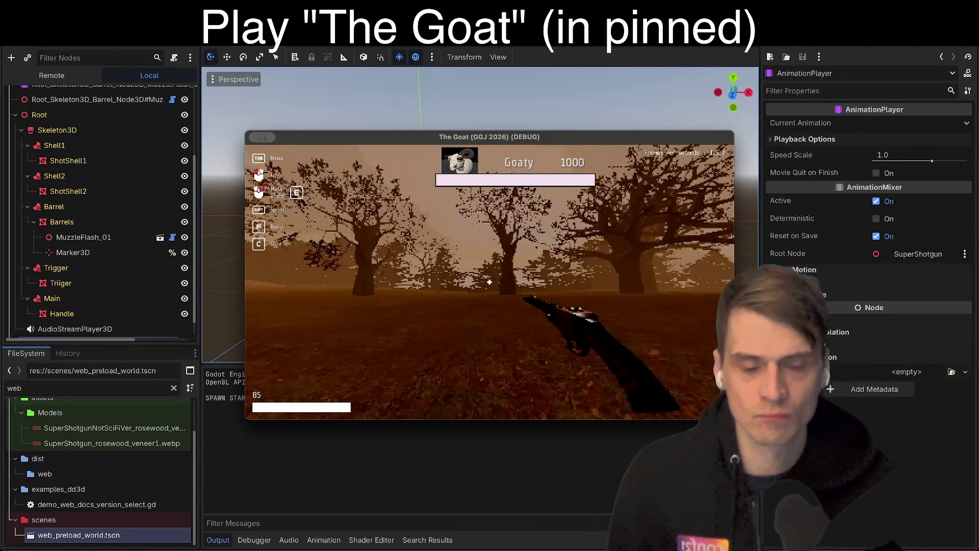
pyautogui.press('e')
pyautogui.press('Escape')
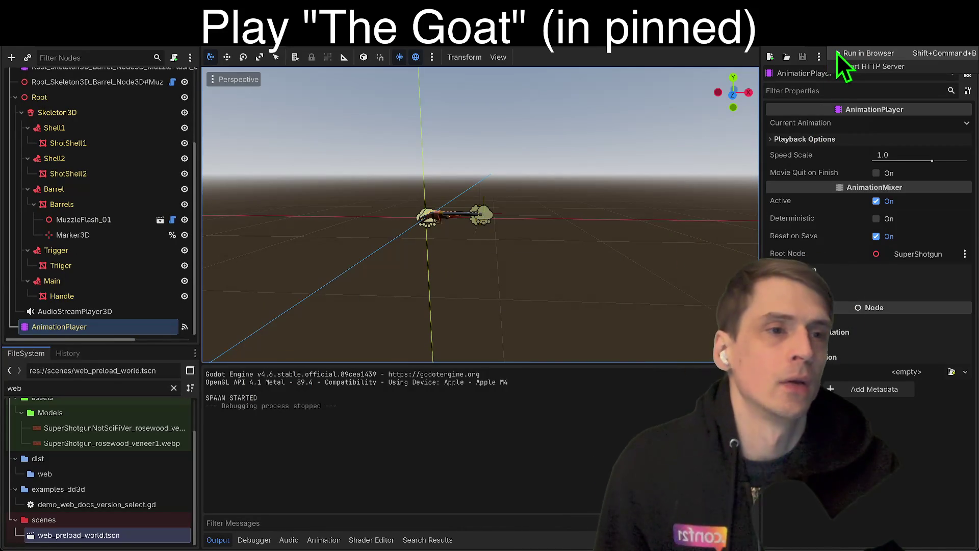
# Run the project in the browser, enlarge the Output log, and open the DD3DDemo.gd:103 error.
pyautogui.click(837, 53)
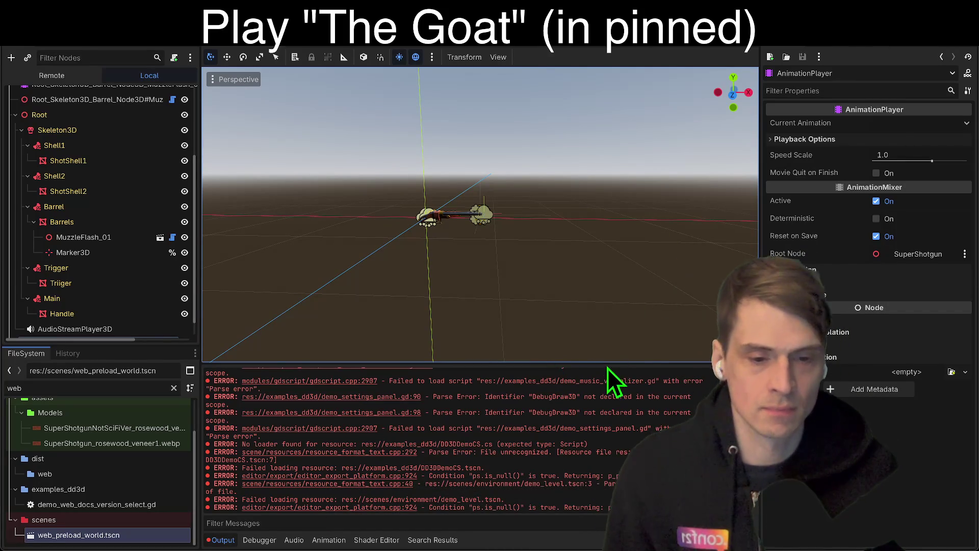
pyautogui.moveTo(606, 361)
pyautogui.mouseDown()
pyautogui.moveTo(631, 66)
pyautogui.moveTo(616, 169)
pyautogui.mouseUp()
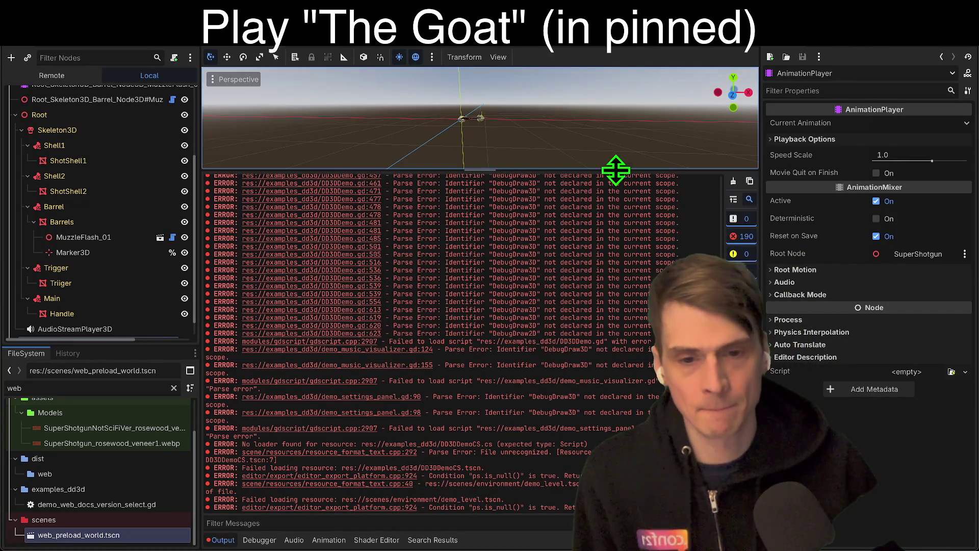
pyautogui.scroll(10, 620, 240)
pyautogui.click(327, 266)
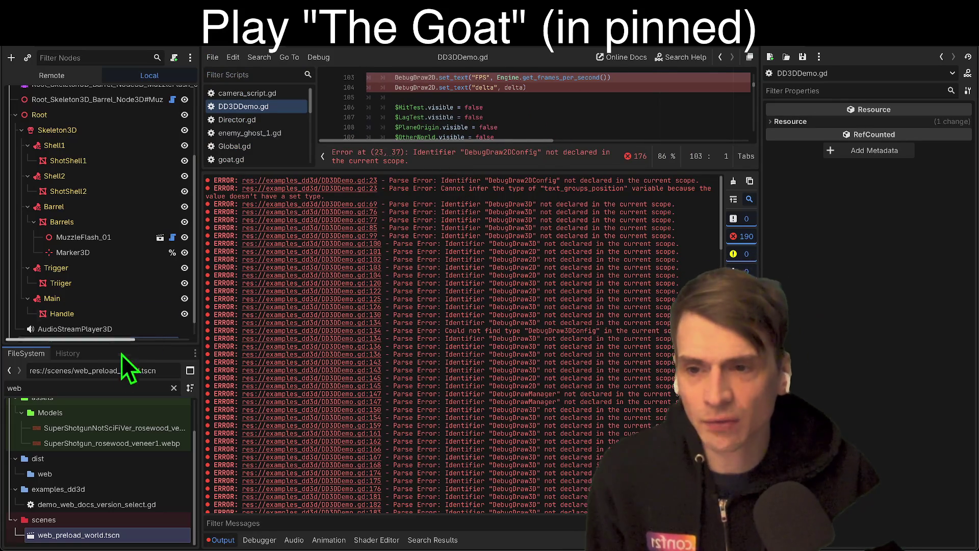
# Filter the FileSystem for 'DD' and delete the examples_dd3d folder.
pyautogui.doubleClick(108, 384)
pyautogui.write('DDD')
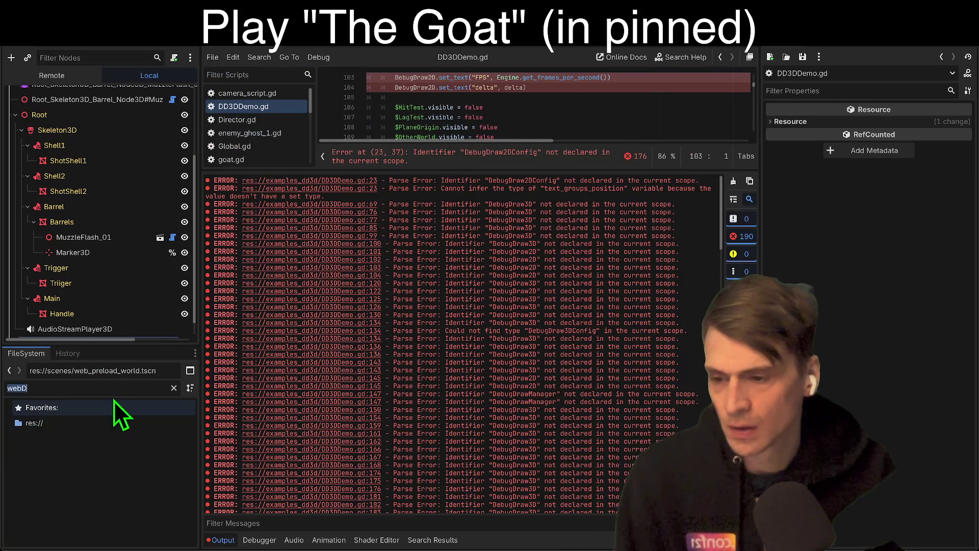
pyautogui.press('BackSpace')
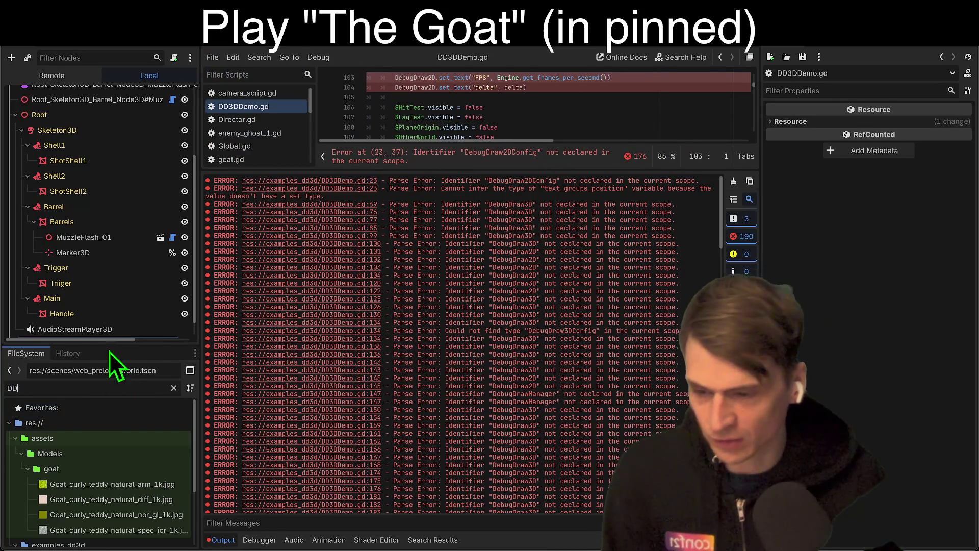
pyautogui.scroll(-5, 133, 429)
pyautogui.click(90, 487)
pyautogui.rightClick(103, 458)
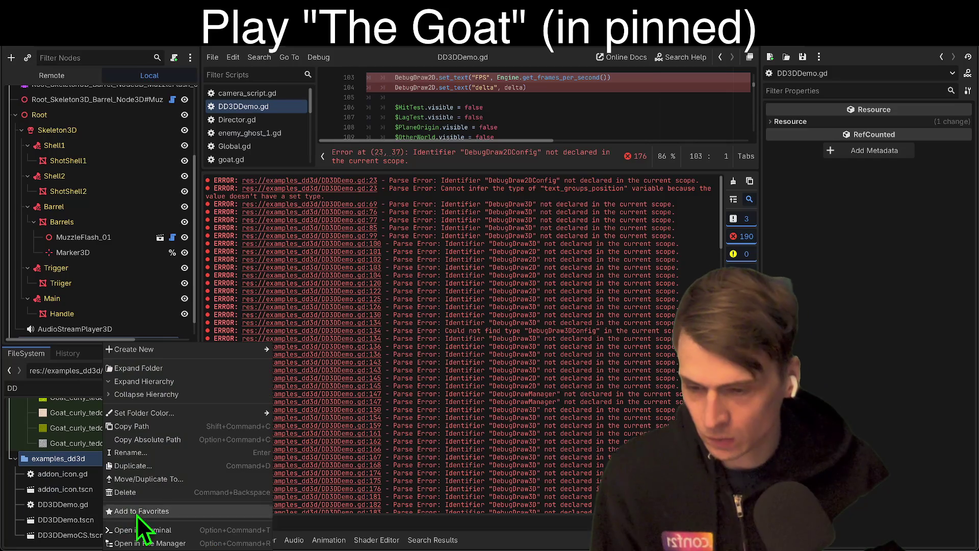
pyautogui.click(157, 498)
pyautogui.click(561, 325)
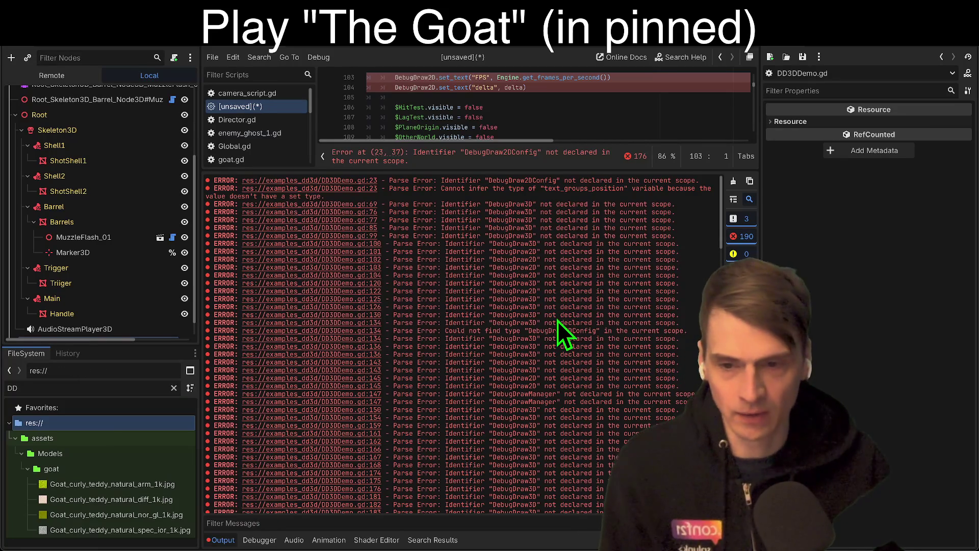
# Clear the output log and close the unsaved scratch script without saving.
pyautogui.click(734, 181)
pyautogui.click(666, 88)
pyautogui.scroll(3, 612, 108)
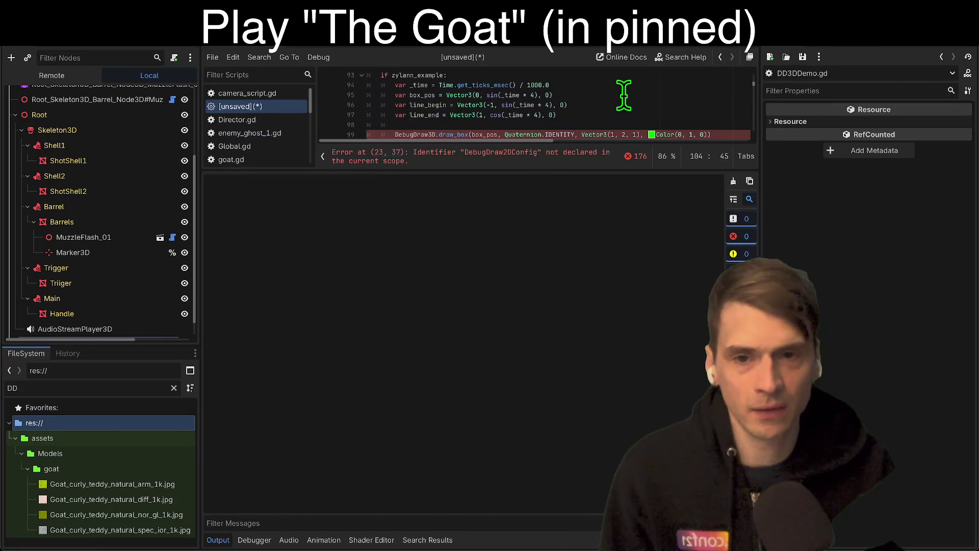
pyautogui.middleClick(284, 105)
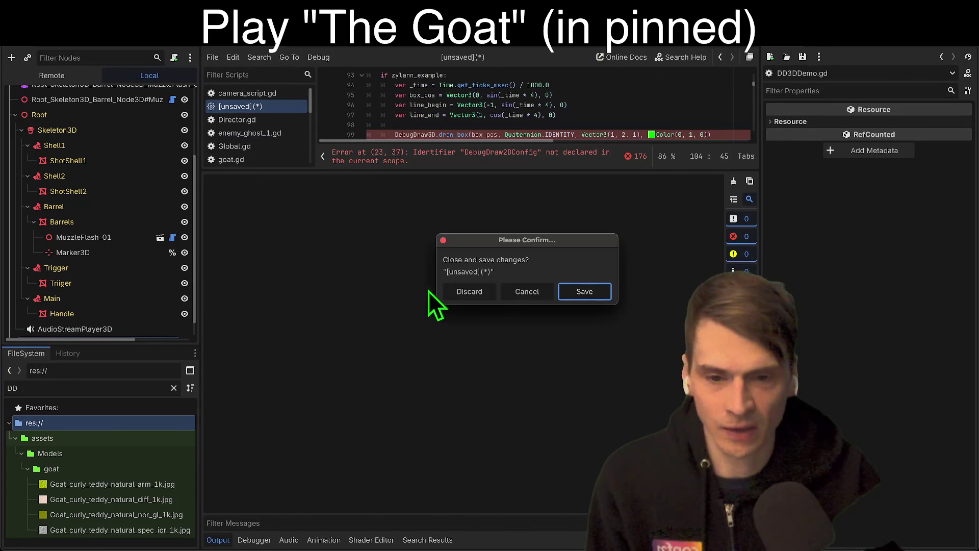
pyautogui.click(490, 289)
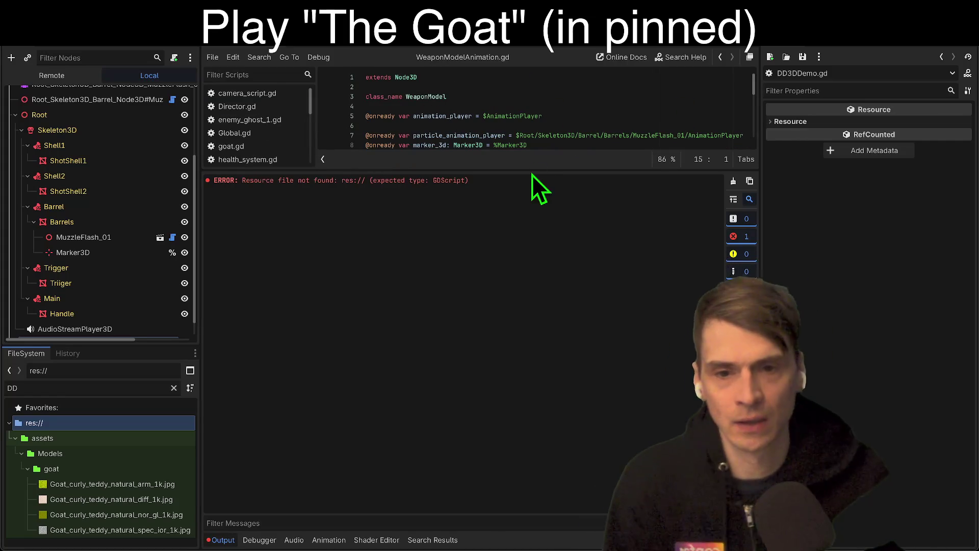
# Give the code editor more height, then Stop & Reload the project back into WeaponModelAnimation.gd.
pyautogui.moveTo(529, 170); pyautogui.dragTo(509, 307)
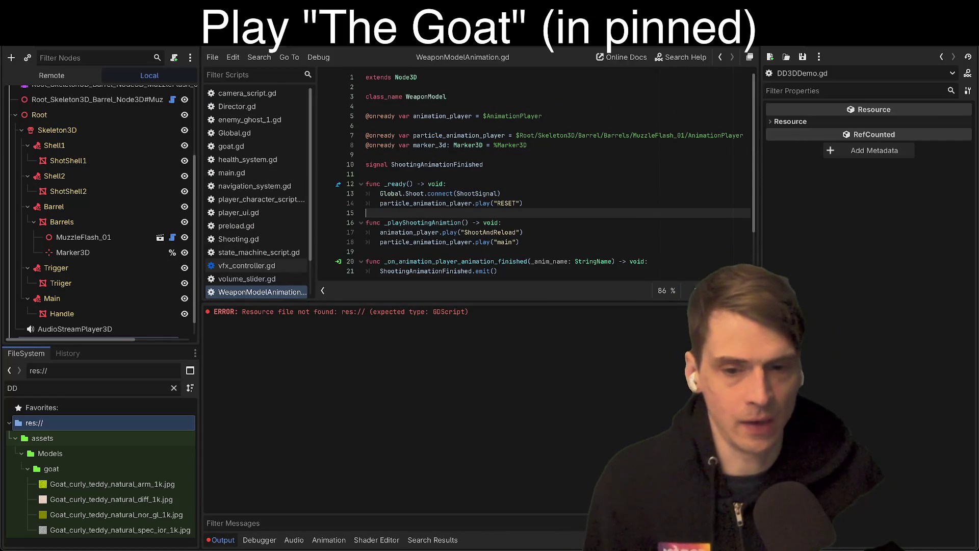
pyautogui.click(626, 195)
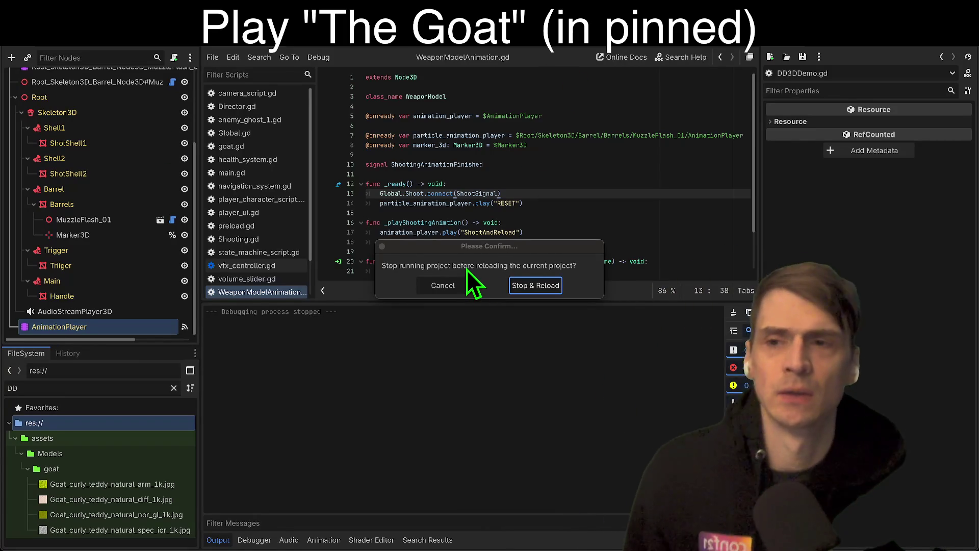
pyautogui.click(528, 285)
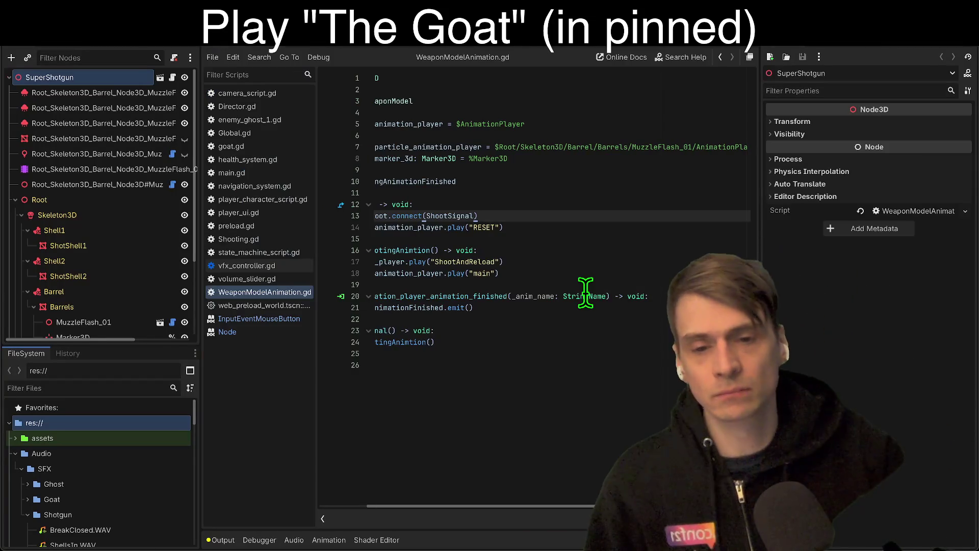
pyautogui.click(647, 193)
# Run the game with F5, go past the title and instructions screens, then stop.
pyautogui.press('F5')
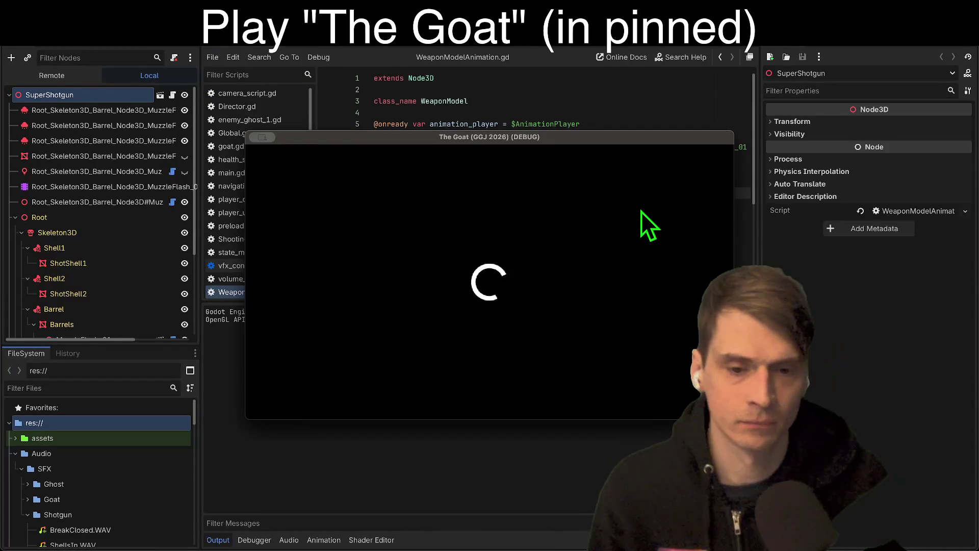
pyautogui.click(503, 322)
pyautogui.click(533, 378)
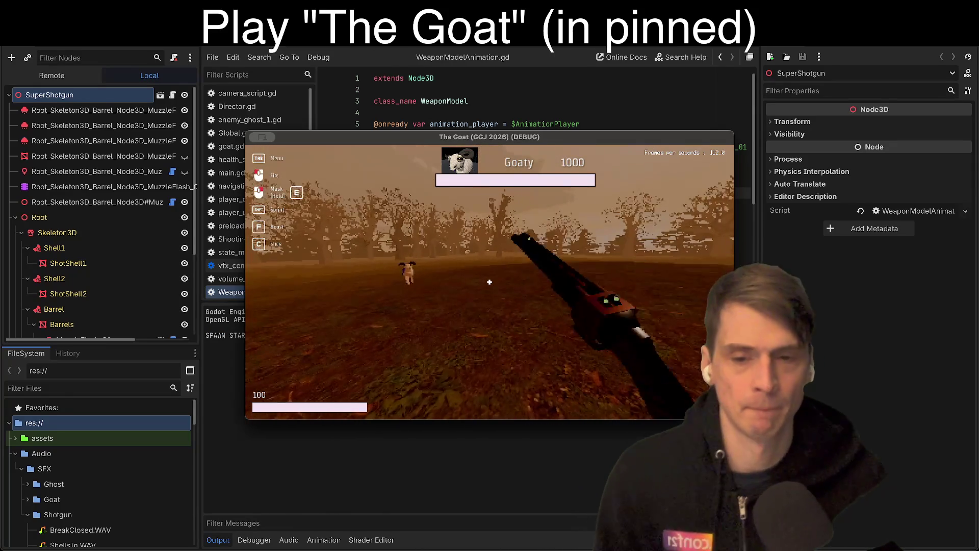
pyautogui.press('super+period')
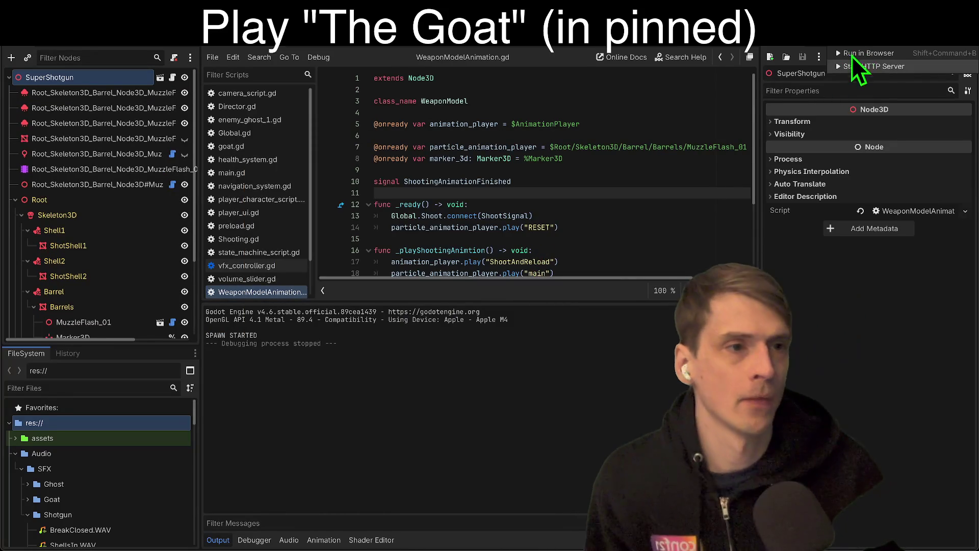
# After a browser run, delete the three 'demo' filtered demo_level scenes and save-and-reload.
pyautogui.click(877, 54)
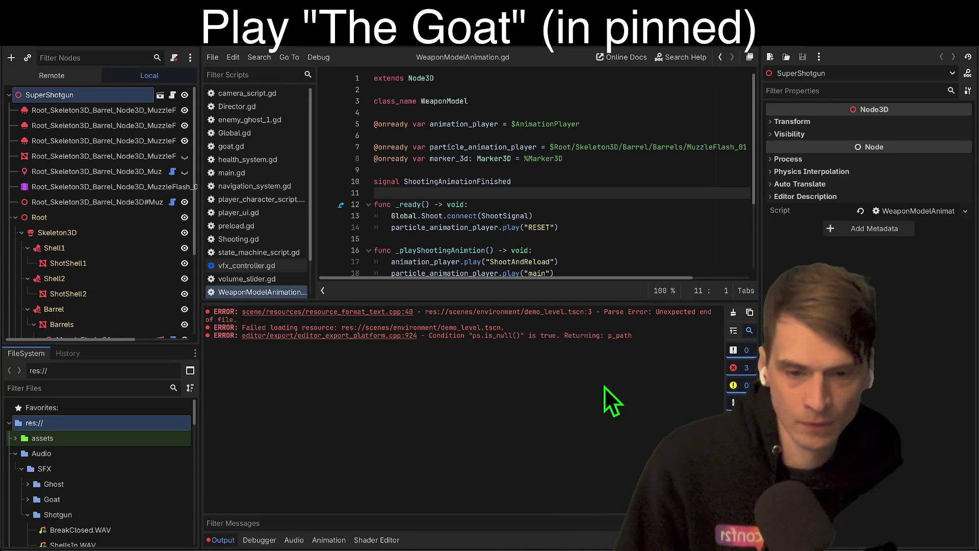
pyautogui.click(103, 388)
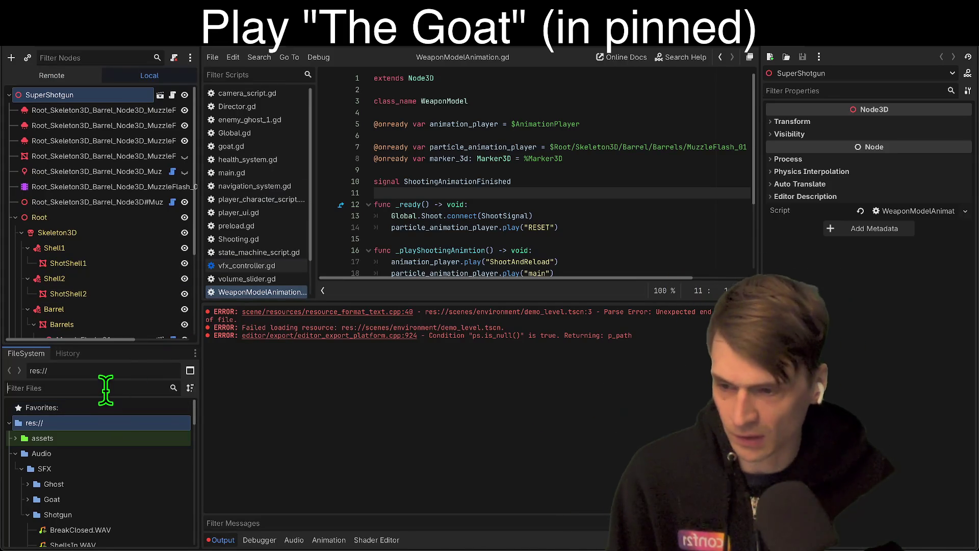
pyautogui.write('demo')
pyautogui.click(117, 468)
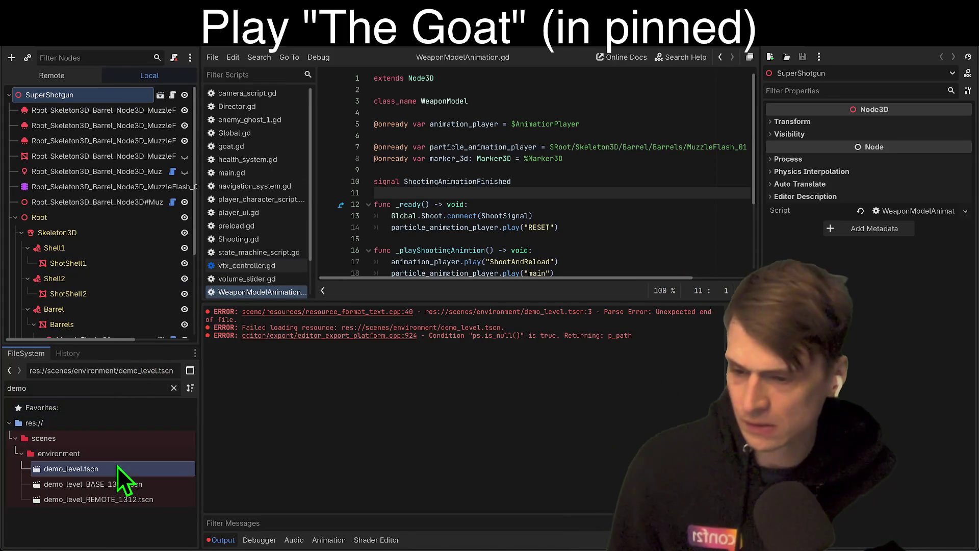
pyautogui.keyDown('shift'); pyautogui.click(119, 497); pyautogui.keyUp('shift')
pyautogui.rightClick(123, 497)
pyautogui.click(148, 526)
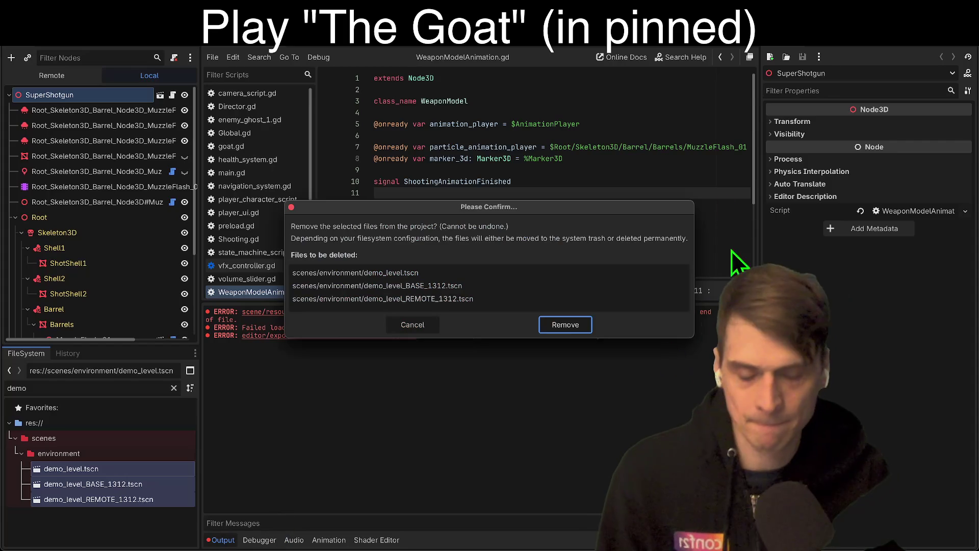
pyautogui.click(568, 324)
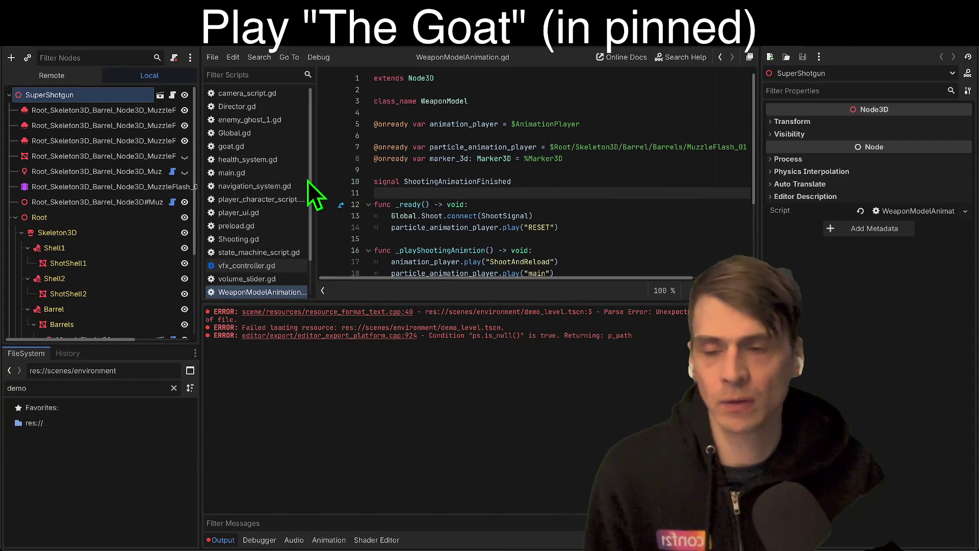
pyautogui.click(503, 292)
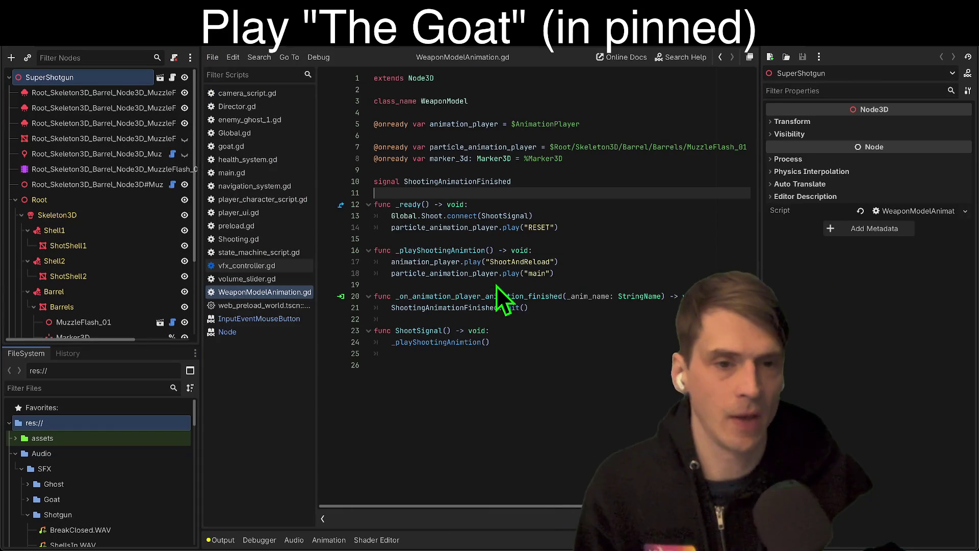
# Export and run the project in the browser, stop debugging, and show the audio buses.
pyautogui.click(861, 51)
pyautogui.click(854, 61)
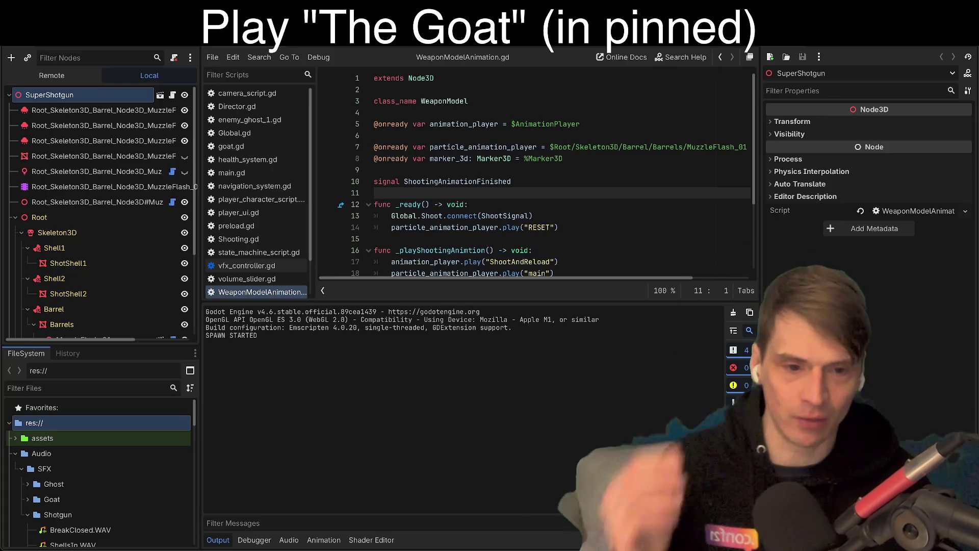
pyautogui.press('F8')
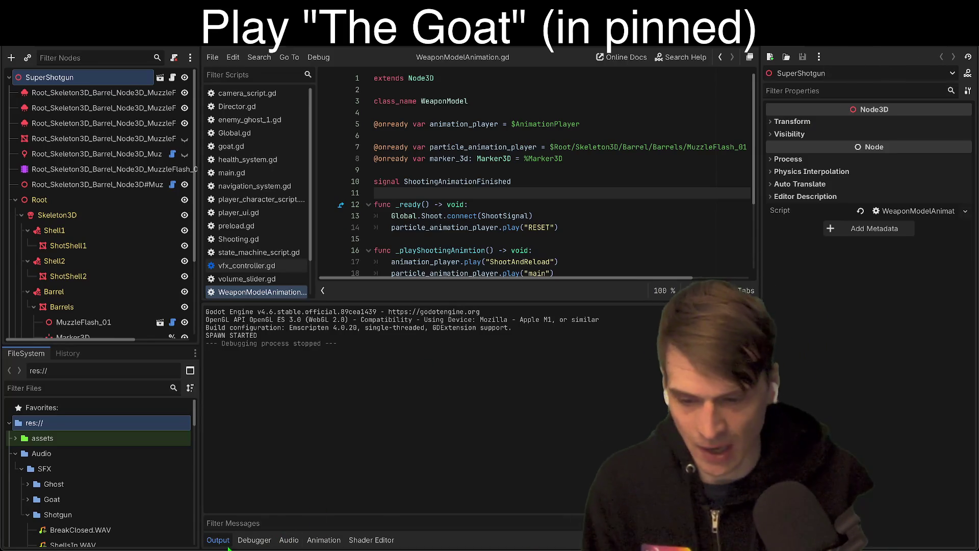
pyautogui.click(289, 540)
# Nudge the Master bus volume down to -1.0 dB.
pyautogui.moveTo(212, 390)
pyautogui.moveTo(213, 392); pyautogui.dragTo(212, 392)
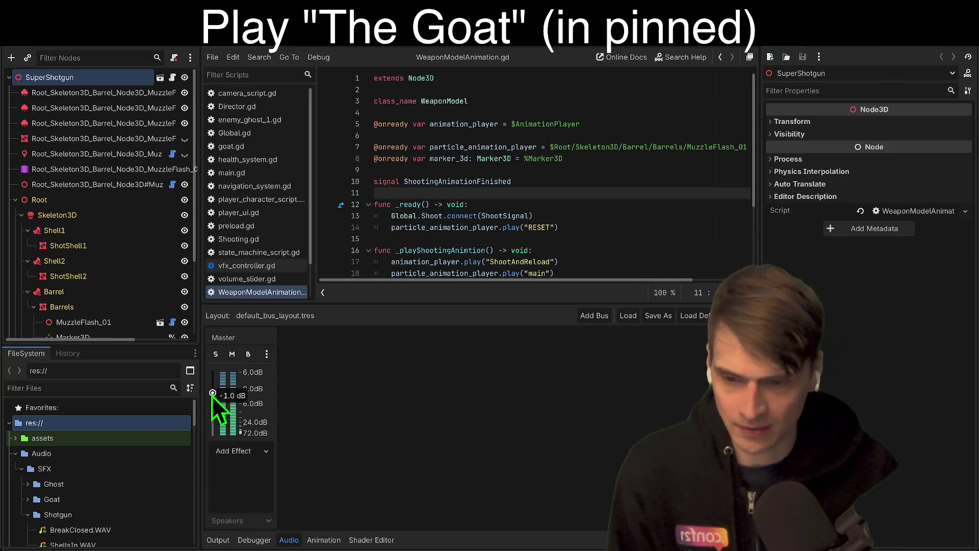
pyautogui.scroll(-2, 630, 239)
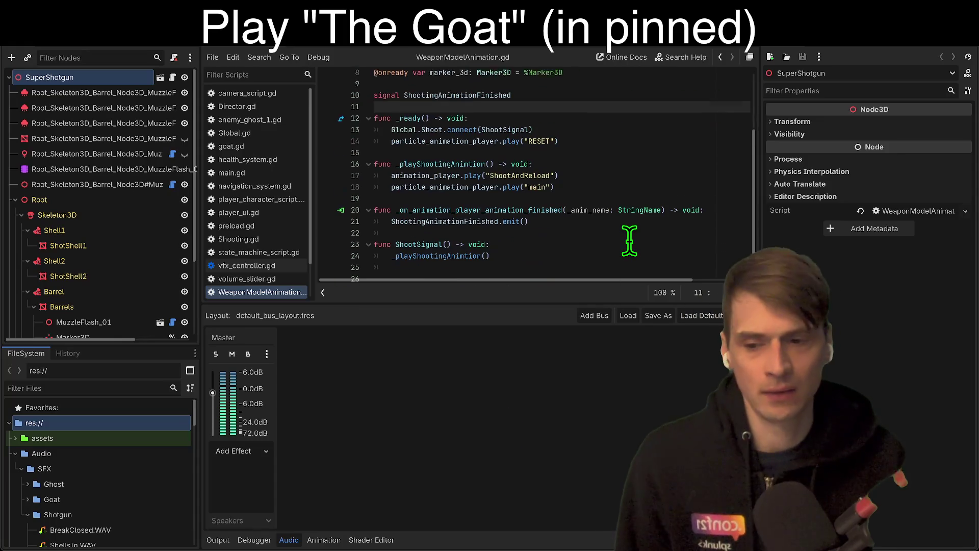
pyautogui.scroll(-2, 629, 240)
pyautogui.scroll(-2, 277, 277)
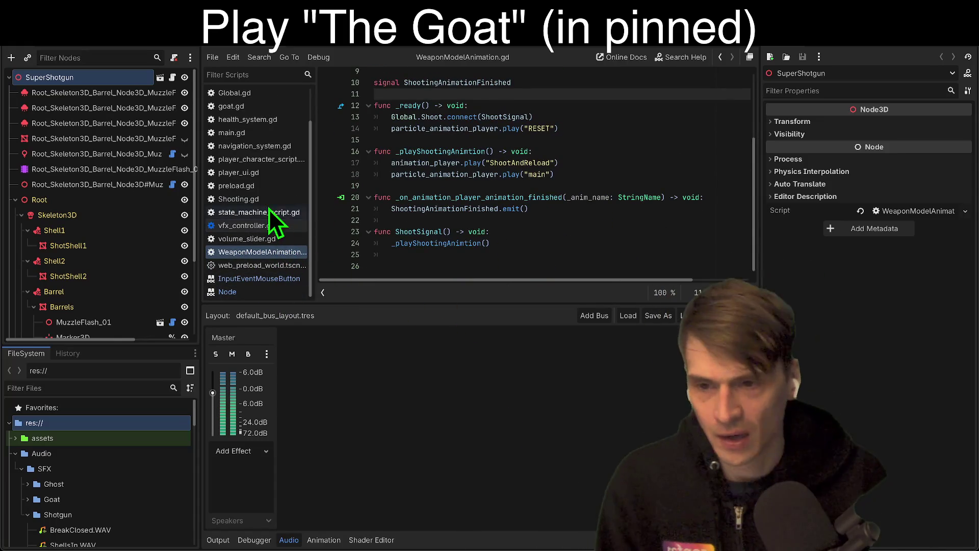
# In web_preload_world, change line 13's linear_to_db(1.0) to linear_to_db(0.8).
pyautogui.click(265, 267)
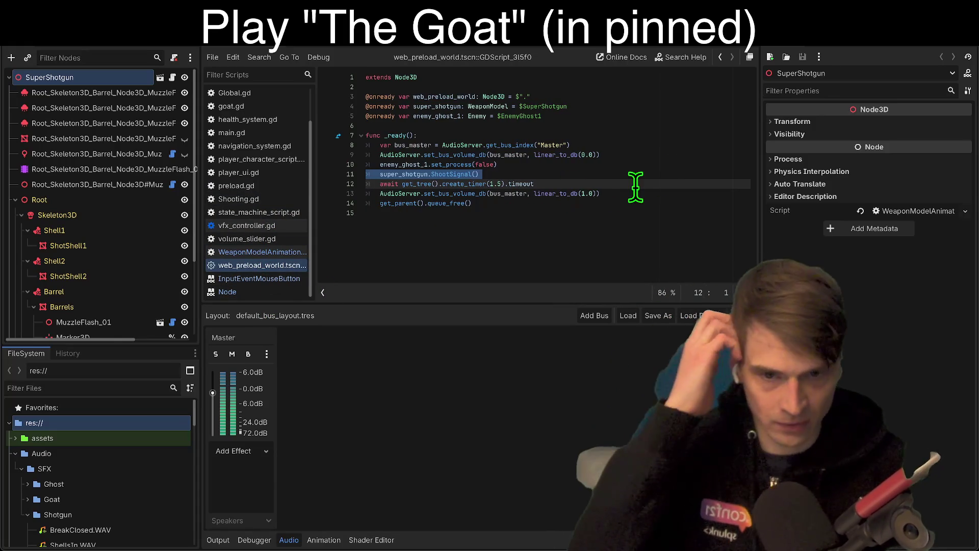
pyautogui.click(498, 193)
pyautogui.click(705, 194)
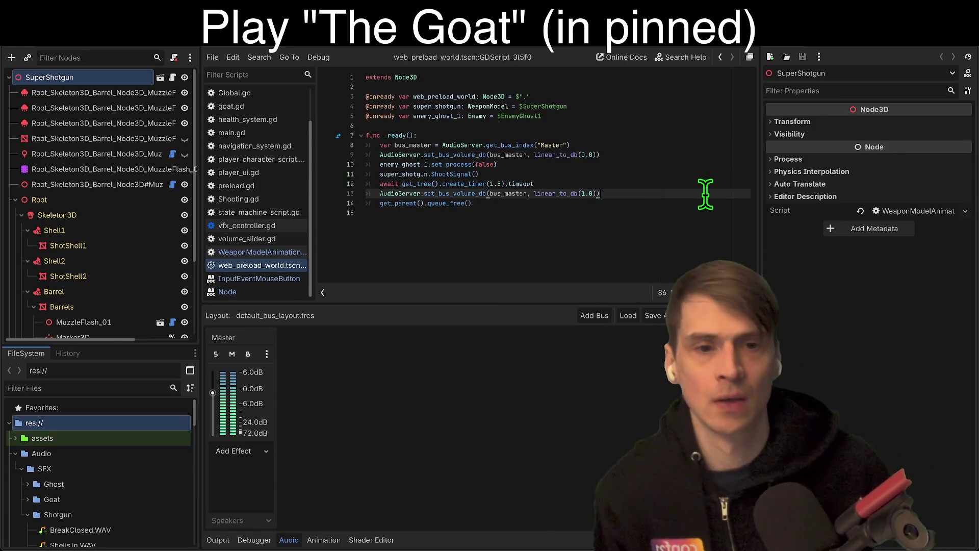
pyautogui.click(585, 193)
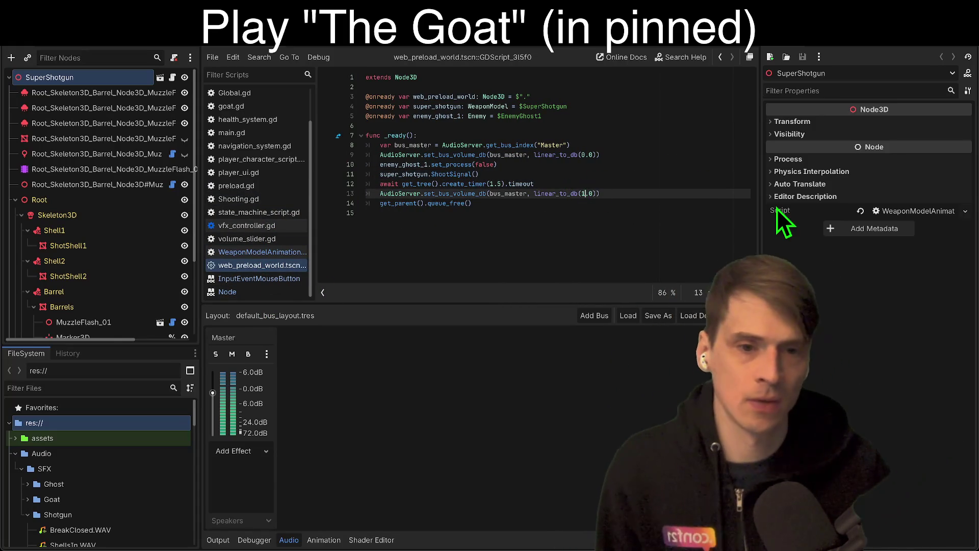
pyautogui.press('BackSpace')
pyautogui.press('Delete')
pyautogui.press('Delete')
pyautogui.write('0.8')
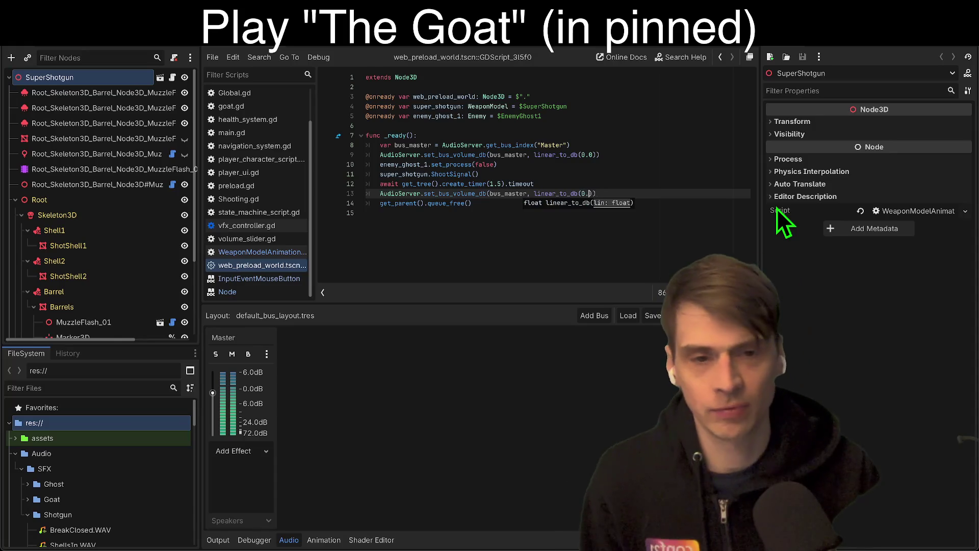
pyautogui.click(679, 204)
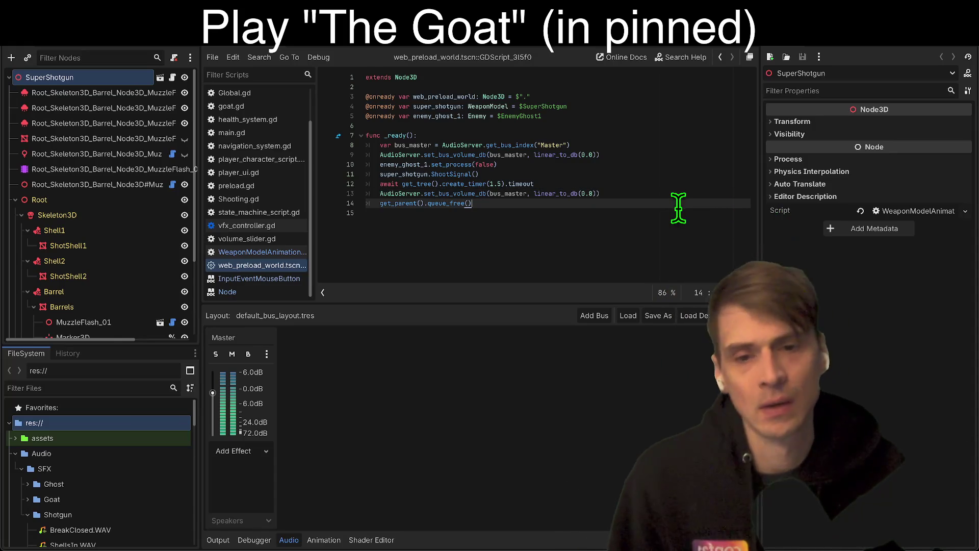
pyautogui.doubleClick(589, 193)
pyautogui.moveTo(592, 196); pyautogui.dragTo(590, 201)
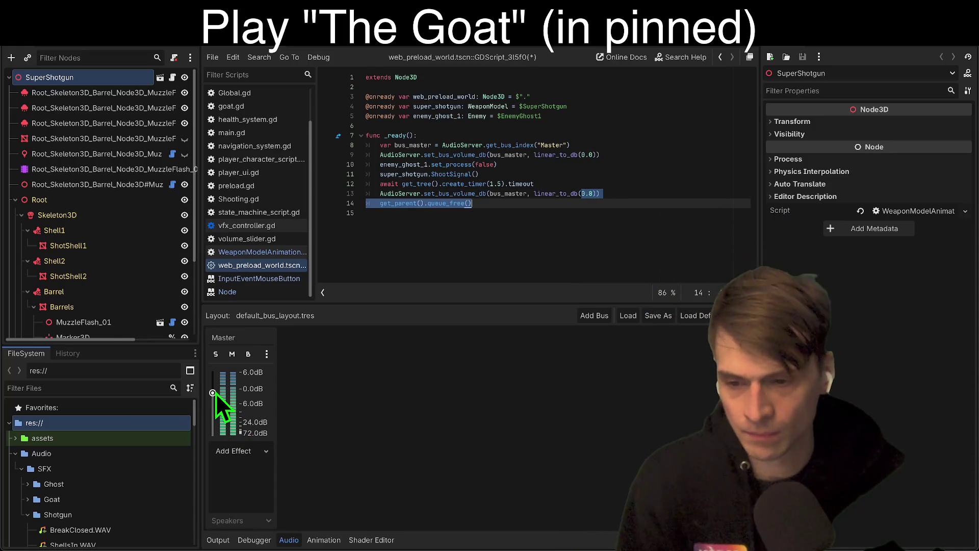
# Save and run the game into gameplay, then stop it.
pyautogui.press('super+b')
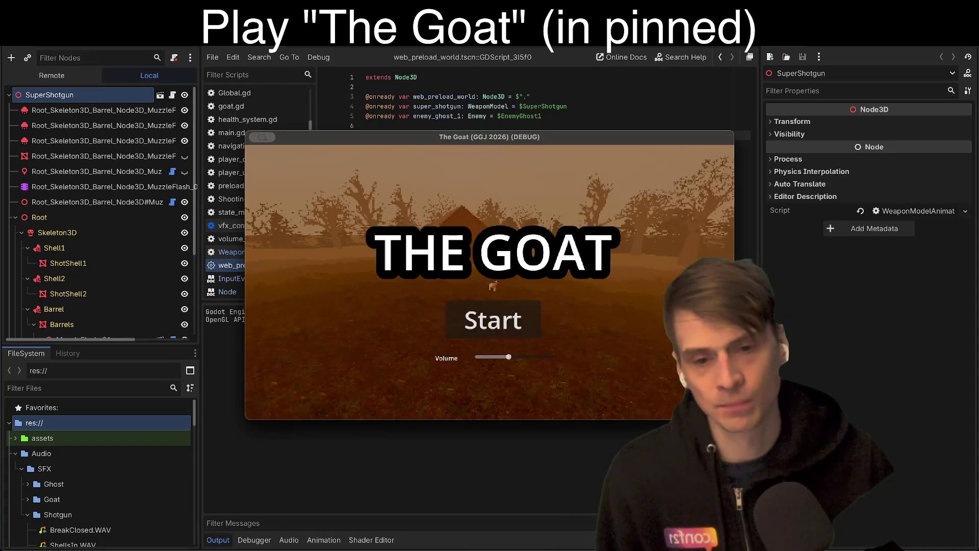
pyautogui.click(493, 320)
pyautogui.click(492, 371)
pyautogui.click(489, 282)
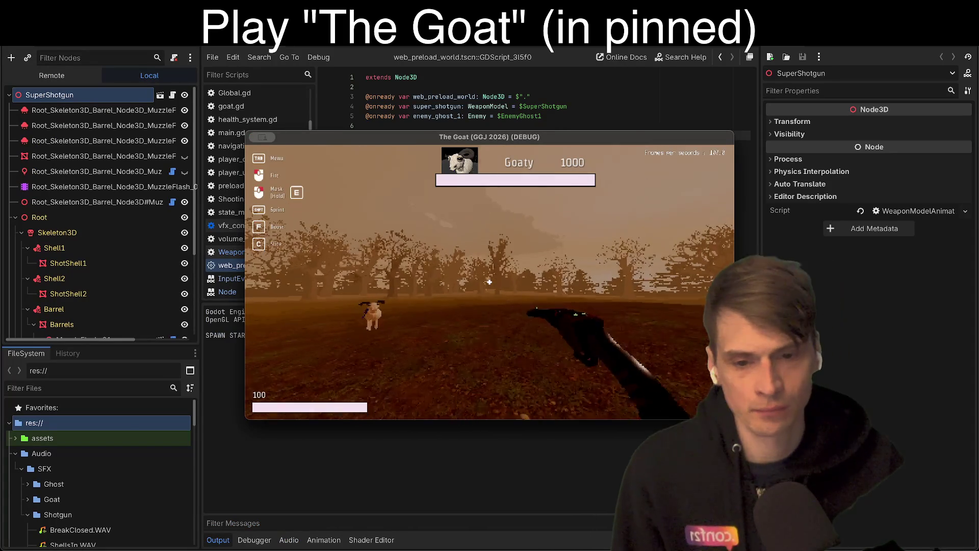
pyautogui.press('super+q')
pyautogui.click(866, 45)
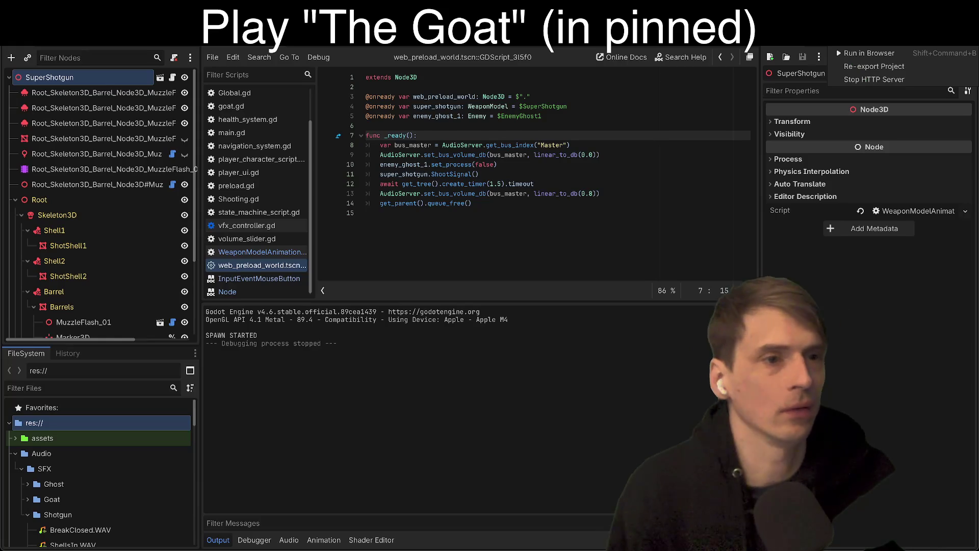
# Re-export the project for the browser from the Remote Deploy menu.
pyautogui.click(699, 159)
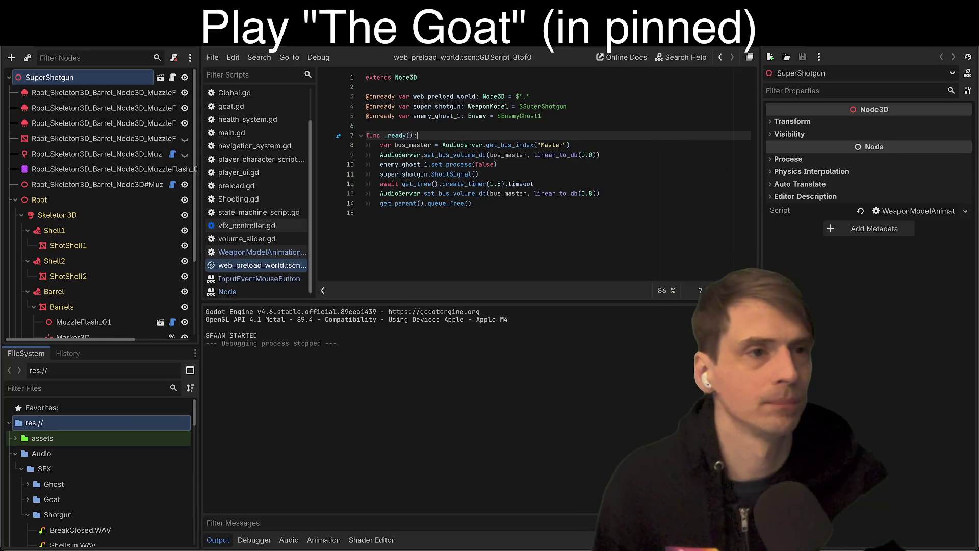
pyautogui.click(866, 45)
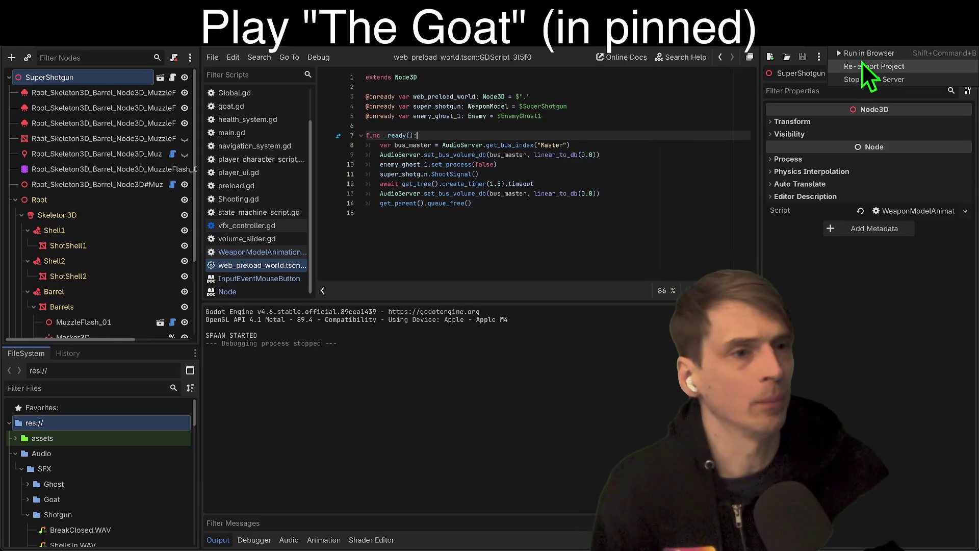
pyautogui.click(867, 67)
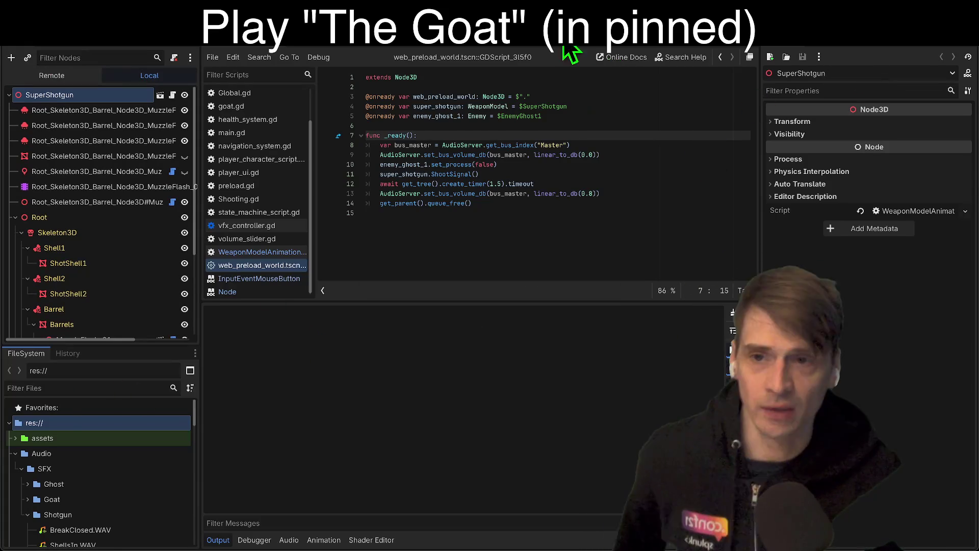
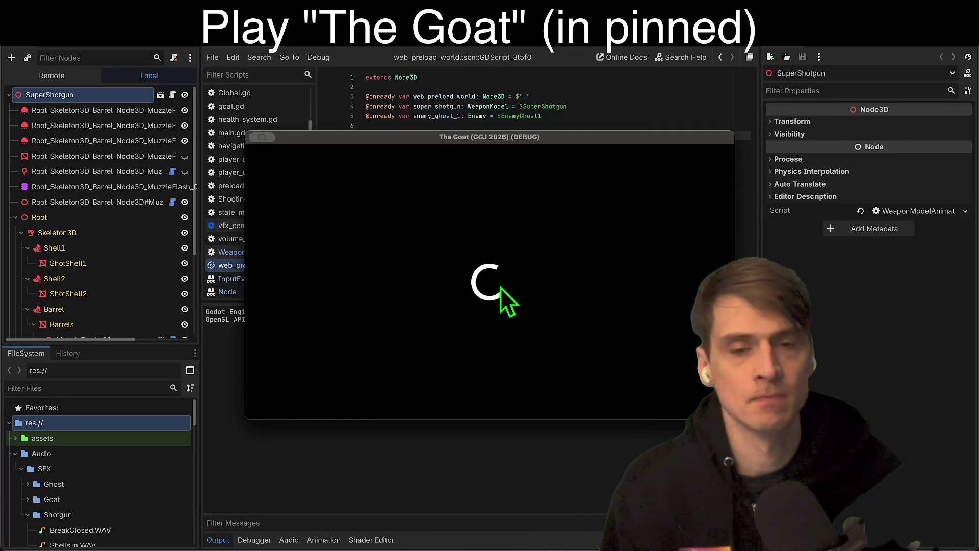
# Play the game past its title screen, then run the project in the browser.
pyautogui.click(502, 310)
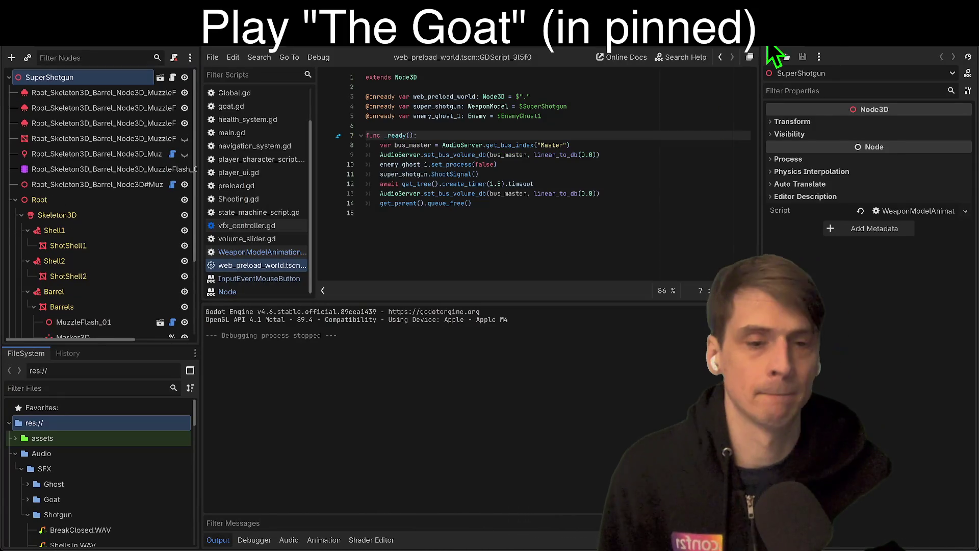
pyautogui.click(850, 55)
pyautogui.click(858, 70)
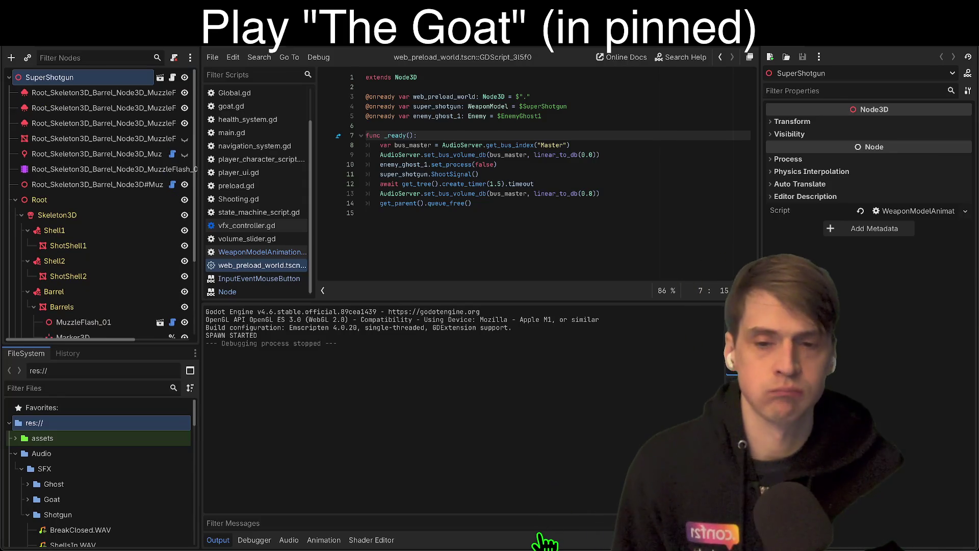
# Place the caret at the end of line 12 in the web_preload_world script.
pyautogui.click(609, 220)
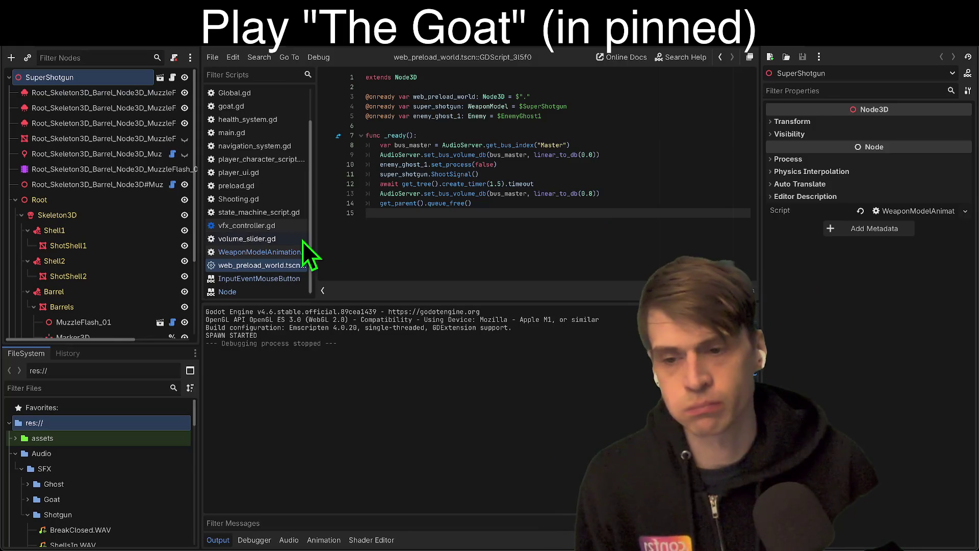
pyautogui.click(615, 191)
pyautogui.click(618, 179)
pyautogui.click(503, 184)
pyautogui.press('BackSpace')
pyautogui.press('BackSpace')
pyautogui.write('2.0')
pyautogui.moveTo(621, 118); pyautogui.dragTo(627, 107)
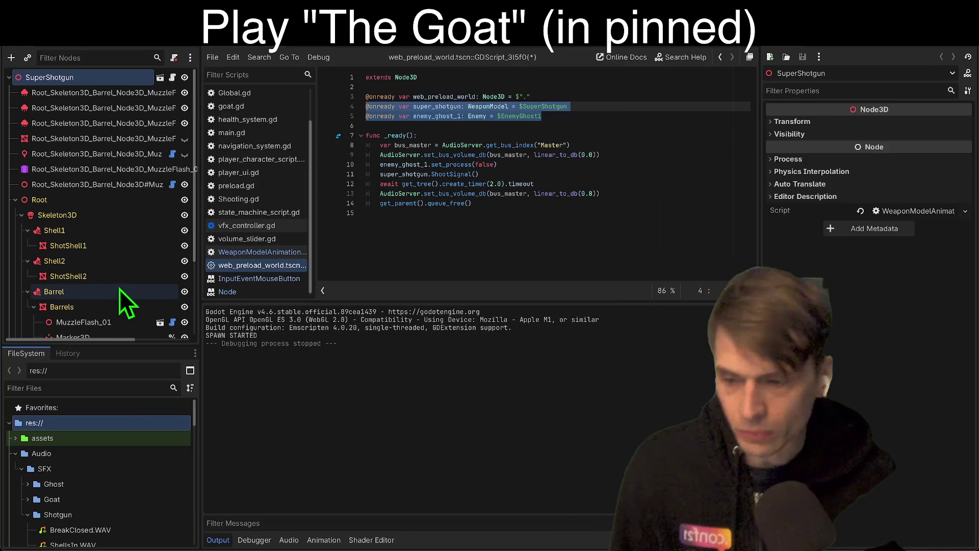
pyautogui.press('BackSpace')
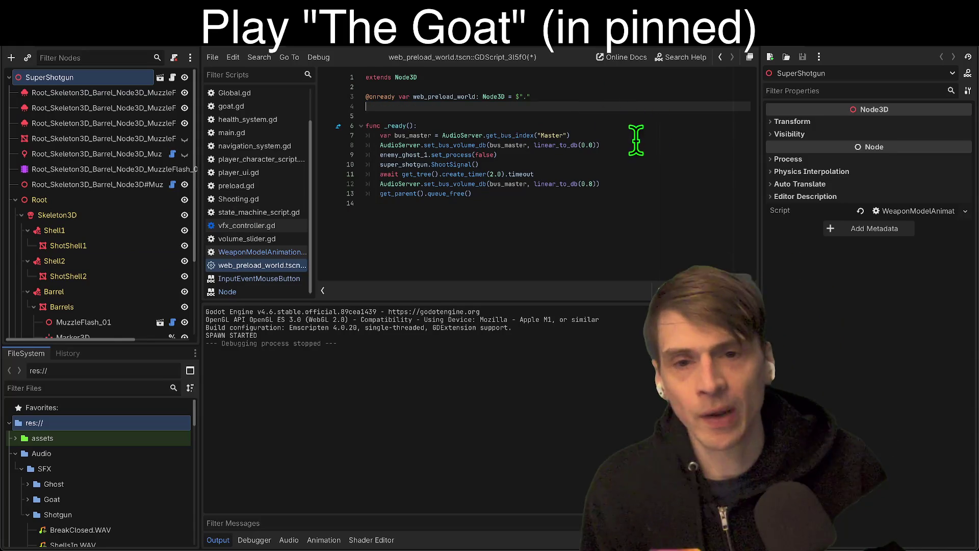
# Delete the _ready function body, then clear all remaining script text.
pyautogui.hscroll(5, 92, 335)
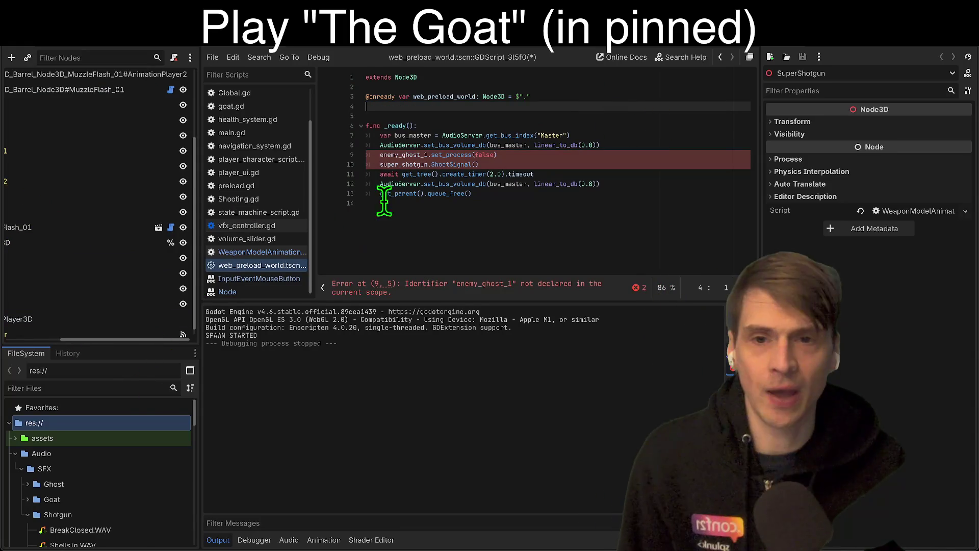
pyautogui.moveTo(561, 199)
pyautogui.mouseDown()
pyautogui.moveTo(339, 88)
pyautogui.moveTo(333, 136)
pyautogui.mouseUp()
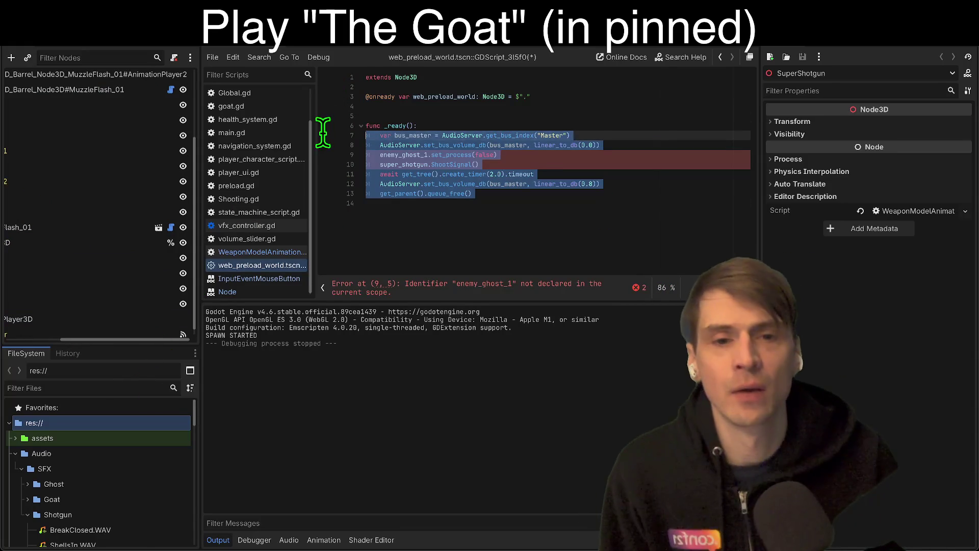
pyautogui.press('BackSpace')
pyautogui.hotkey('ctrl', 'a')
pyautogui.press('BackSpace')
pyautogui.moveTo(145, 71); pyautogui.dragTo(620, 45)
pyautogui.click(544, 186)
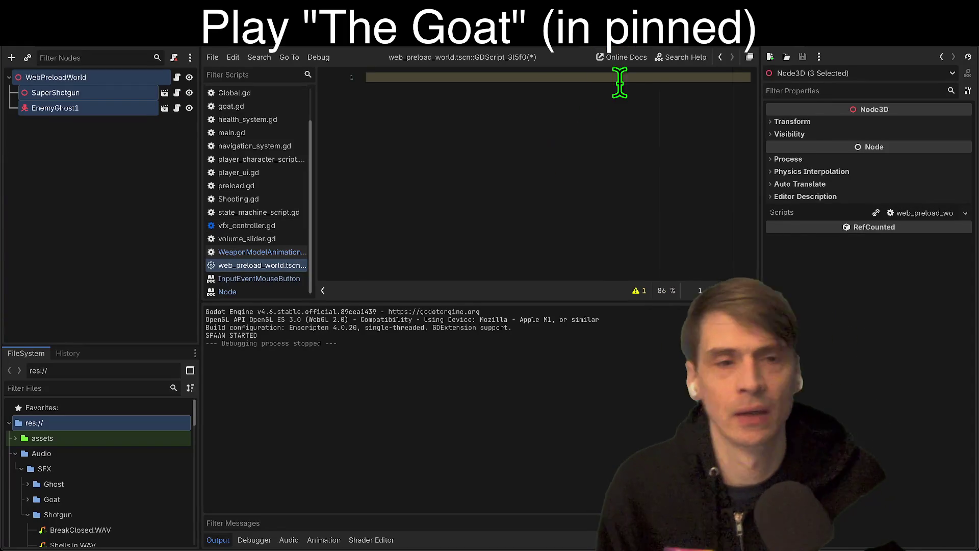
# Filter the FileSystem panel for 'prelo' and select web_preload_world.tscn.
pyautogui.moveTo(153, 343); pyautogui.dragTo(146, 212)
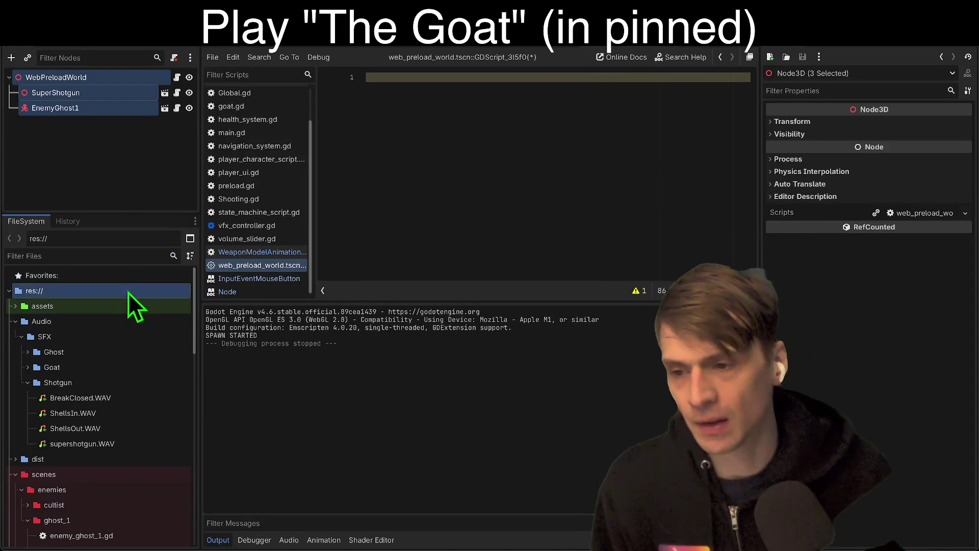
pyautogui.click(132, 276)
pyautogui.write('prelo')
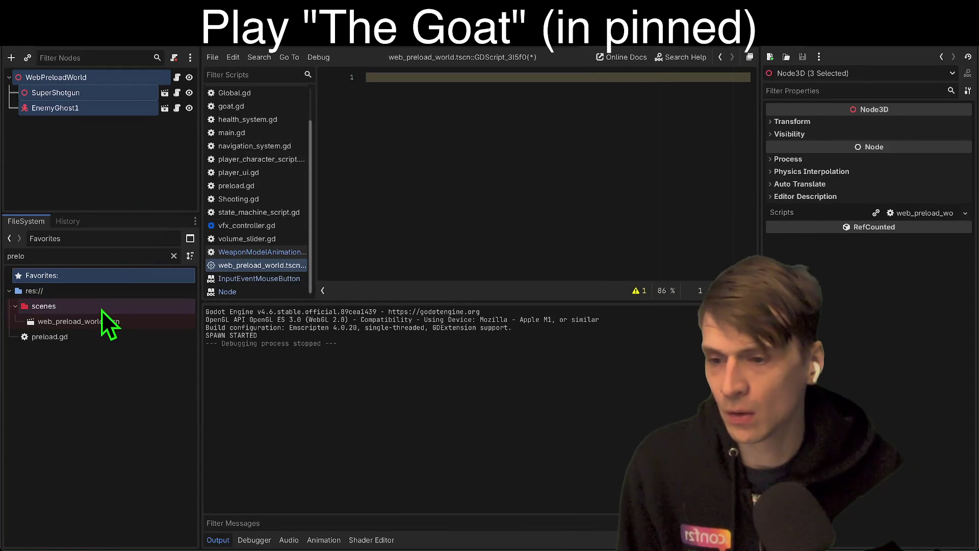
pyautogui.click(104, 324)
# Delete web_preload_world.tscn from the project and close its scene without saving.
pyautogui.rightClick(108, 323)
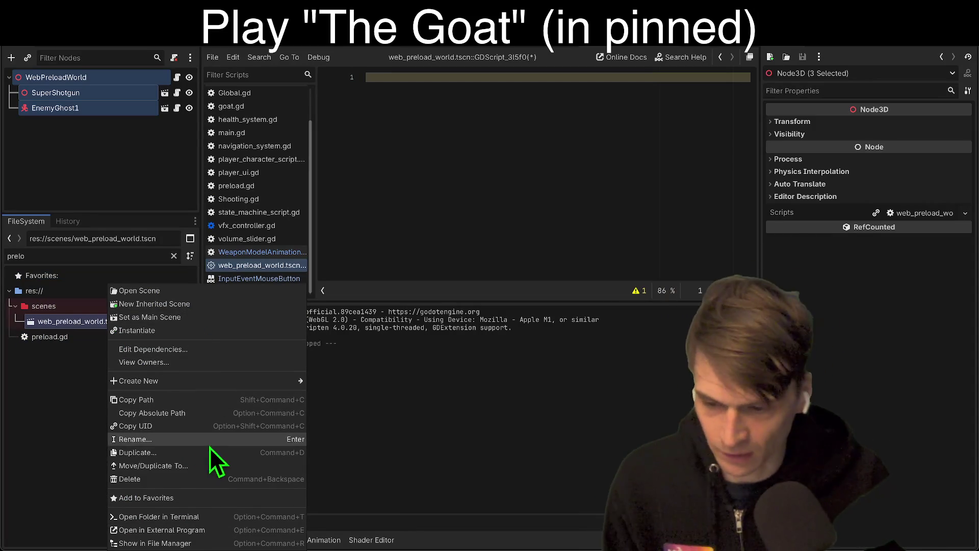
pyautogui.click(197, 479)
pyautogui.click(544, 323)
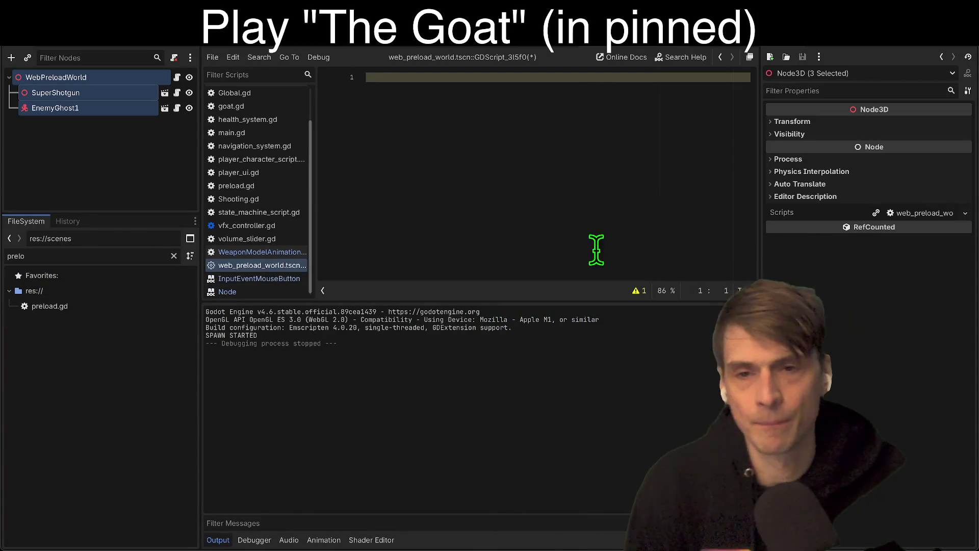
pyautogui.click(604, 47)
pyautogui.click(419, 303)
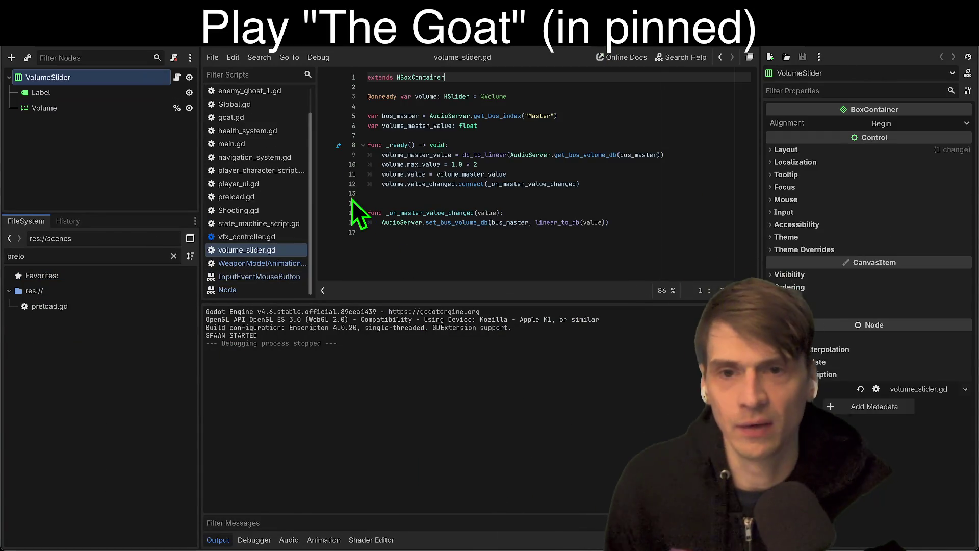
# In the Main scene's Preload script, remove the WEB_PRELOAD_WORLD preload constant.
pyautogui.click(370, 47)
pyautogui.moveTo(116, 213); pyautogui.dragTo(30, 482)
pyautogui.click(177, 292)
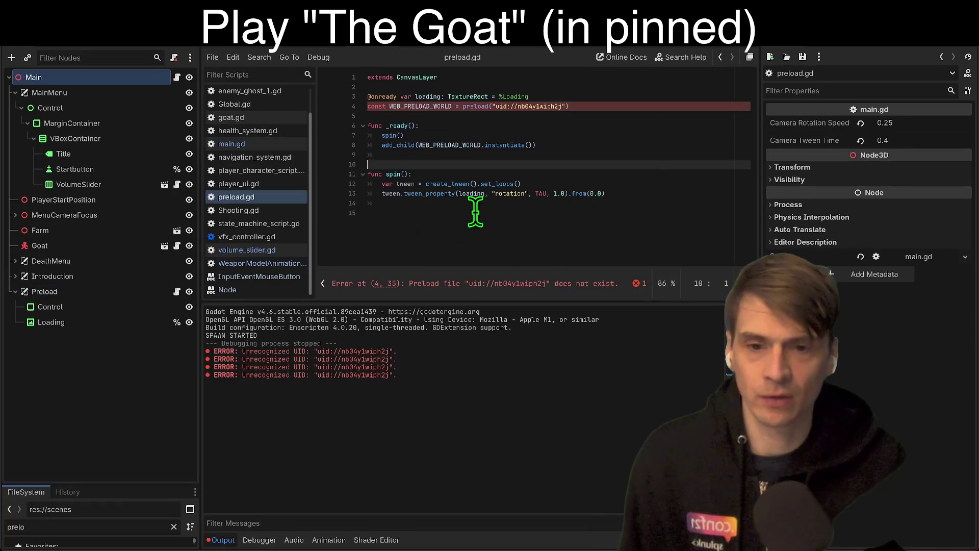
pyautogui.click(582, 106)
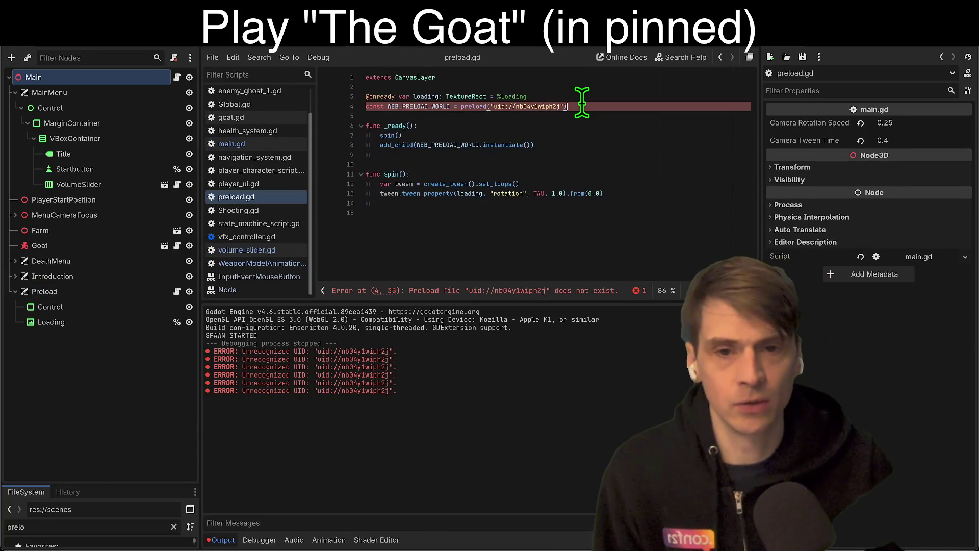
pyautogui.hotkey('ctrl', 'x')
pyautogui.press('Return')
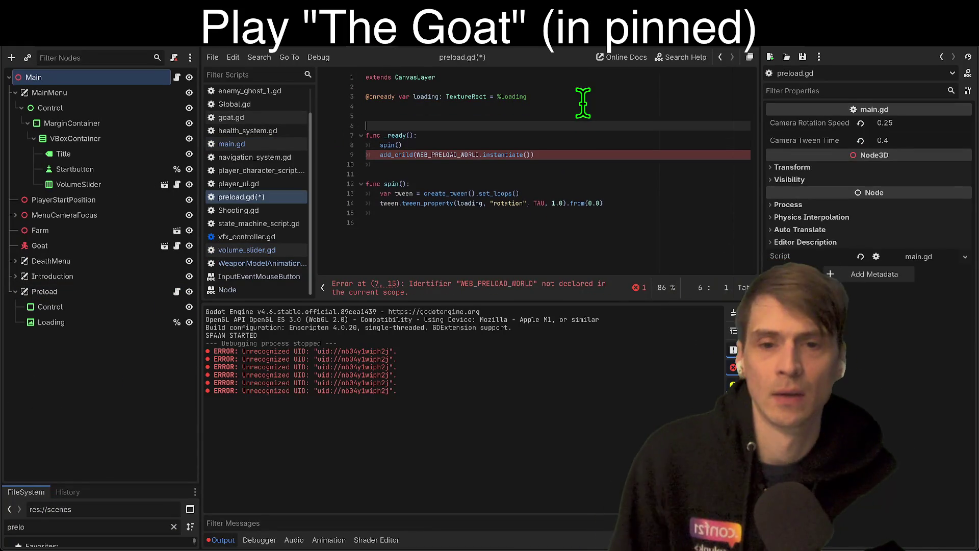
pyautogui.press('Return')
pyautogui.press('Return')
pyautogui.press('Up')
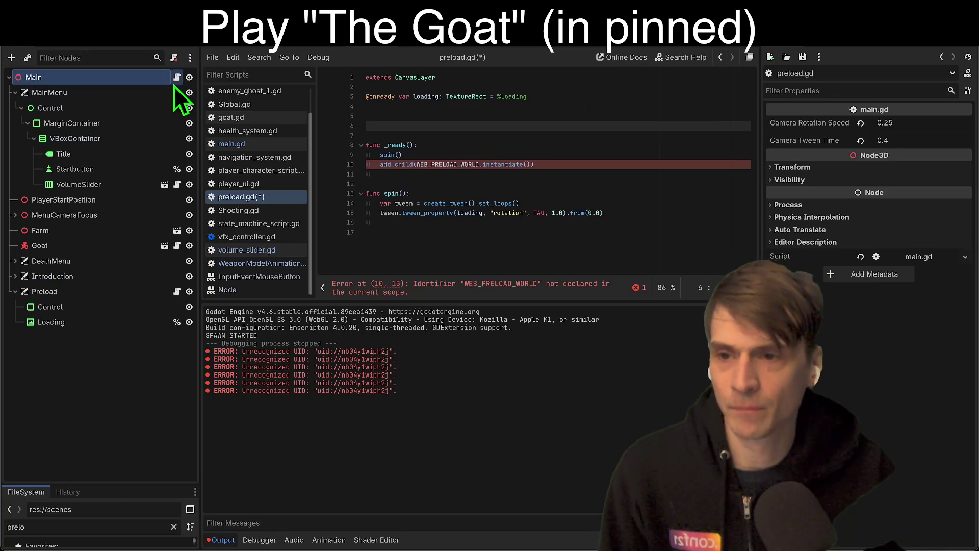
# Paste the audio-mute and 2.0-second timer code into _ready, replacing the add_child line.
pyautogui.click(175, 78)
pyautogui.click(176, 246)
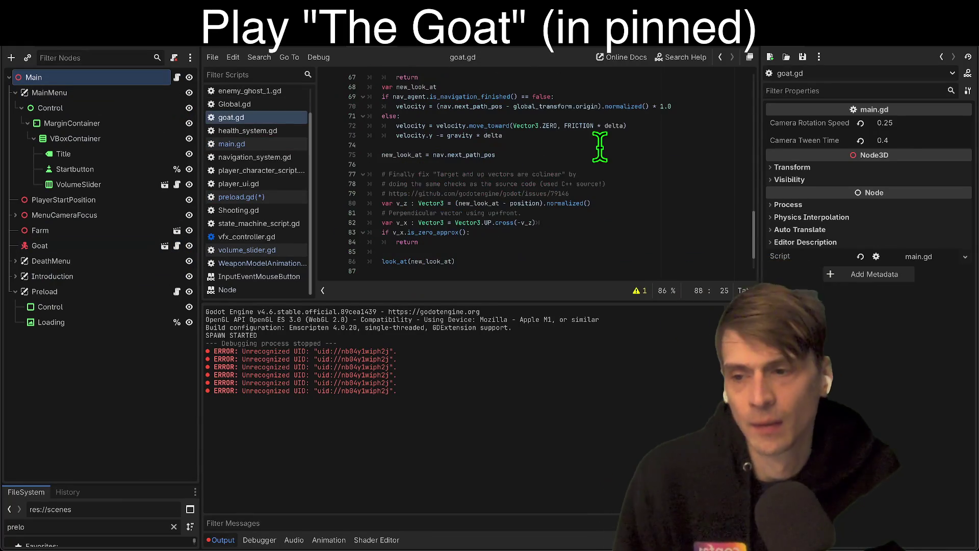
pyautogui.click(178, 293)
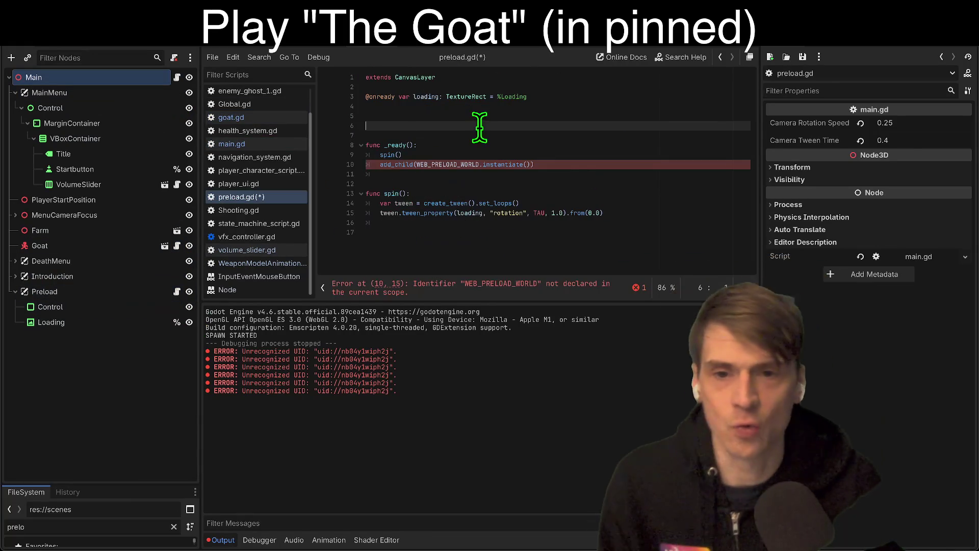
pyautogui.hotkey('ctrl', 'v')
pyautogui.hotkey('ctrl', 'z')
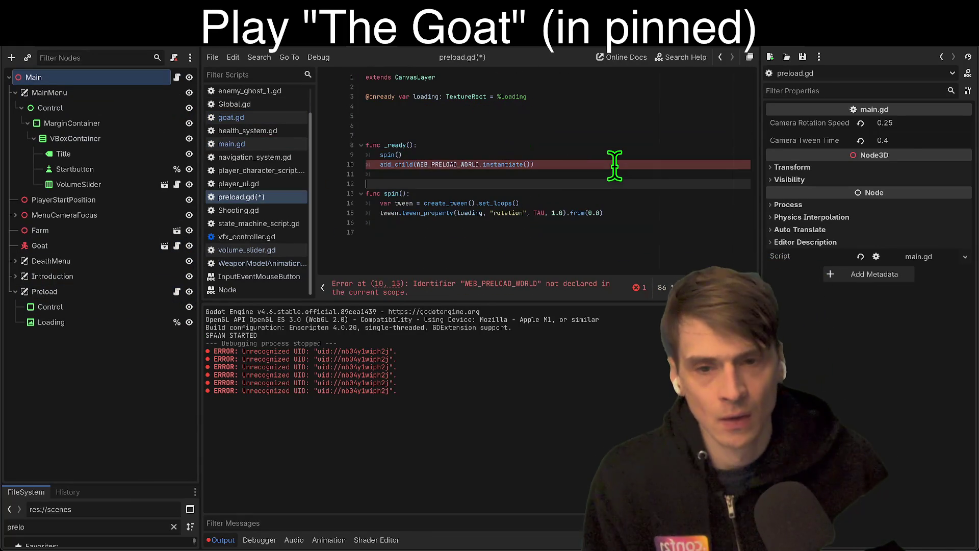
pyautogui.press('Up')
pyautogui.press('Up')
pyautogui.press('Home')
pyautogui.press('Return')
pyautogui.press('Return')
pyautogui.press('Return')
pyautogui.hotkey('ctrl', 'v')
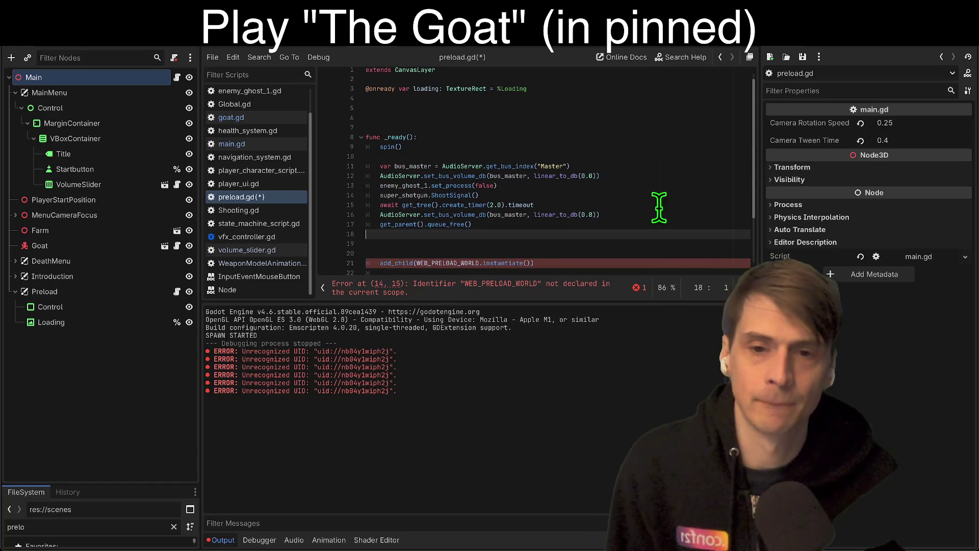
pyautogui.tripleClick(645, 269)
pyautogui.press('BackSpace')
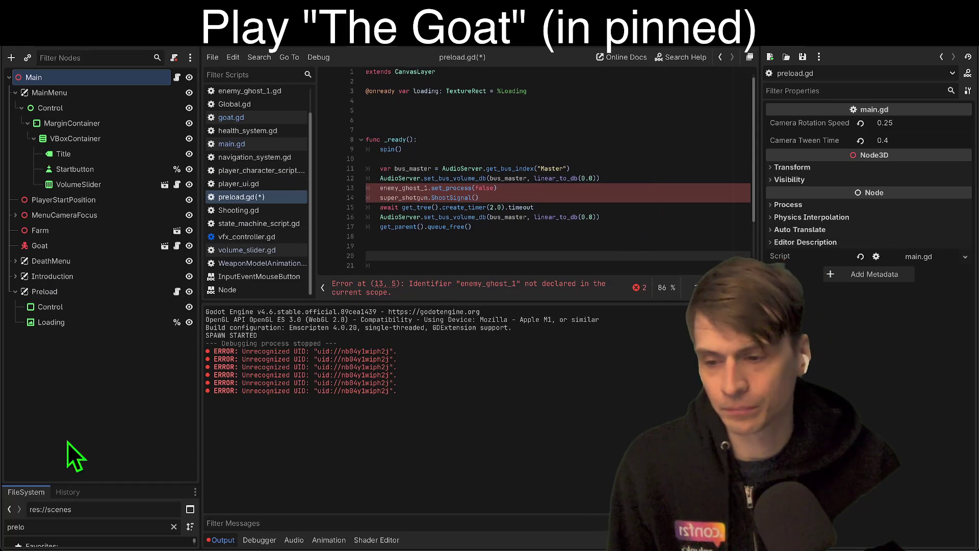
pyautogui.moveTo(76, 484); pyautogui.dragTo(94, 177)
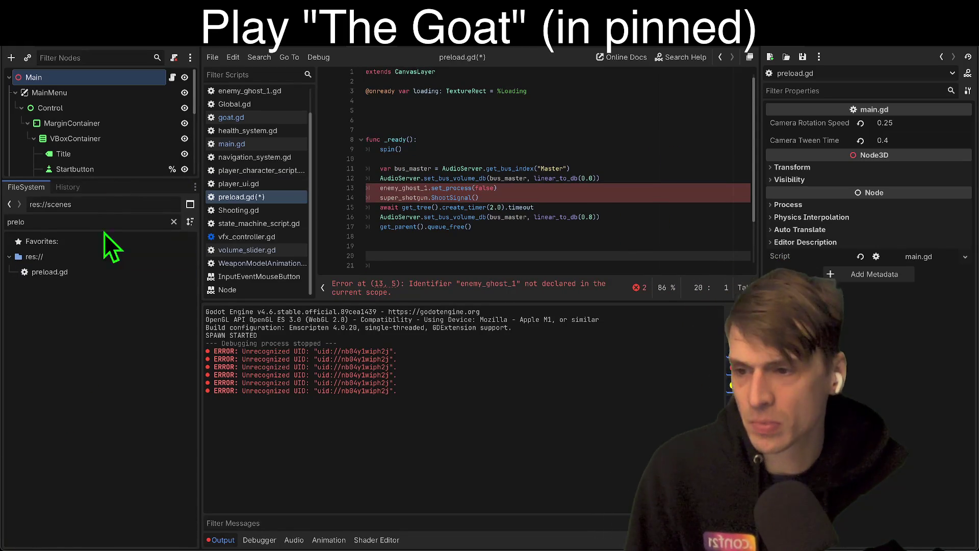
# Add ENEMY_GHOST_1 and SUPER_SHOTGUN preload constants from enemy_ghost_1.tscn and super_shotgun.tscn.
pyautogui.hotkey('ctrl', 'a')
pyautogui.write('enem')
pyautogui.moveTo(122, 332)
pyautogui.mouseDown()
pyautogui.moveTo(204, 311)
pyautogui.moveTo(562, 97)
pyautogui.moveTo(561, 109)
pyautogui.mouseUp()
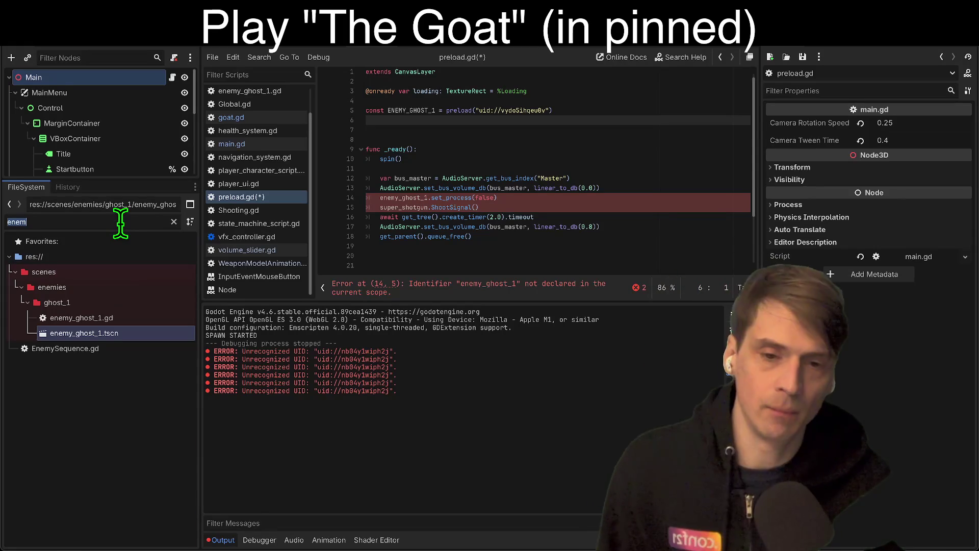
pyautogui.press('BackSpace')
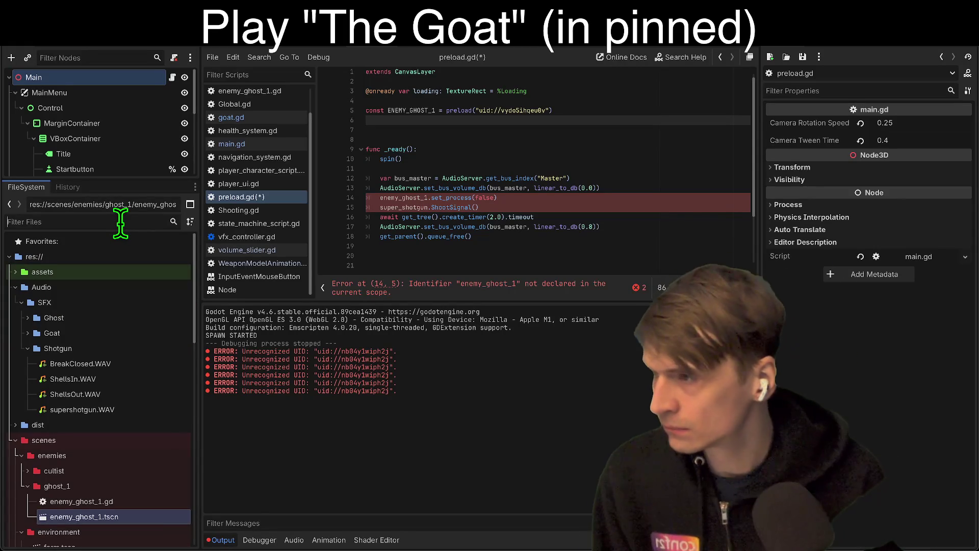
pyautogui.write('soun')
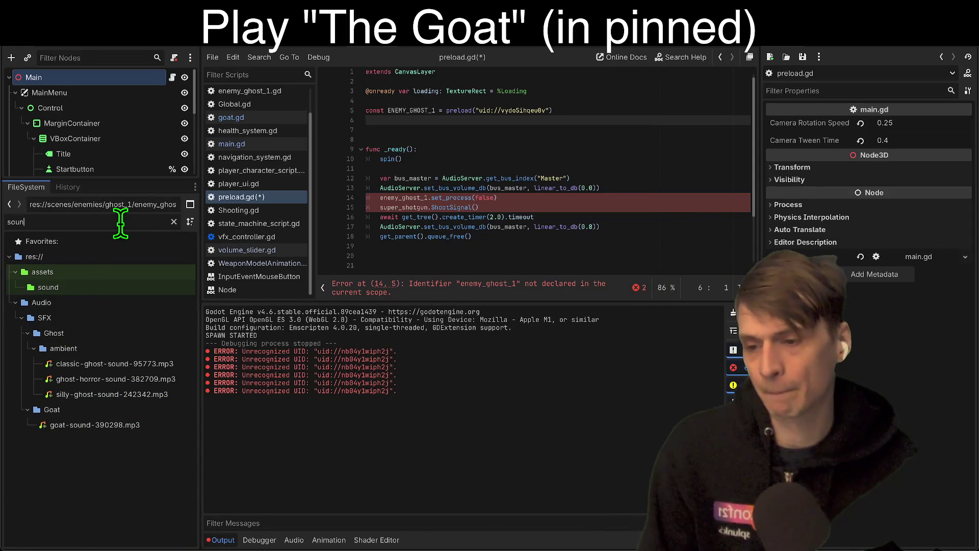
pyautogui.hotkey('ctrl', 'a')
pyautogui.write('sho')
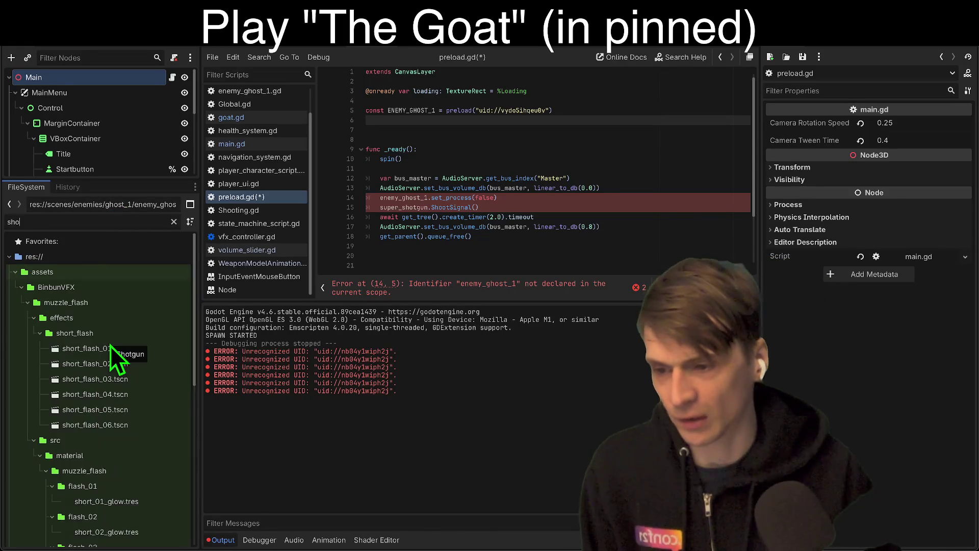
pyautogui.write('t')
pyautogui.moveTo(77, 439)
pyautogui.mouseDown()
pyautogui.moveTo(76, 408)
pyautogui.moveTo(570, 89)
pyautogui.moveTo(566, 109)
pyautogui.mouseUp()
# Remove the extra blank line and delete the ghost and shotgun call lines from _ready.
pyautogui.click(675, 129)
pyautogui.press('Delete')
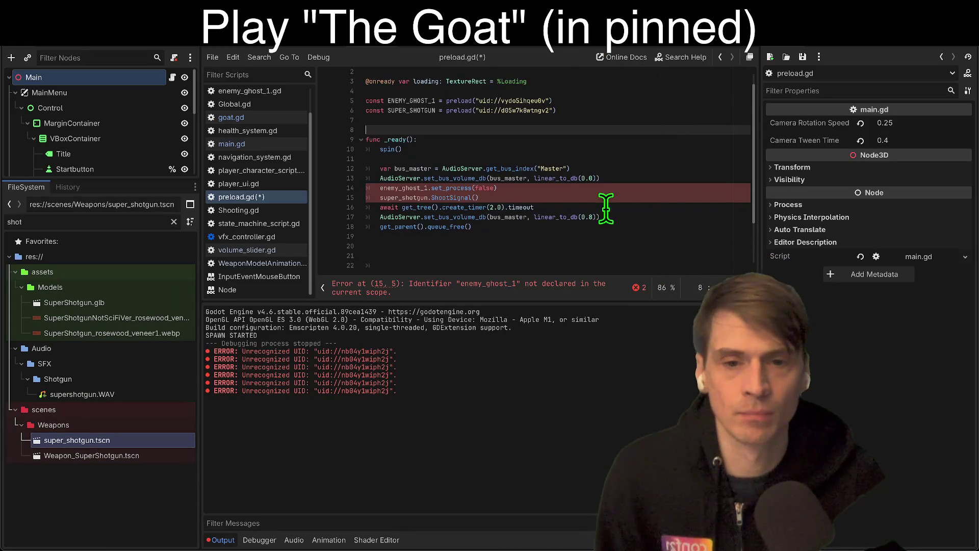
pyautogui.doubleClick(406, 188)
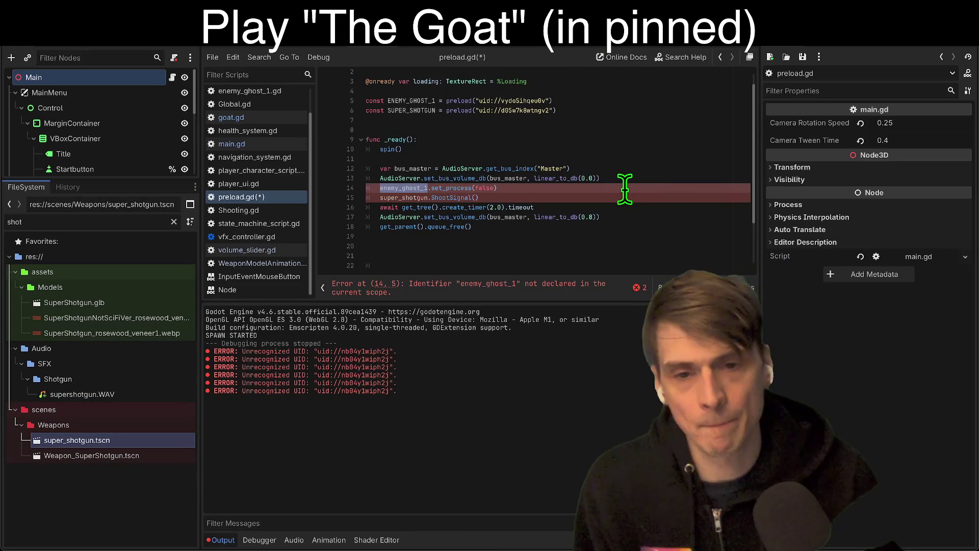
pyautogui.hotkey('shift', 'Down')
pyautogui.hotkey('shift', 'Down')
pyautogui.press('BackSpace')
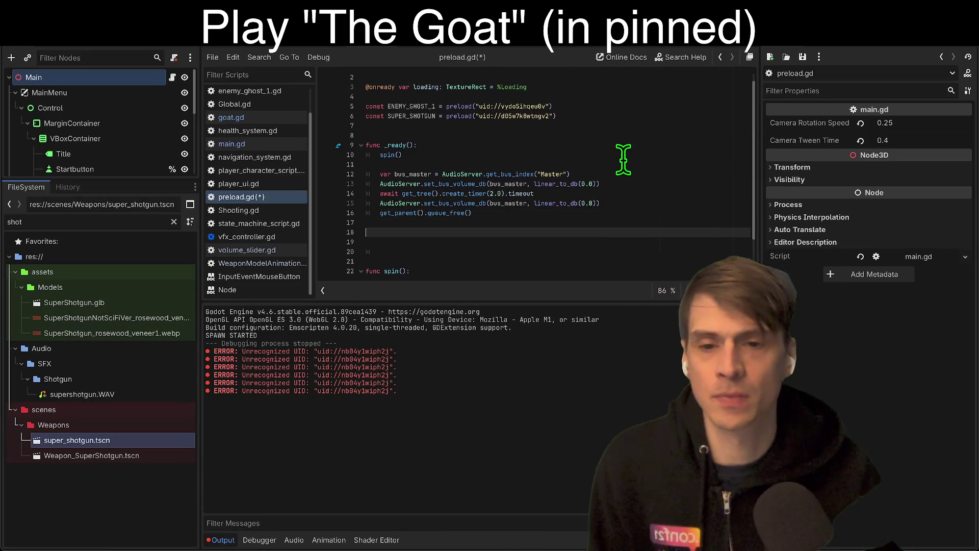
# Add an add_child call wrapping ENEMY_GHOST_1.instantiate() on line 18.
pyautogui.press('Down')
pyautogui.press('Down')
pyautogui.press('Down')
pyautogui.hotkey('ctrl', 'v')
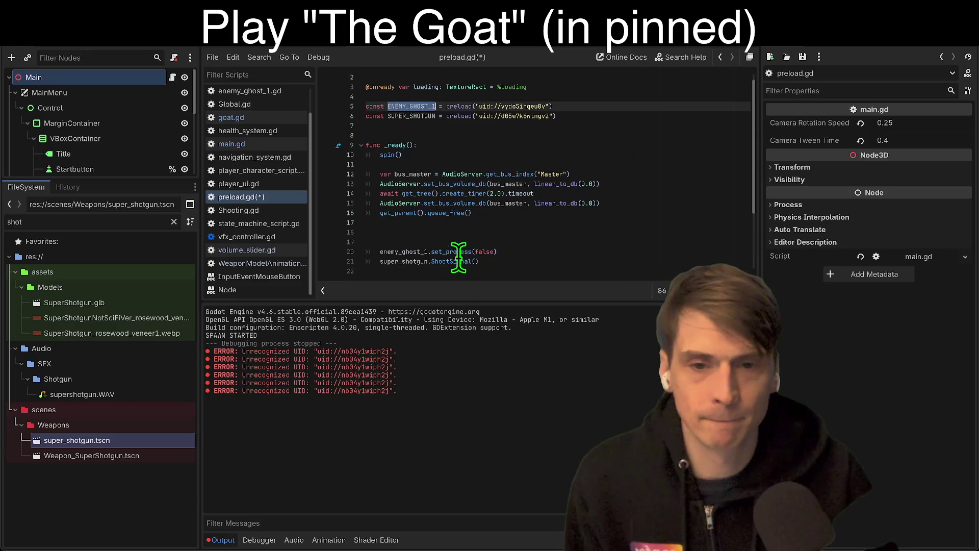
pyautogui.hotkey('ctrl', 'c')
pyautogui.click(500, 232)
pyautogui.hotkey('ctrl', 'v')
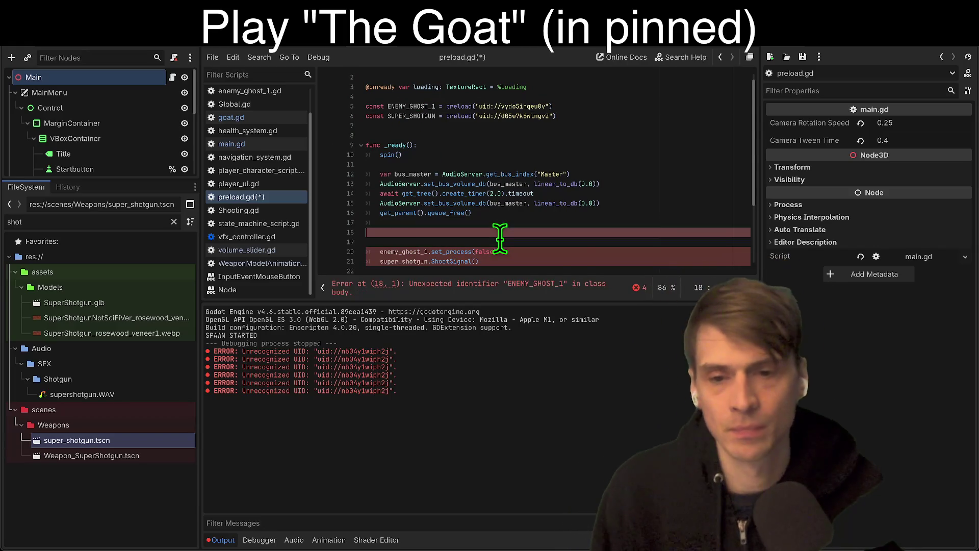
pyautogui.scroll(-3, 523, 216)
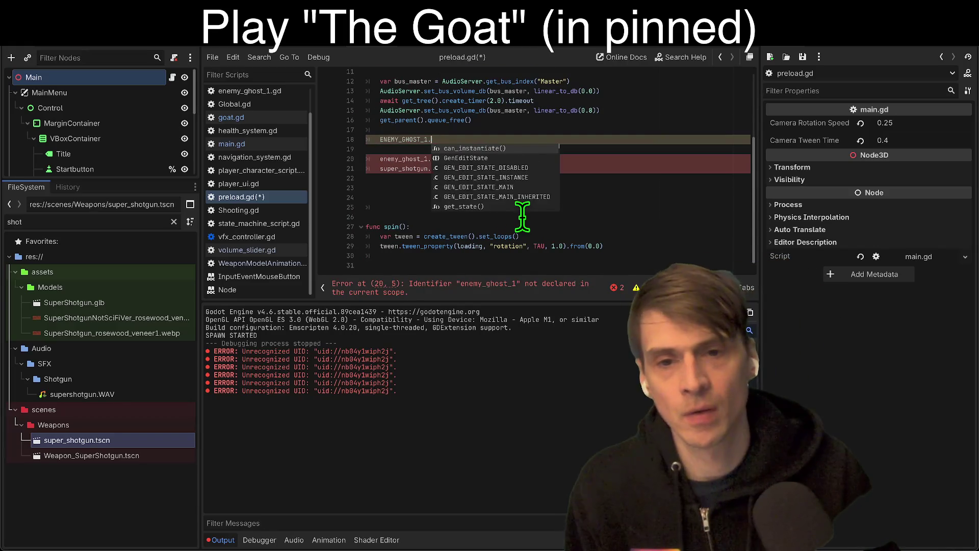
pyautogui.write('instantiate(')
pyautogui.press('Return')
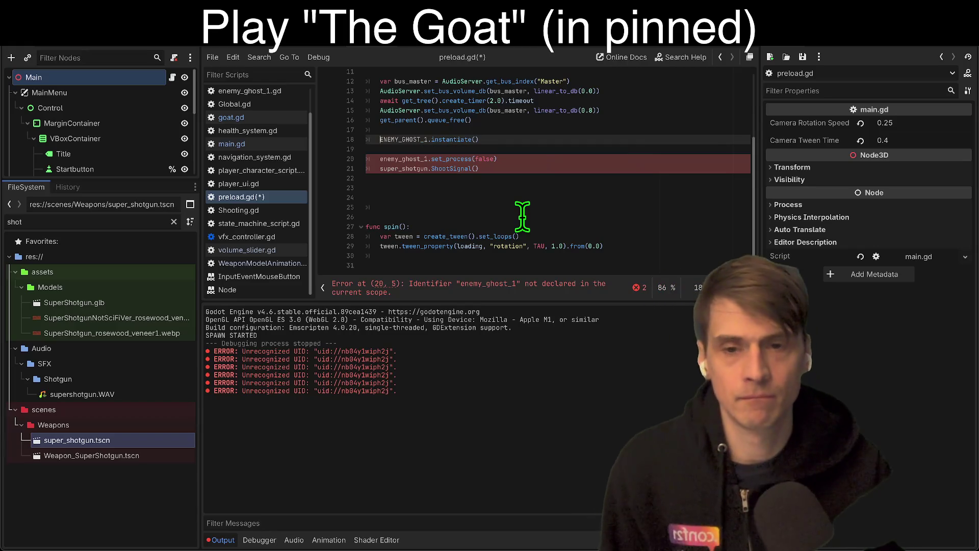
pyautogui.write('(')
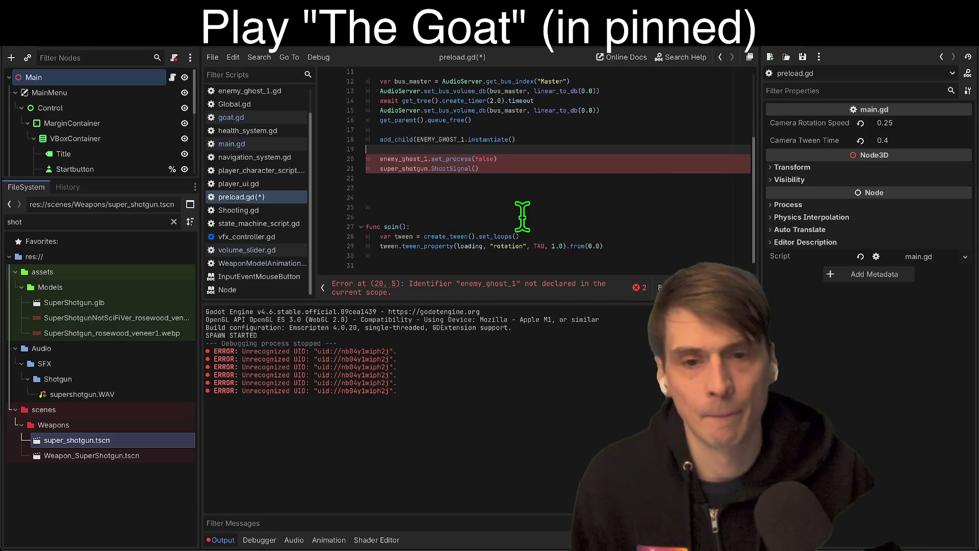
pyautogui.press('End')
pyautogui.write(')')
pyautogui.scroll(1, 523, 217)
pyautogui.press('Down')
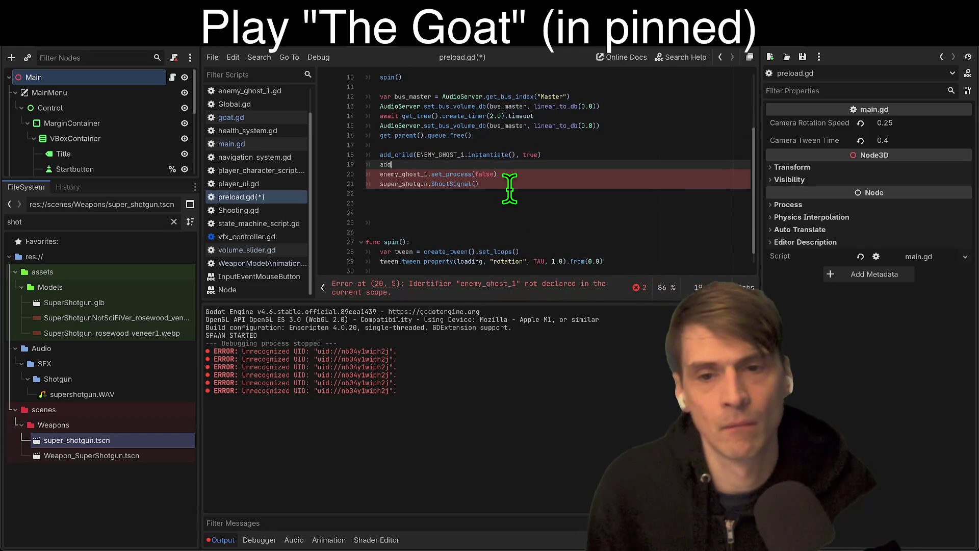
pyautogui.press('Return')
# Add an add_child(super_shotgun) call for the shotgun below the ghost spawn.
pyautogui.click(403, 183)
pyautogui.hotkey('ctrl', 'c')
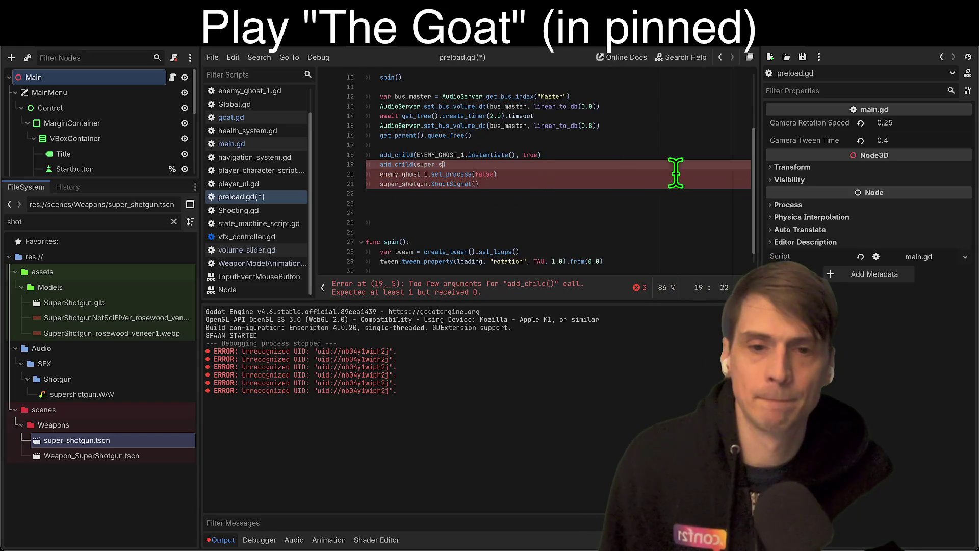
pyautogui.click(677, 164)
pyautogui.press('Left')
pyautogui.hotkey('ctrl', 'v')
pyautogui.tripleClick(663, 186)
pyautogui.doubleClick(421, 164)
pyautogui.write('super_shotgun')
pyautogui.press('Up')
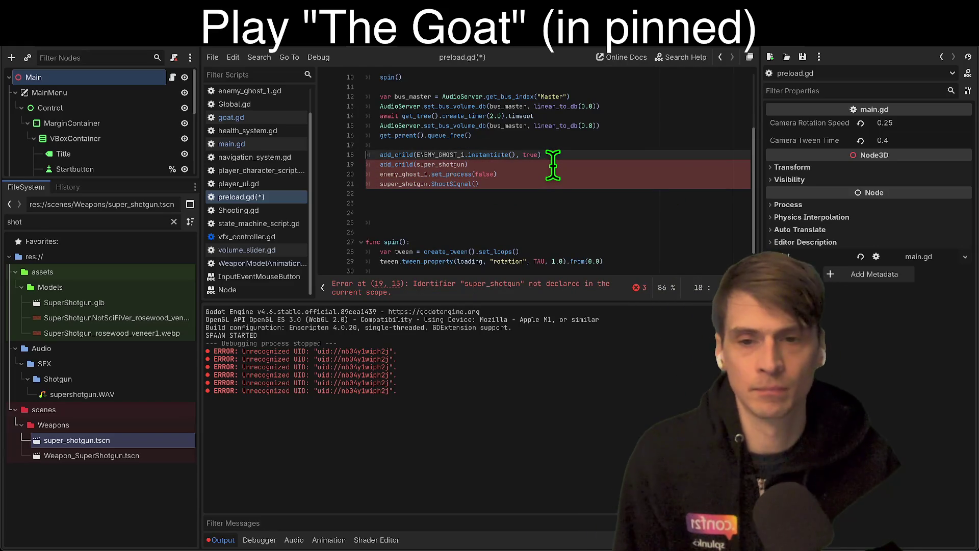
pyautogui.write('ghost_1 :')
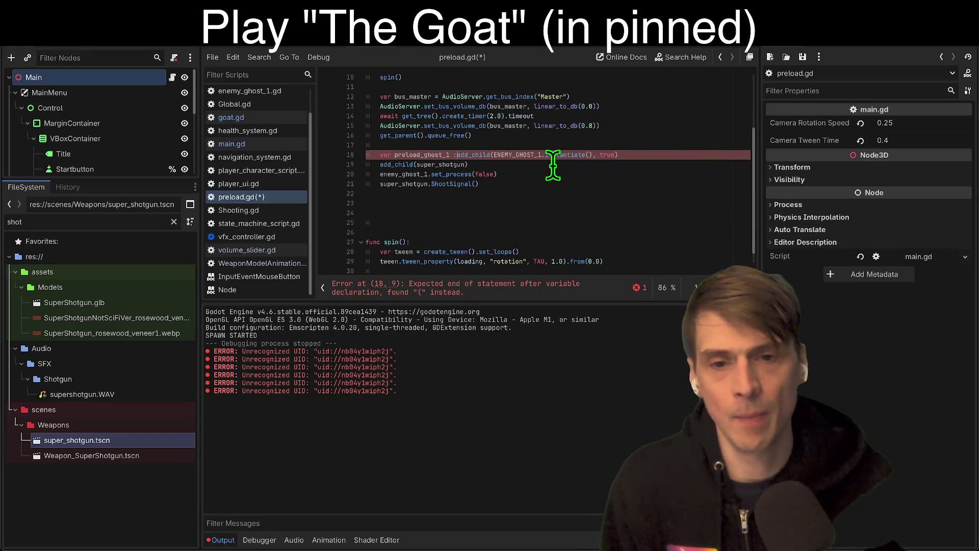
pyautogui.press('Down')
pyautogui.press('Escape')
pyautogui.press('Down')
pyautogui.press('Down')
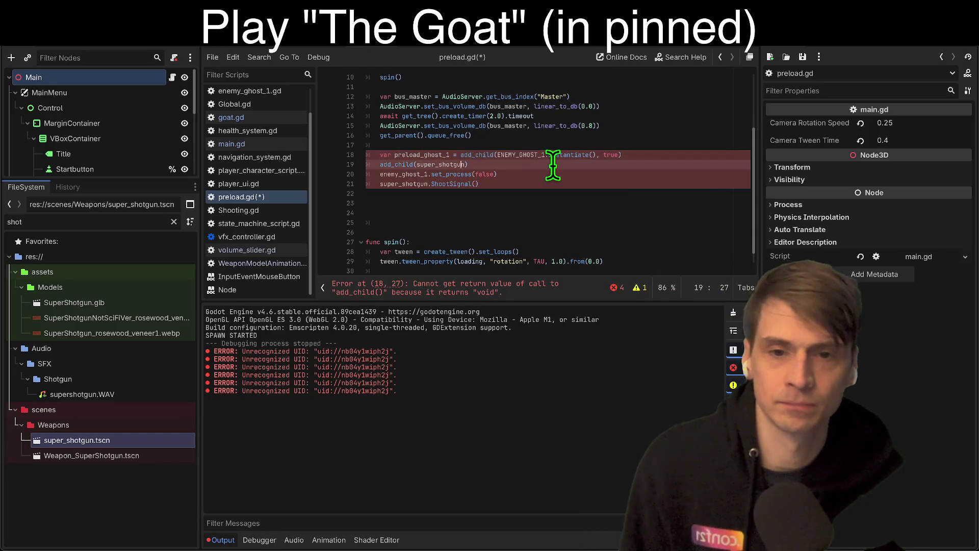
pyautogui.press('Up')
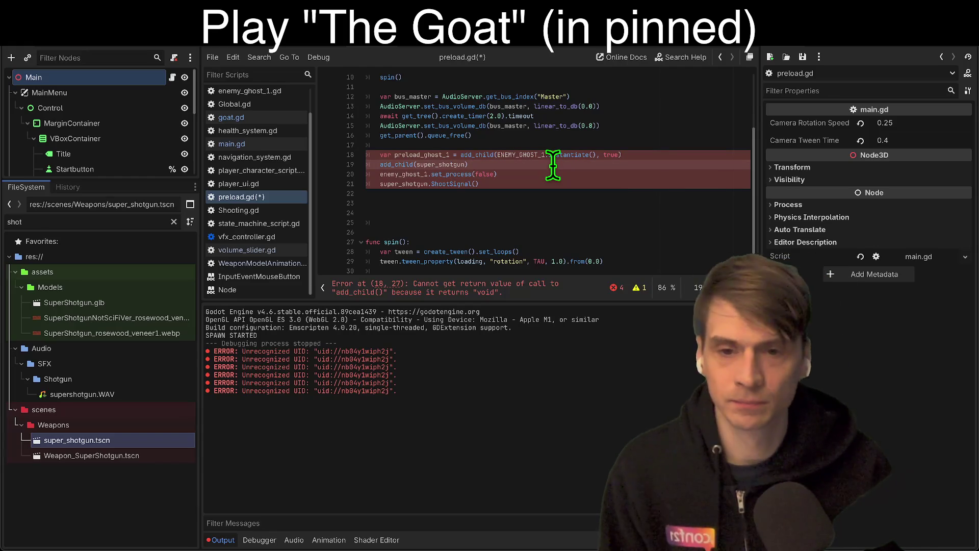
pyautogui.press('Down')
# Declare var preload_ghost, rename super_shotgun to preload_shotgun, and add add_child(preload_ghost).
pyautogui.write('var preload_ghos')
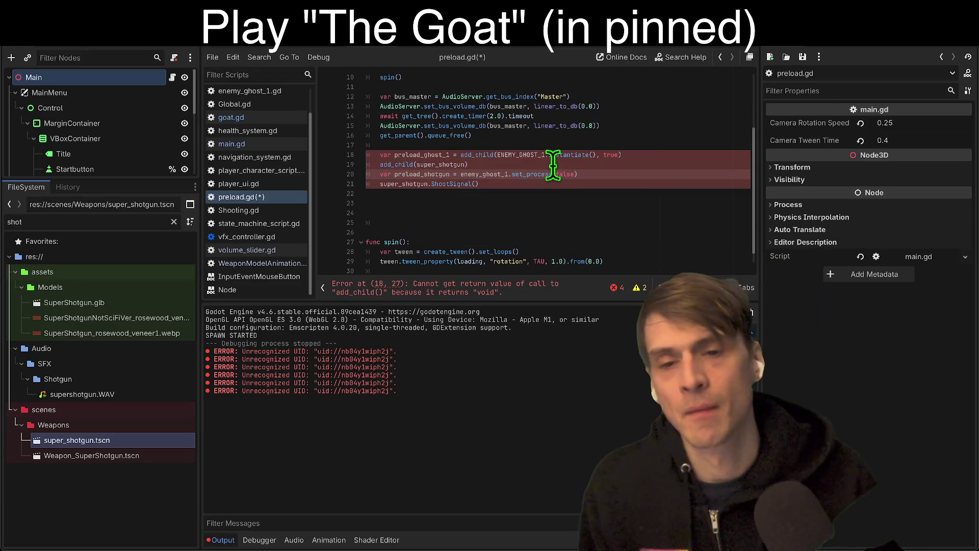
pyautogui.click(447, 153)
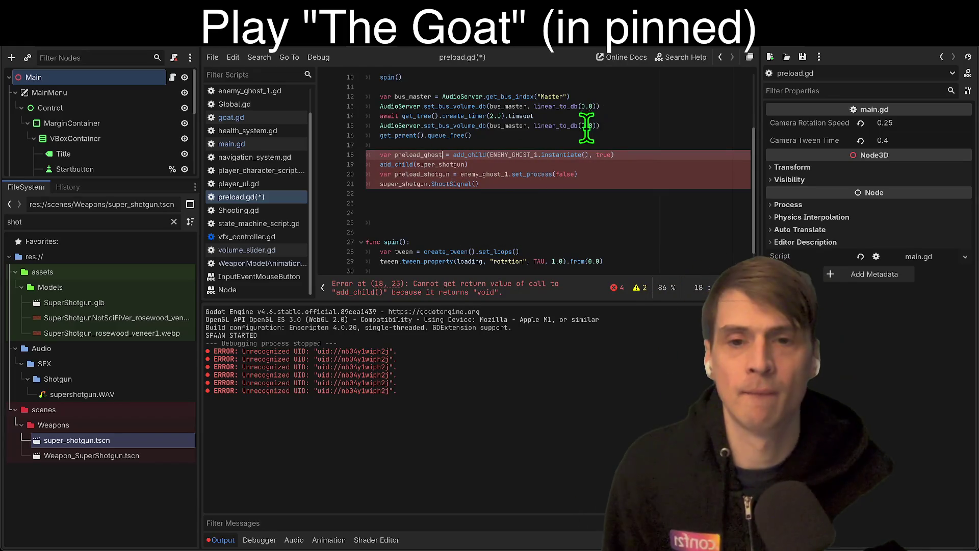
pyautogui.click(431, 193)
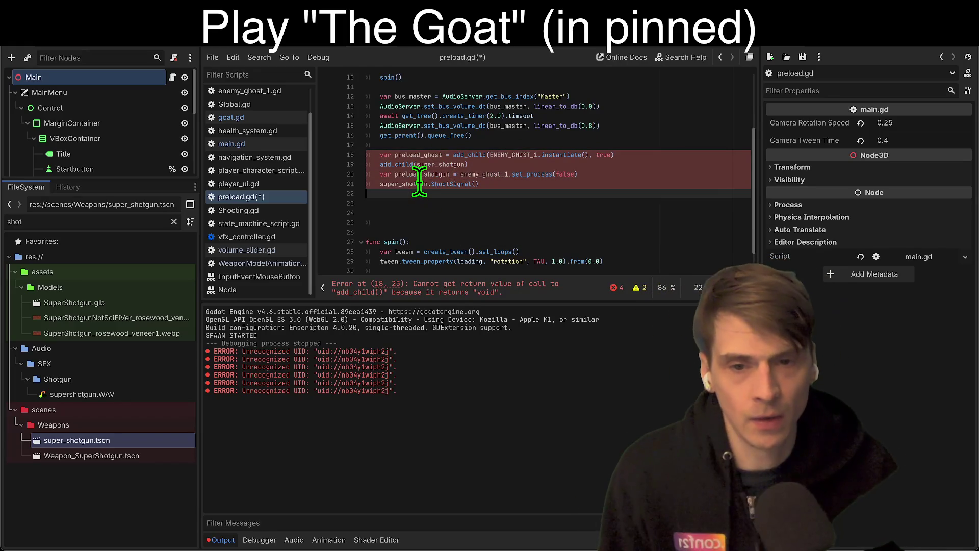
pyautogui.doubleClick(419, 183)
pyautogui.write('preload_shotgun')
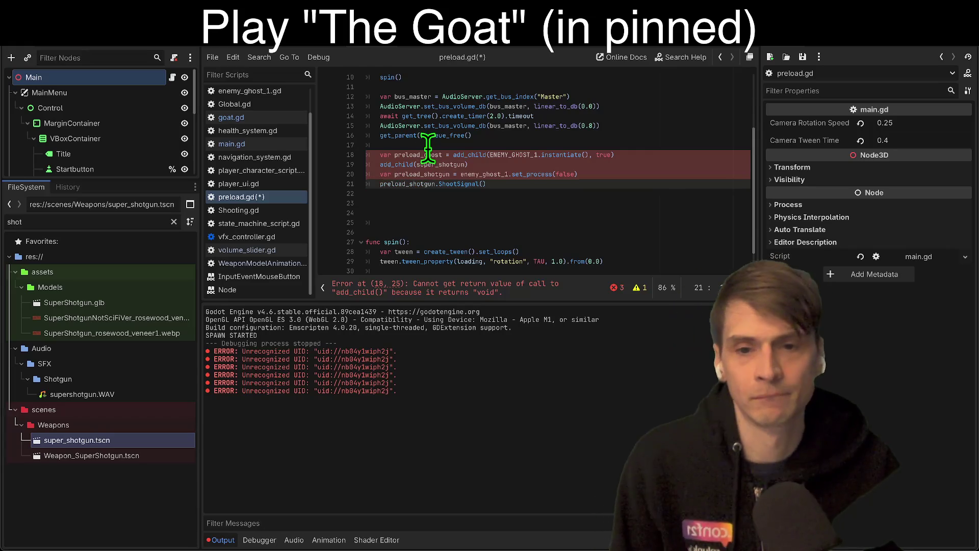
pyautogui.doubleClick(422, 154)
pyautogui.hotkey('ctrl', 'c')
pyautogui.doubleClick(430, 164)
pyautogui.hotkey('ctrl', 'v')
pyautogui.click(591, 194)
pyautogui.write('a')
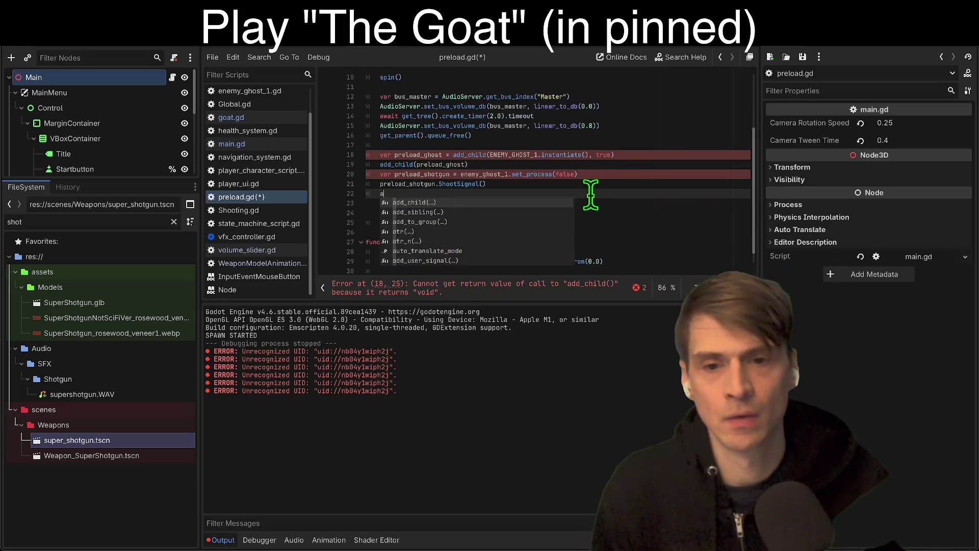
pyautogui.write('dd_c')
pyautogui.press('Return')
pyautogui.write('preload_ghost')
# Assign the ENEMY_GHOST_1 instantiation directly to preload_ghost instead of inside add_child.
pyautogui.moveTo(490, 155); pyautogui.dragTo(585, 155)
pyautogui.press('BackSpace')
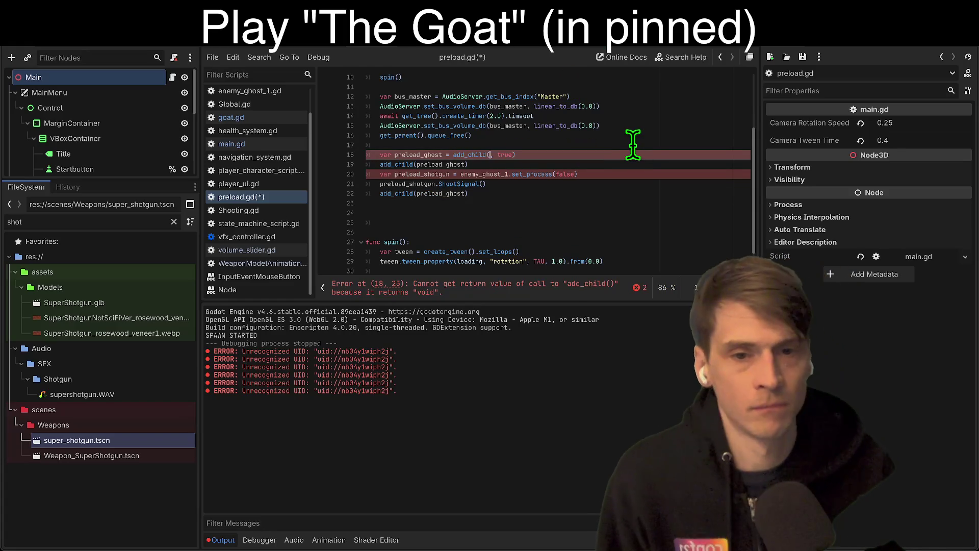
pyautogui.hotkey('ctrl', 'v')
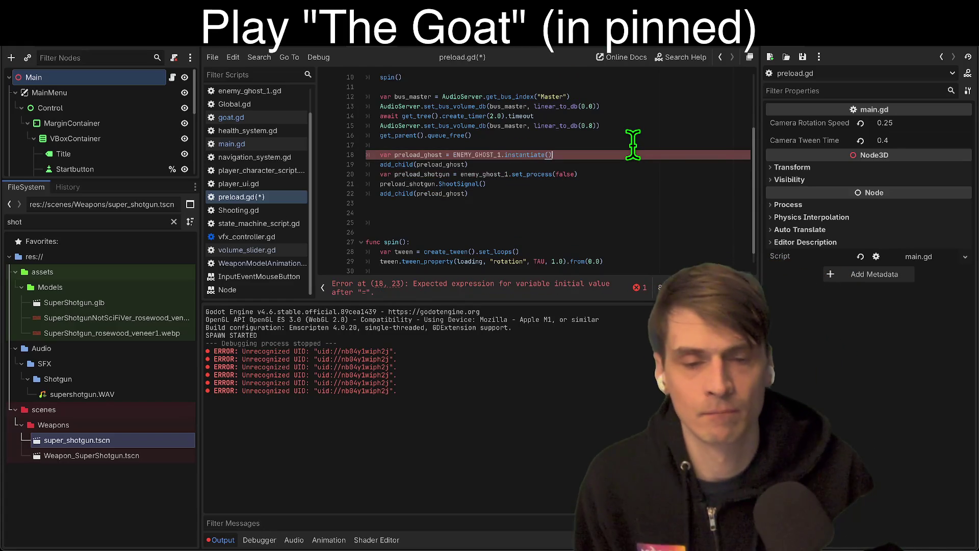
pyautogui.moveTo(461, 174); pyautogui.dragTo(654, 175)
pyautogui.press('BackSpace')
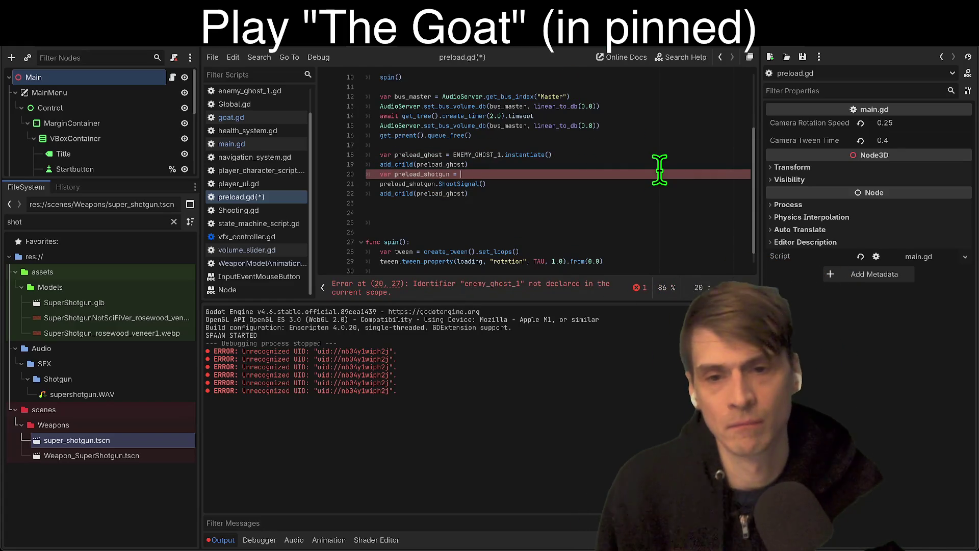
pyautogui.press('Down')
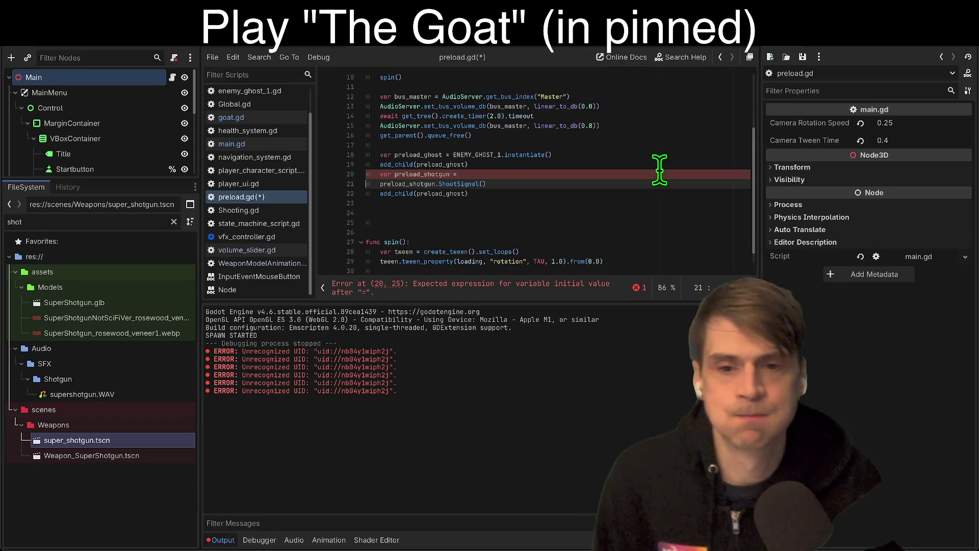
pyautogui.press('BackSpace')
pyautogui.hotkey('ctrl', 'z')
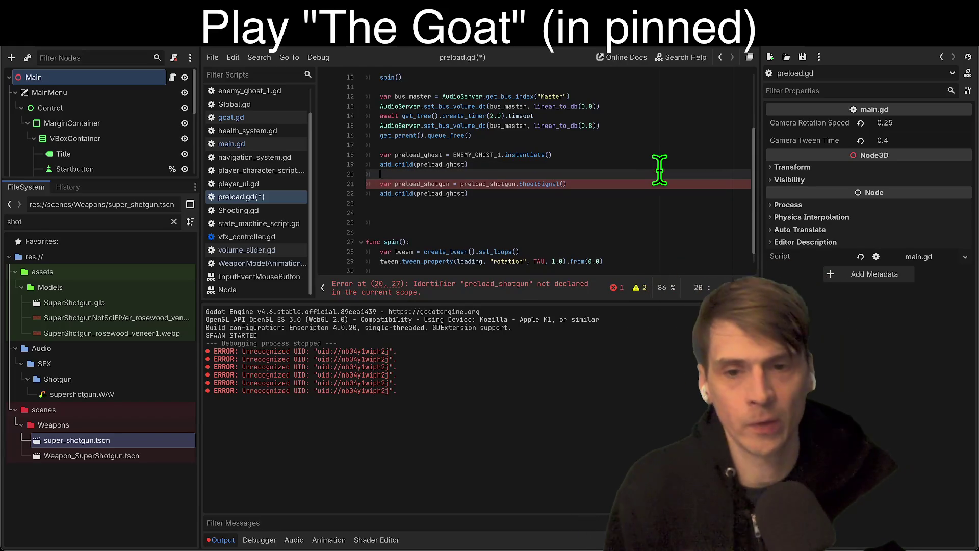
pyautogui.press('Down')
pyautogui.press('Down')
pyautogui.press('Down')
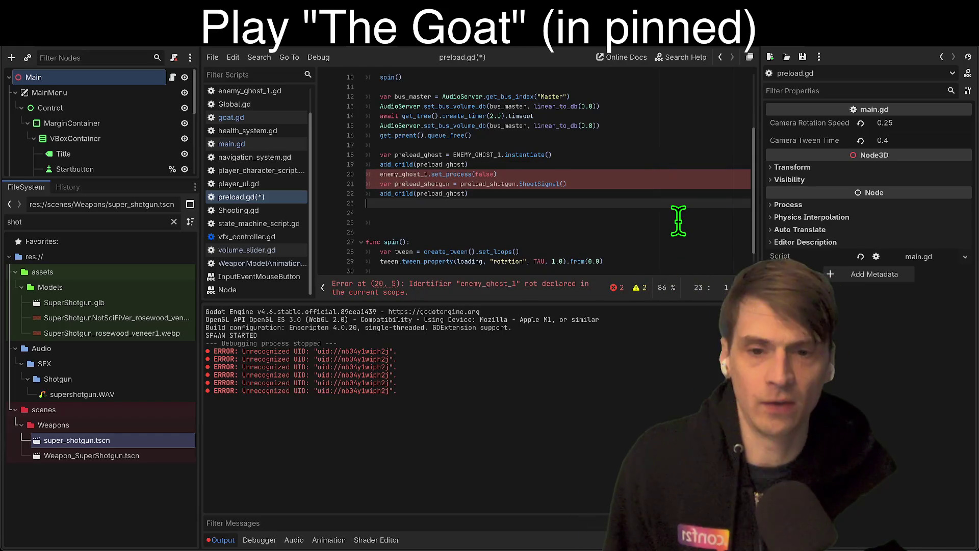
# Make the last add_child use preload_shotgun and assign SUPER_SHOTGUN to preload_shotgun.
pyautogui.doubleClick(444, 184)
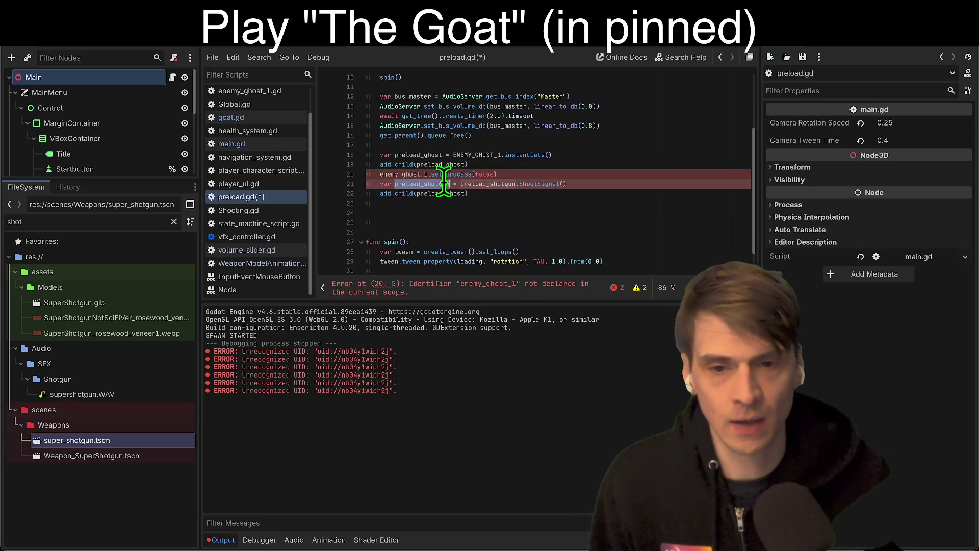
pyautogui.doubleClick(446, 193)
pyautogui.hotkey('ctrl', 'v')
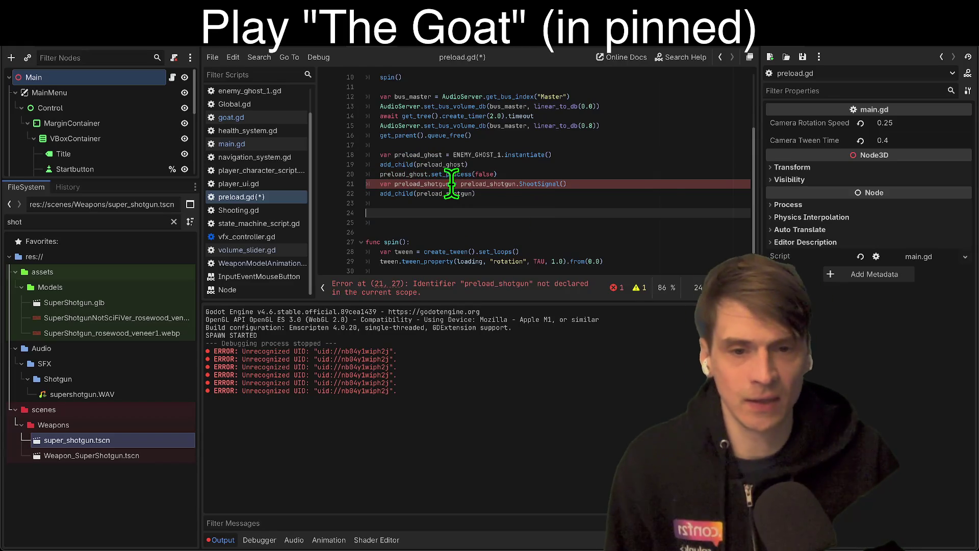
pyautogui.doubleClick(489, 184)
pyautogui.write('$')
pyautogui.press('BackSpace')
pyautogui.write('SUP')
pyautogui.press('Return')
# Add a true argument to both the ghost and shotgun add_child calls.
pyautogui.click(645, 192)
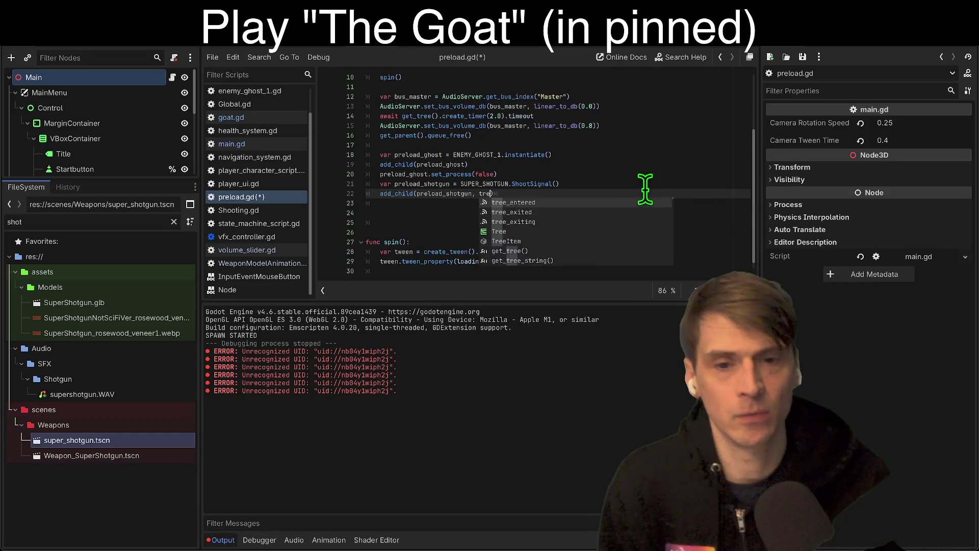
pyautogui.press('Return')
pyautogui.press('Up')
pyautogui.press('Up')
pyautogui.press('Up')
pyautogui.press('Left')
pyautogui.write(', true')
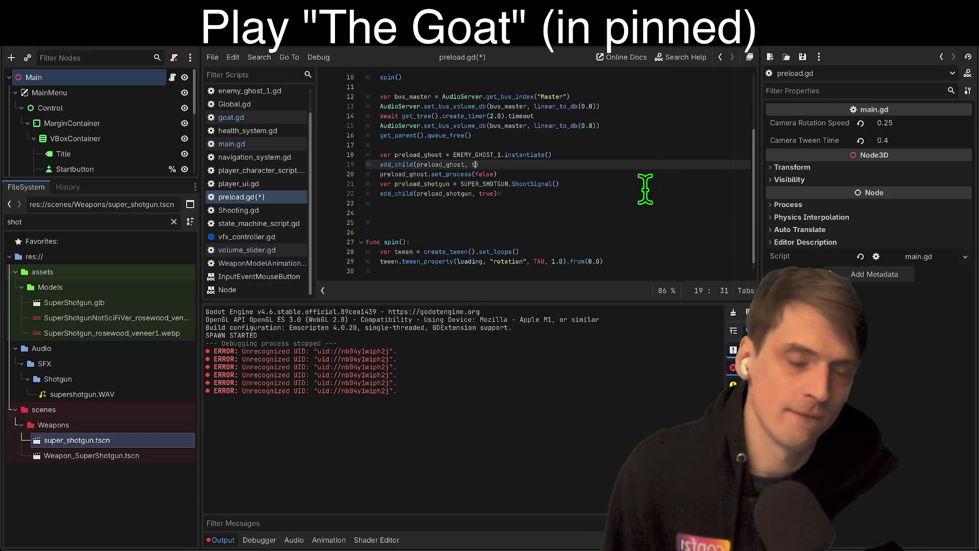
pyautogui.press('Down')
pyautogui.press('Down')
pyautogui.press('Down')
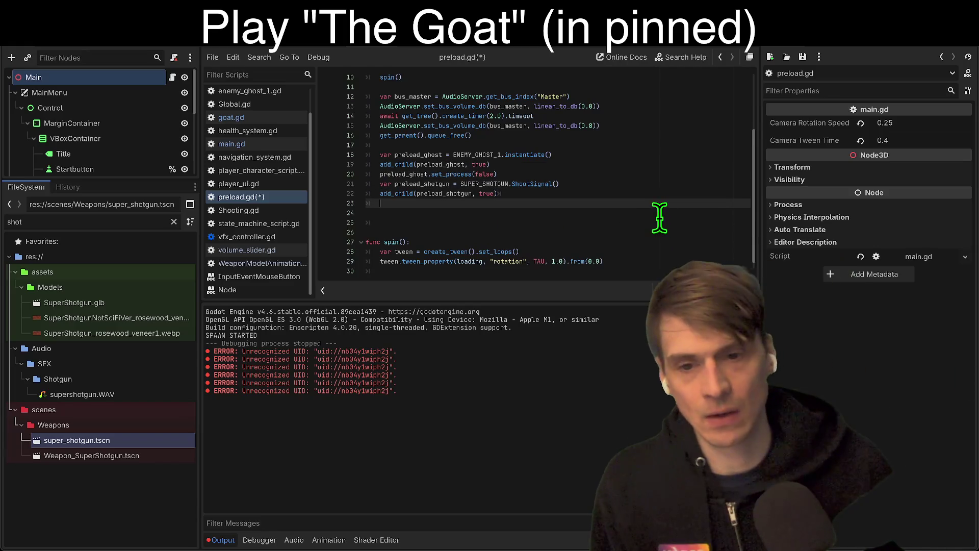
# Move the volume restore and queue_free lines below the shotgun spawn and fix indentation.
pyautogui.press('Up')
pyautogui.press('Up')
pyautogui.press('Up')
pyautogui.hotkey('shift', 'Up')
pyautogui.hotkey('shift', 'Up')
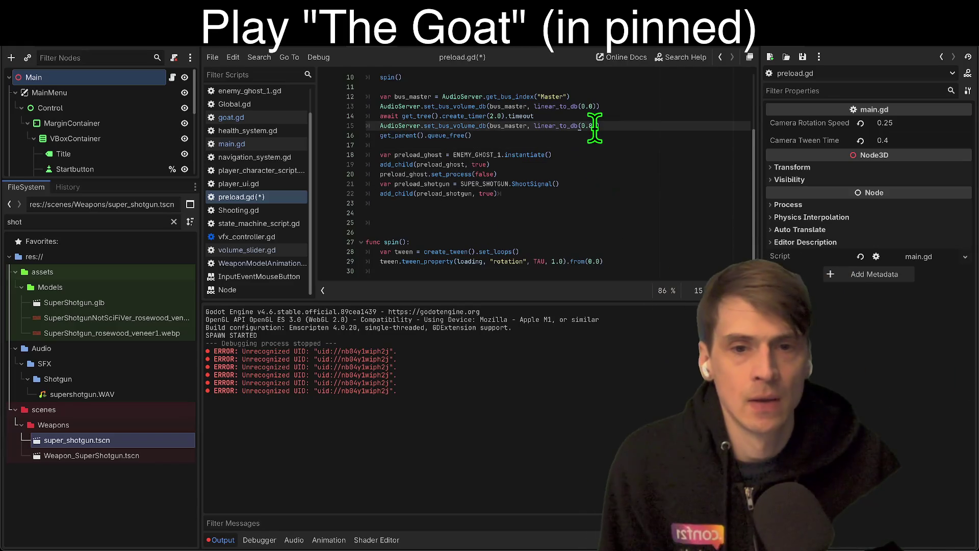
pyautogui.hotkey('alt', 'Down')
pyautogui.hotkey('alt', 'Down')
pyautogui.hotkey('alt', 'Down')
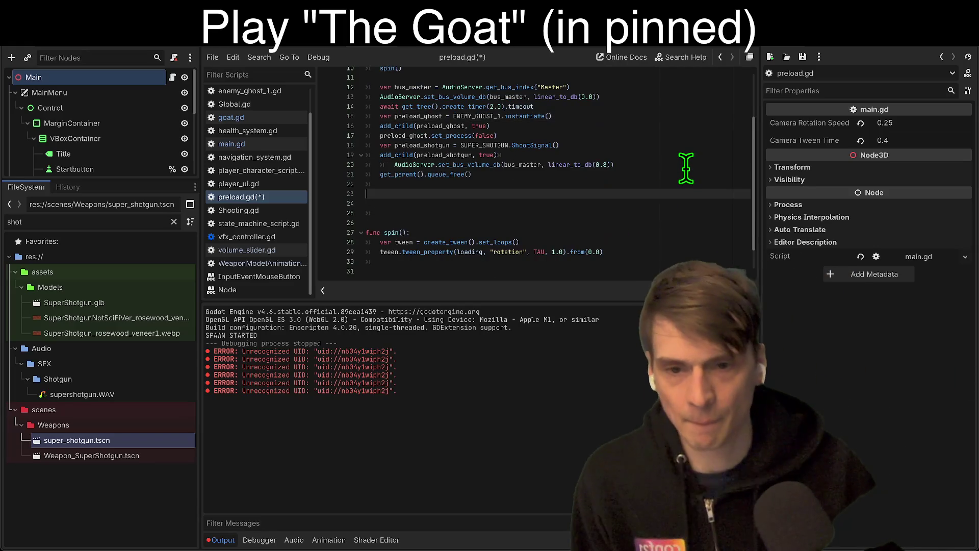
pyautogui.press('Up')
pyautogui.hotkey('shift', 'Tab')
# Move the 2-second timer await after the spawns, tidy blank lines, and run the game.
pyautogui.press('Up')
pyautogui.press('Up')
pyautogui.press('Up')
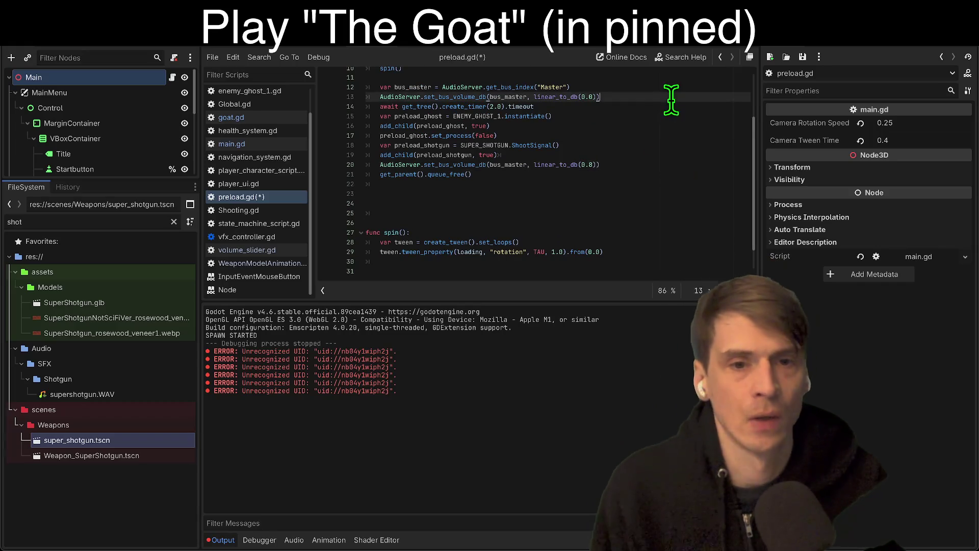
pyautogui.hotkey('ctrl', 'shift', 'k')
pyautogui.press('Down')
pyautogui.press('Down')
pyautogui.press('Down')
pyautogui.press('Down')
pyautogui.press('End')
pyautogui.press('Return')
pyautogui.hotkey('ctrl', 'v')
pyautogui.press('Home')
pyautogui.press('Return')
pyautogui.press('End')
pyautogui.press('Return')
pyautogui.hotkey('ctrl', 'shift', 'k')
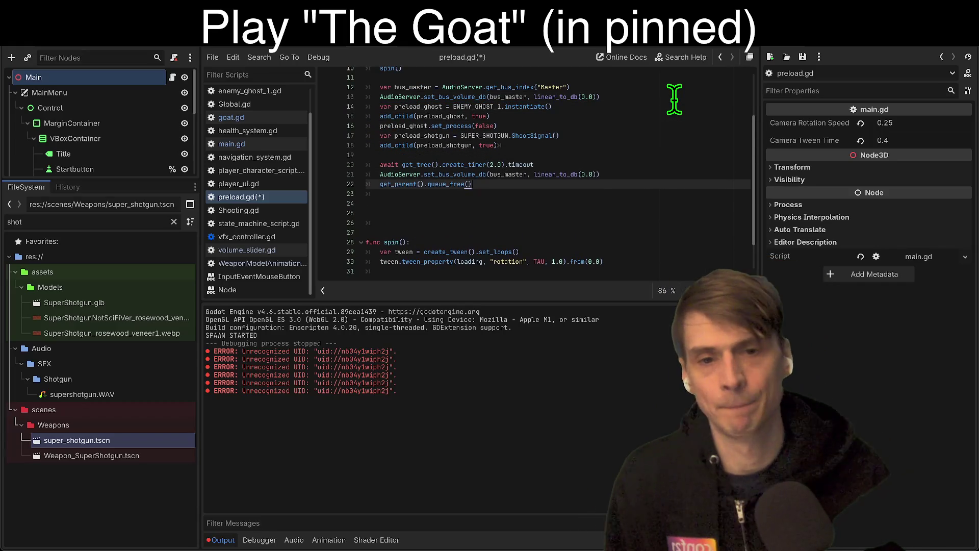
pyautogui.press('Down')
pyautogui.press('Down')
pyautogui.hotkey('ctrl', 'shift', 'k')
pyautogui.press('F6')
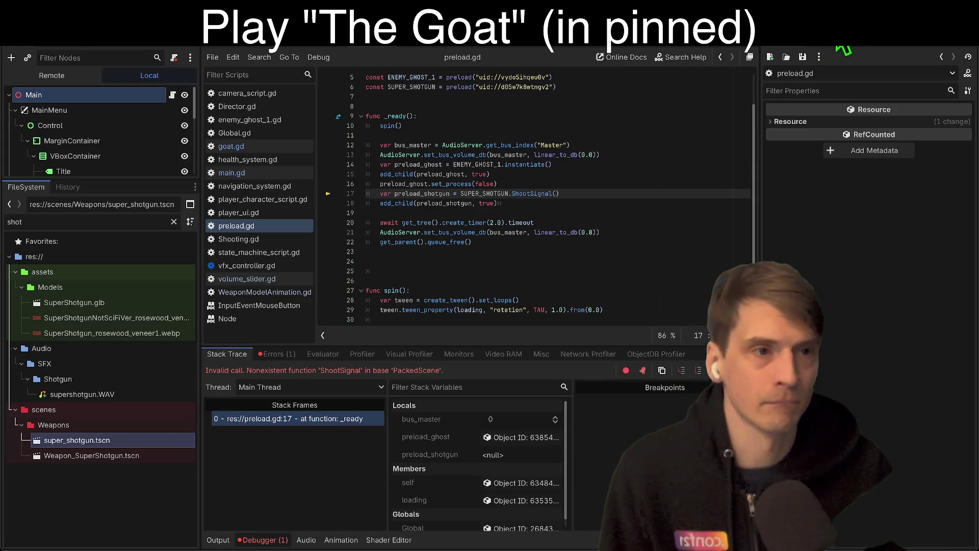
# Stop the running game, rearrange the shotgun declaration and add_child lines, and save.
pyautogui.click(842, 49)
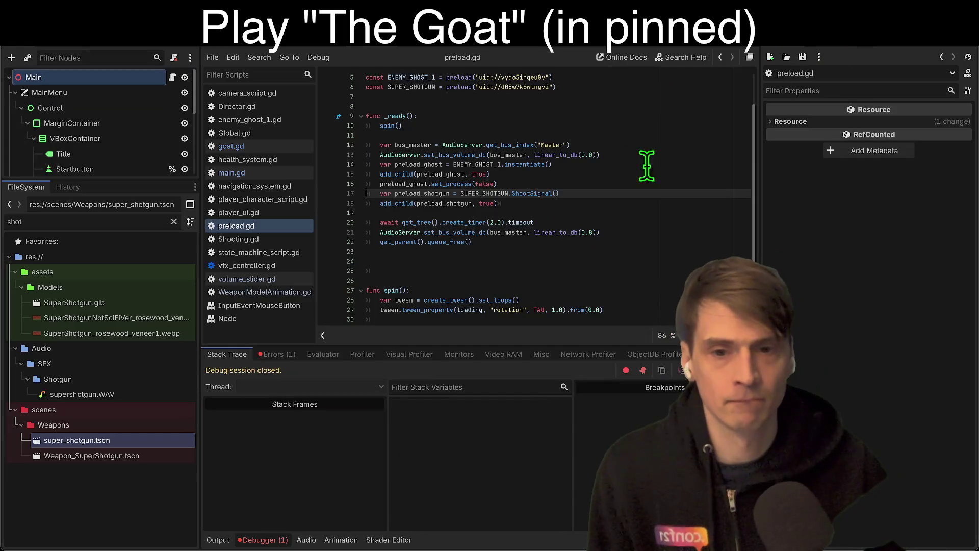
pyautogui.doubleClick(437, 194)
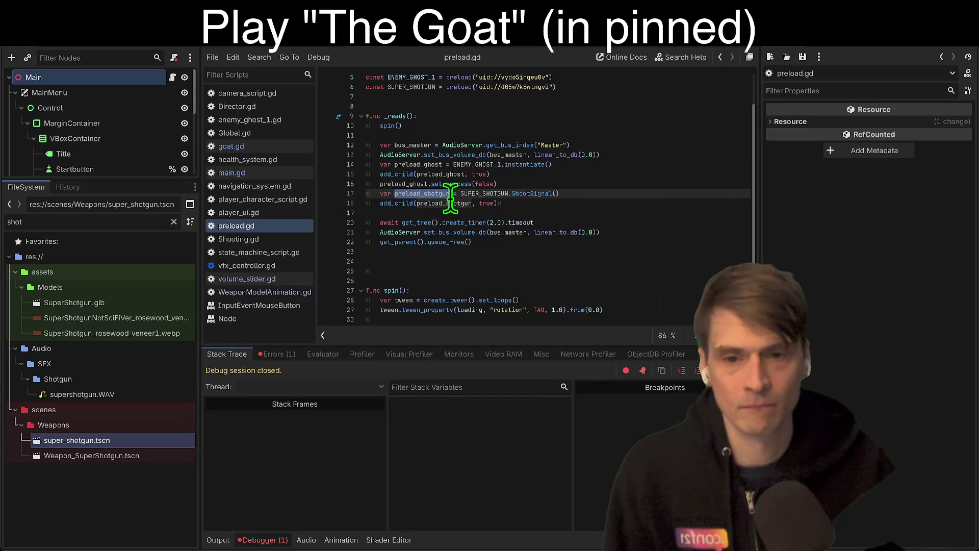
pyautogui.hotkey('alt', 'Down')
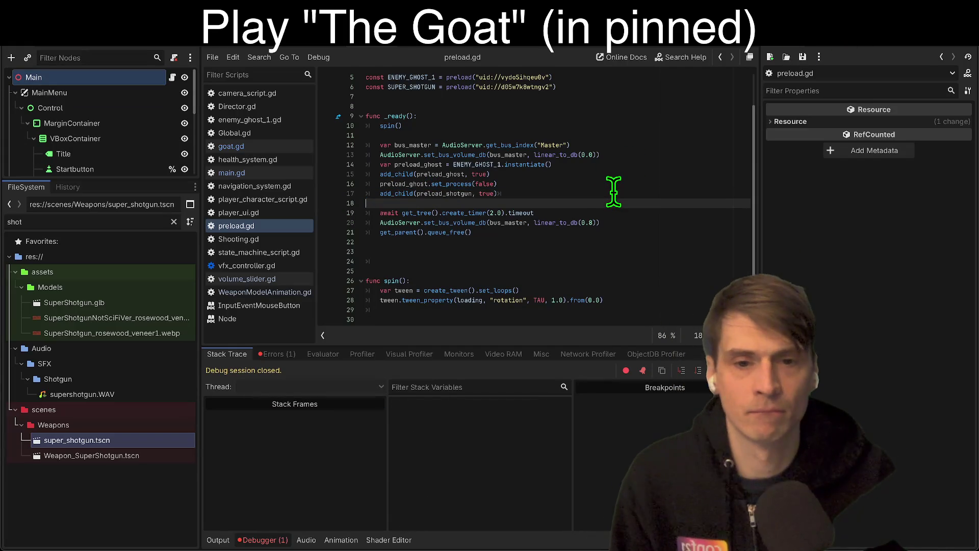
pyautogui.press('Down')
pyautogui.click(381, 194)
pyautogui.hotkey('ctrl', 'v')
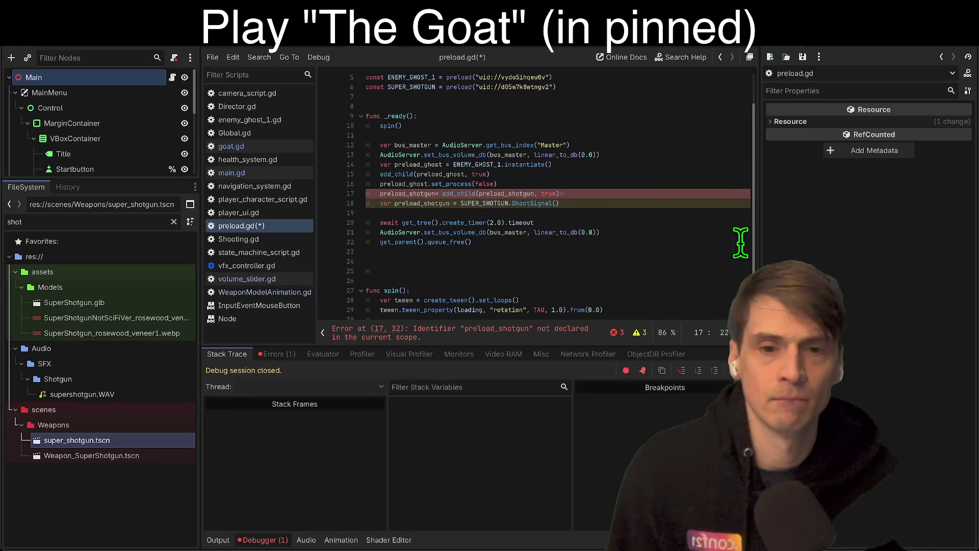
pyautogui.hotkey('alt', 'Down')
pyautogui.hotkey('ctrl', 's')
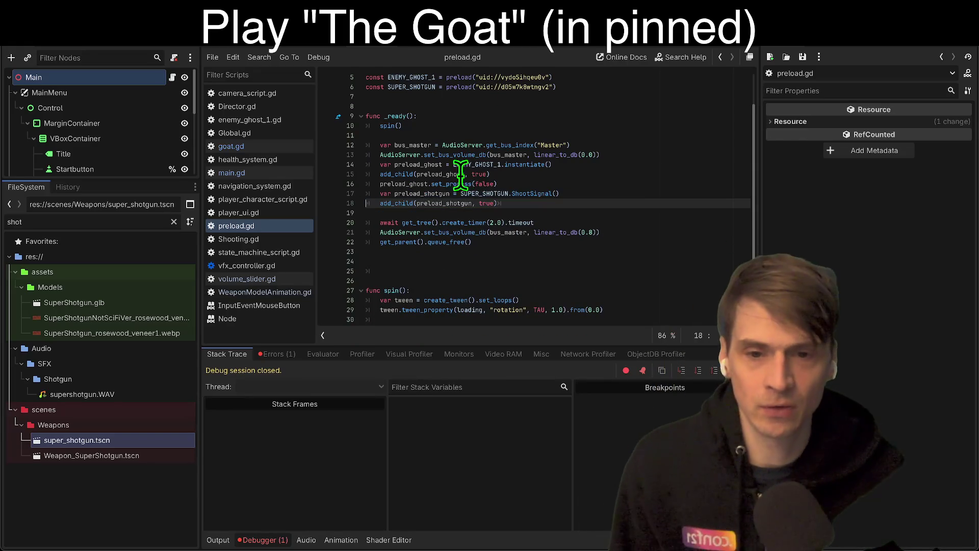
# Move the ShootSignal call into the add_child line and clean up the leftover blank lines.
pyautogui.moveTo(461, 193); pyautogui.dragTo(612, 193)
pyautogui.press('BackSpace')
pyautogui.doubleClick(463, 203)
pyautogui.hotkey('ctrl', 'v')
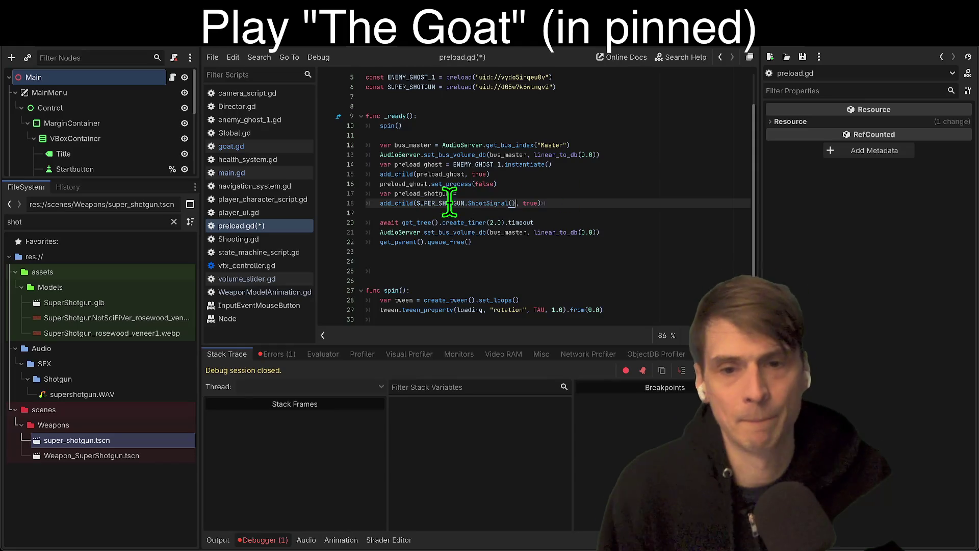
pyautogui.click(450, 194)
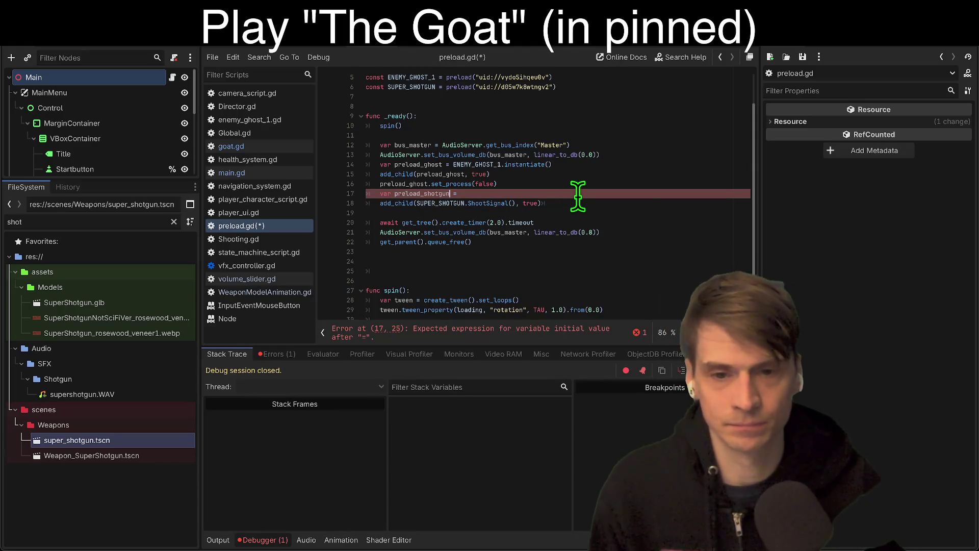
pyautogui.press('Down')
pyautogui.press('Home')
pyautogui.press('BackSpace')
pyautogui.press('BackSpace')
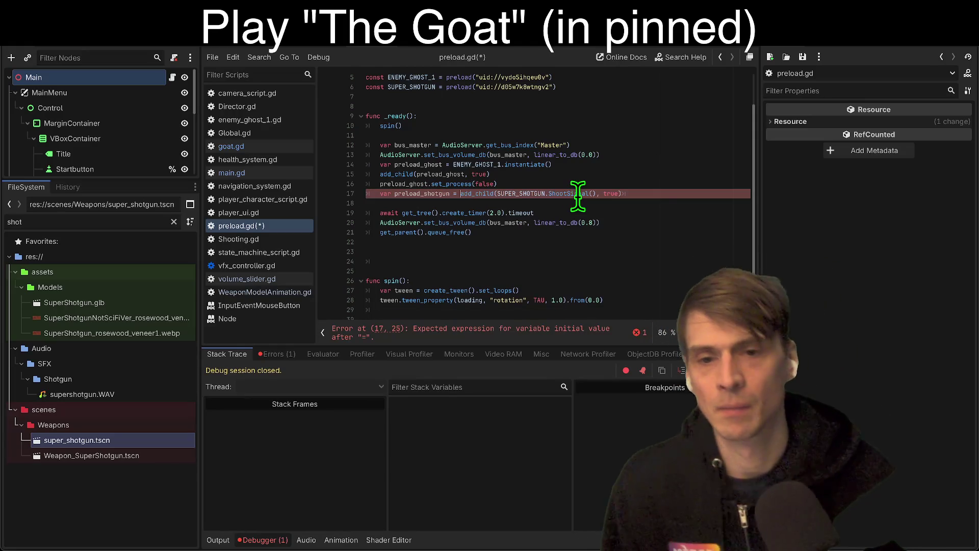
pyautogui.press('Down')
pyautogui.press('Delete')
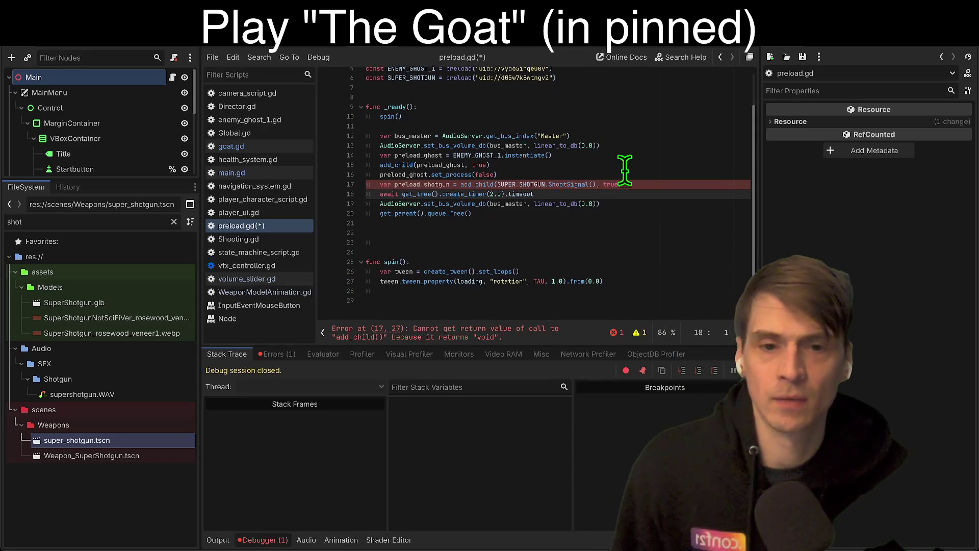
pyautogui.press('Return')
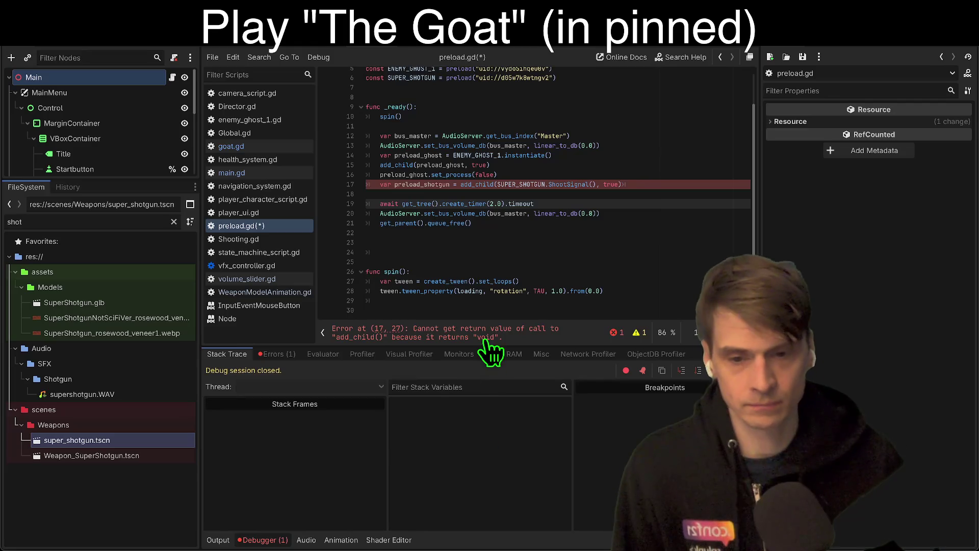
# At the reported error, rename to preload_shotgun and complete SUPER_SHOTGUN.instantiate().
pyautogui.click(490, 333)
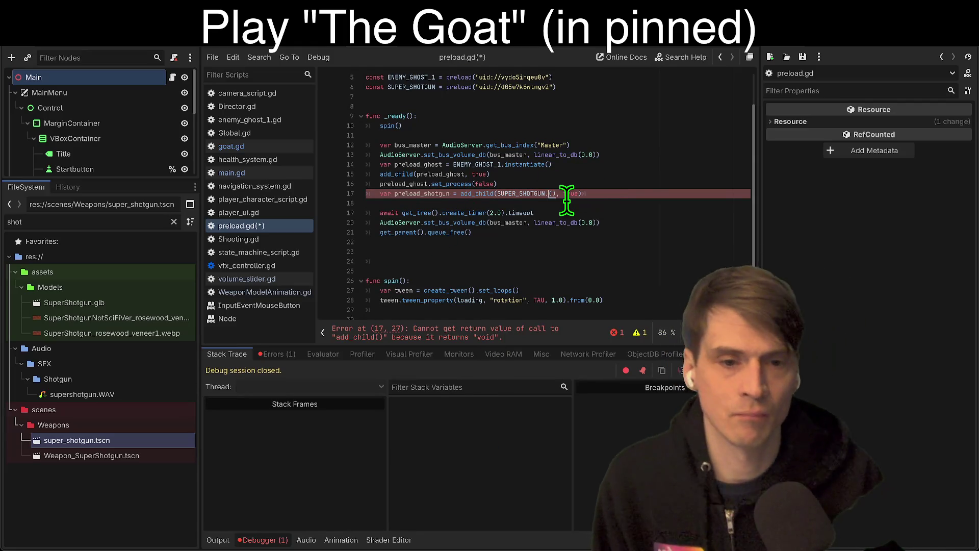
pyautogui.press('Delete')
pyautogui.press('Delete')
pyautogui.press('BackSpace')
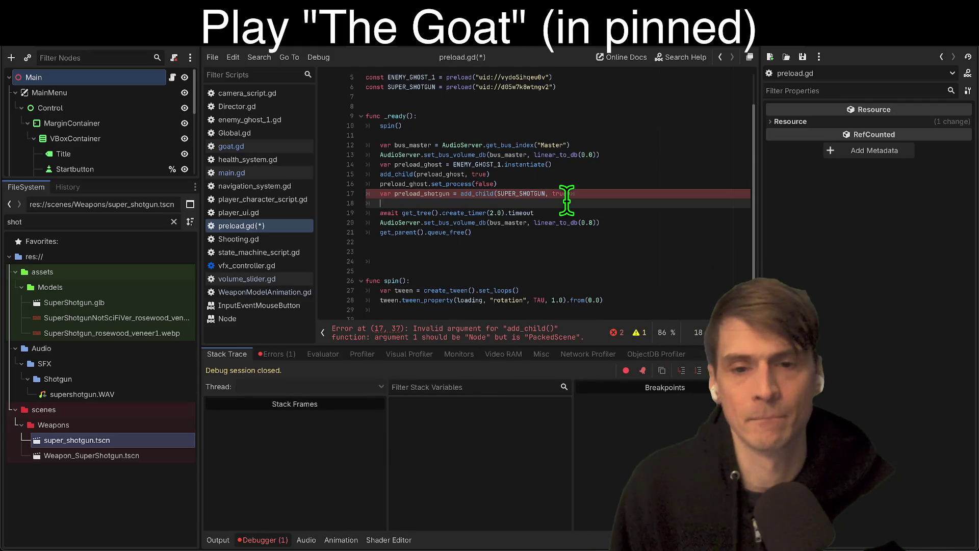
pyautogui.write('preload_shotgun.ShootSignal(')
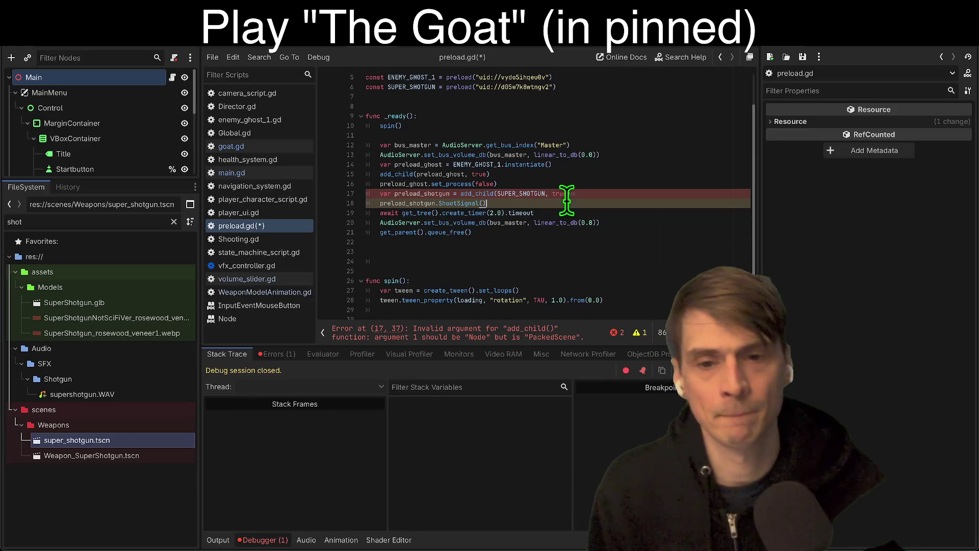
pyautogui.click(522, 190)
pyautogui.write('.instantiate(')
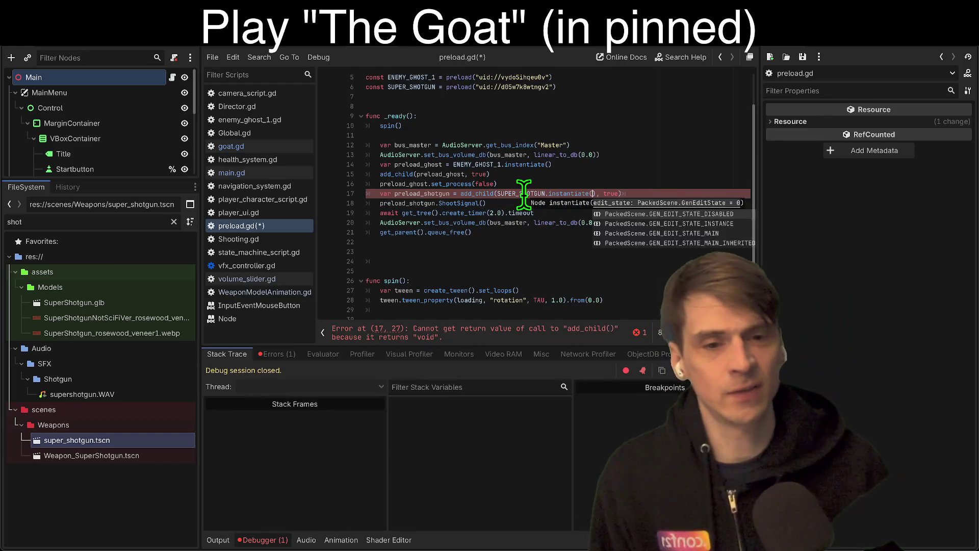
pyautogui.press('Return')
pyautogui.click(532, 269)
pyautogui.press('BackSpace')
# Cut SUPER_SHOTGUN.instantiate() out of the add_child call on line 17.
pyautogui.moveTo(498, 194); pyautogui.dragTo(589, 193)
pyautogui.scroll(2, 579, 181)
pyautogui.doubleClick(427, 127)
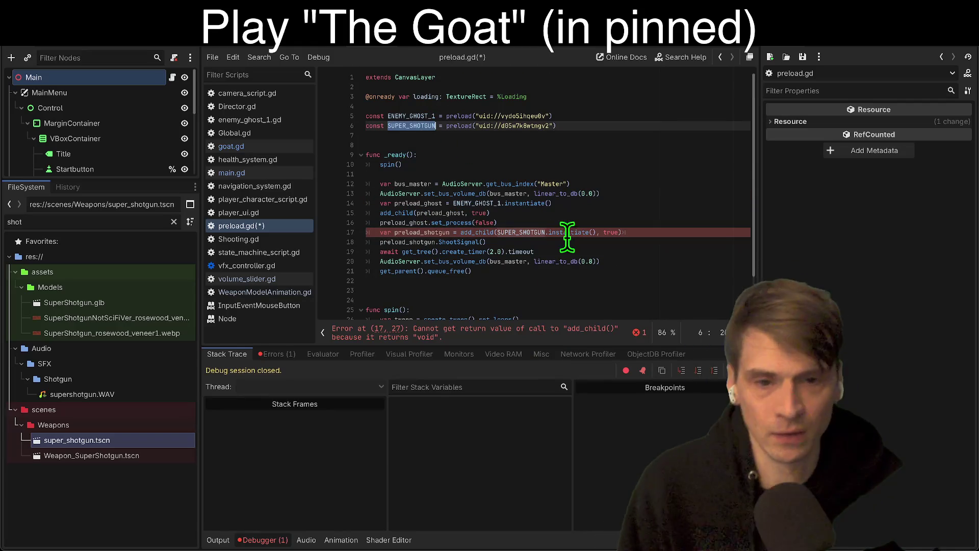
pyautogui.doubleClick(430, 232)
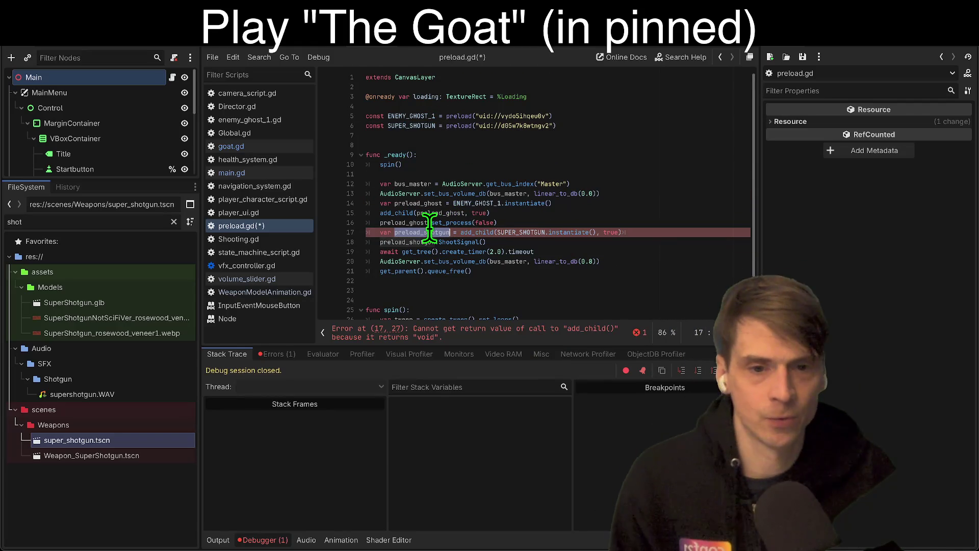
pyautogui.moveTo(461, 232); pyautogui.dragTo(585, 232)
pyautogui.click(497, 232)
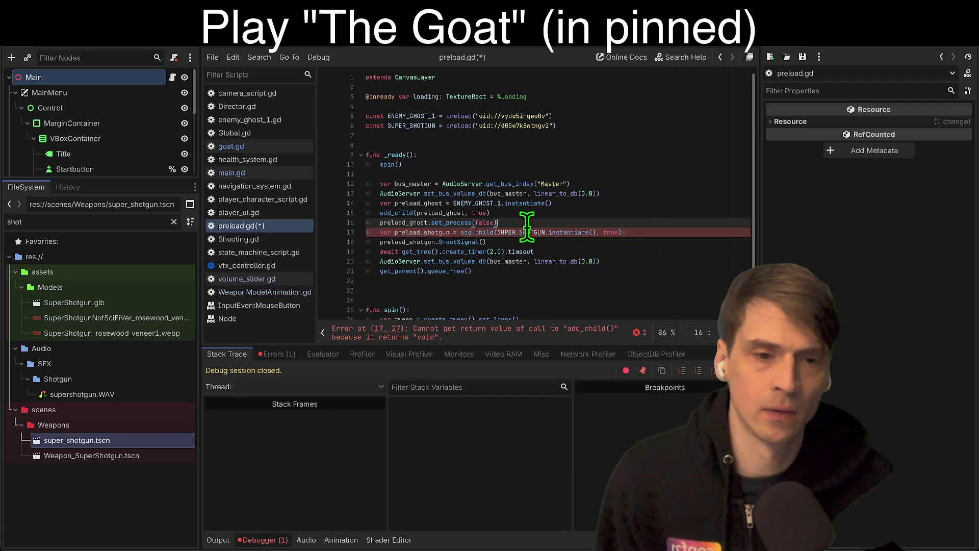
pyautogui.keyDown('shift'); pyautogui.click(596, 232); pyautogui.keyUp('shift')
pyautogui.hotkey('ctrl', 'x')
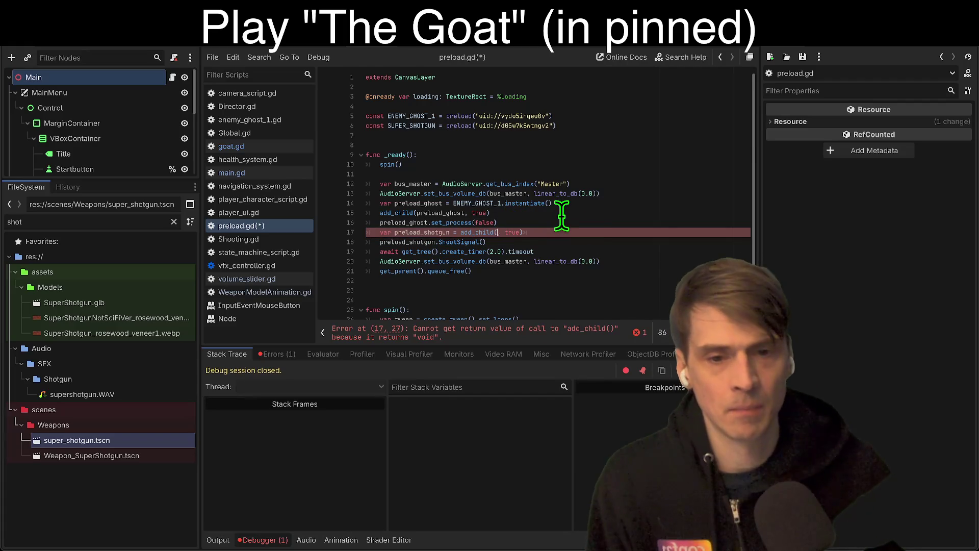
# Start a new shotgun variable declaration on a line after the set_process line.
pyautogui.click(561, 215)
pyautogui.press('Return')
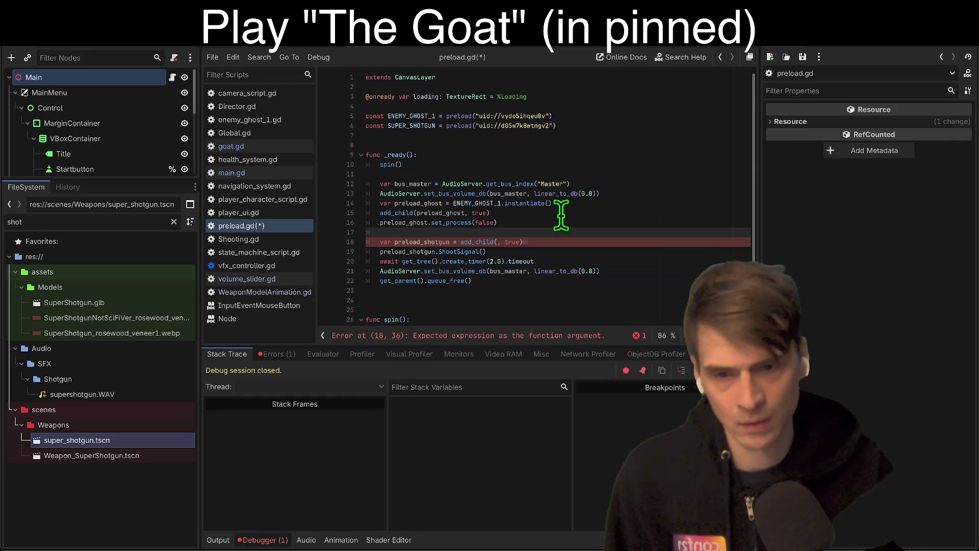
pyautogui.write('prel')
pyautogui.press('BackSpace')
pyautogui.press('BackSpace')
pyautogui.press('BackSpace')
pyautogui.write('var')
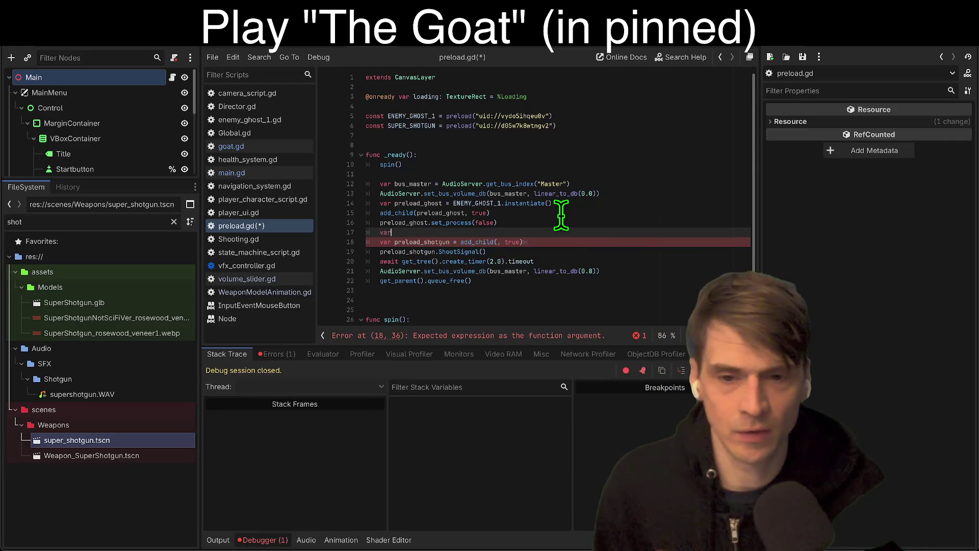
pyautogui.write('shot')
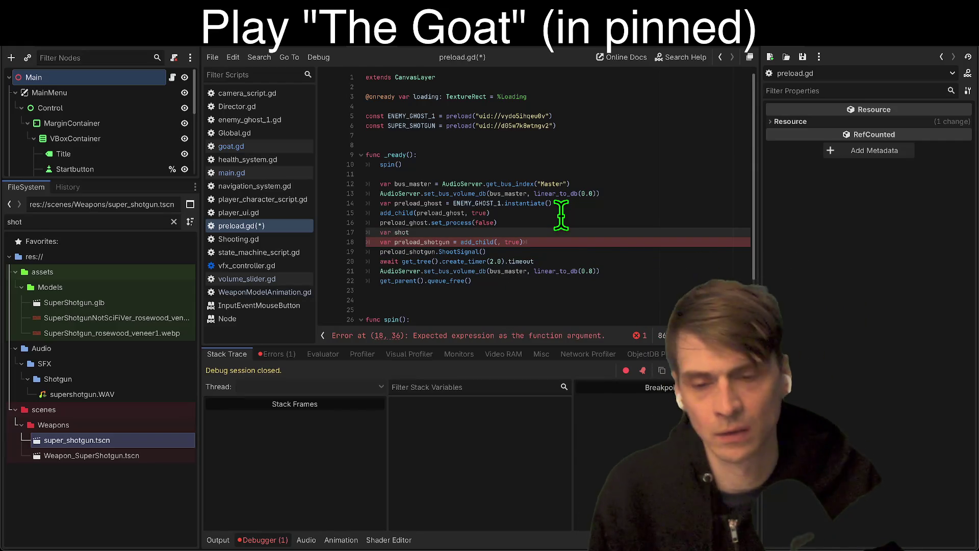
pyautogui.write('sc')
pyautogui.write('_SHOTGUN.instantiate(')
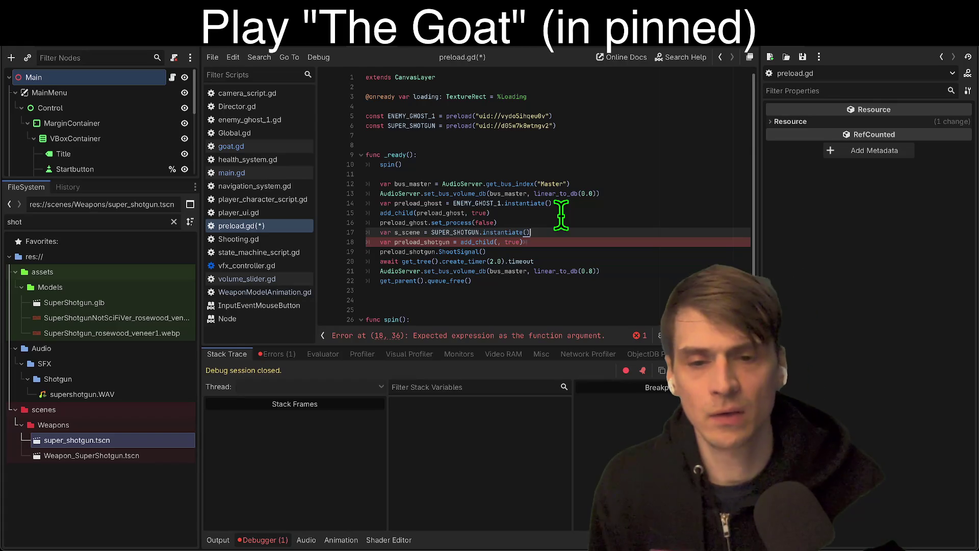
pyautogui.click(567, 248)
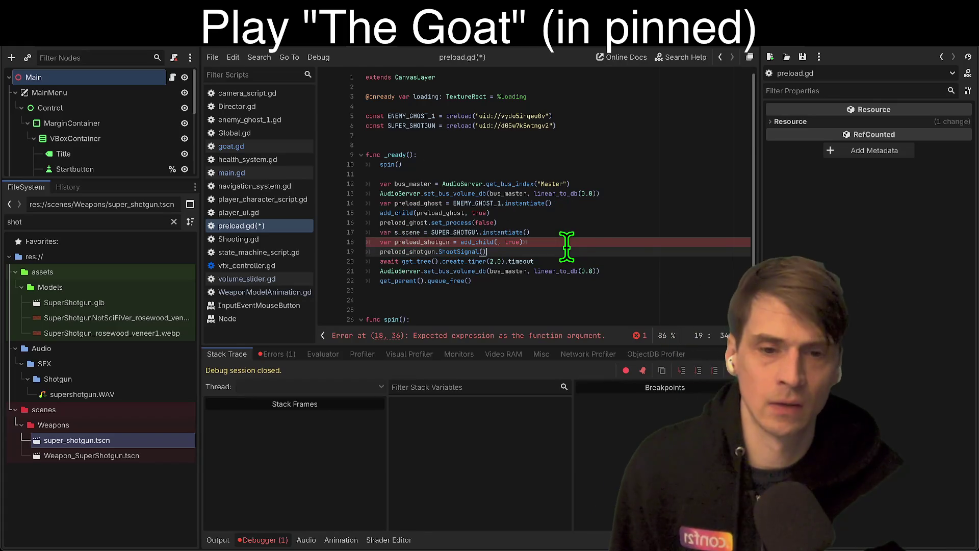
pyautogui.press('Up')
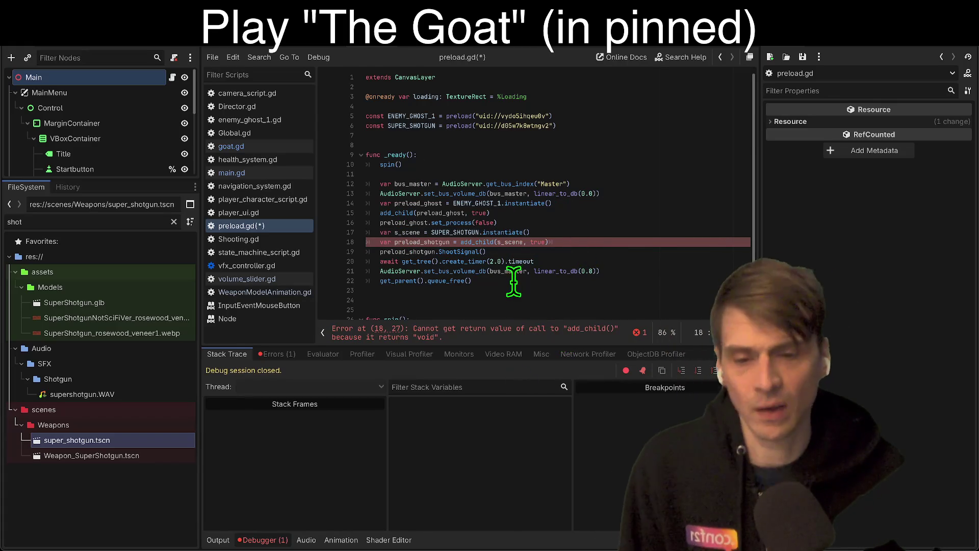
pyautogui.keyDown('shift'); pyautogui.click(366, 251); pyautogui.keyUp('shift')
pyautogui.press('BackSpace')
pyautogui.hotkey('ctrl', 'z')
pyautogui.hotkey('ctrl', 'z')
pyautogui.hotkey('ctrl', 'z')
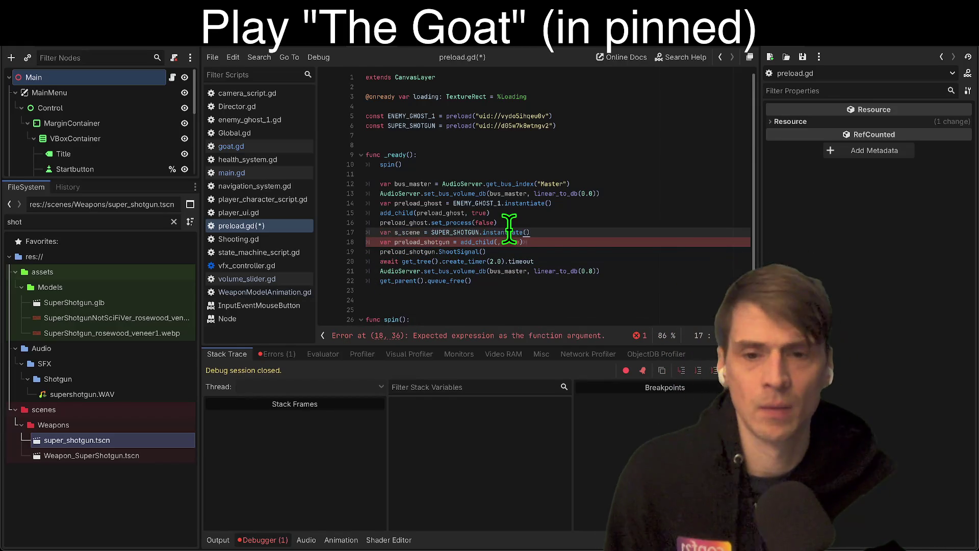
# Rename the line 17 variable to preload_shotgun and finish the add_child call arguments.
pyautogui.click(410, 232)
pyautogui.write('preload_shotgun')
pyautogui.click(497, 242)
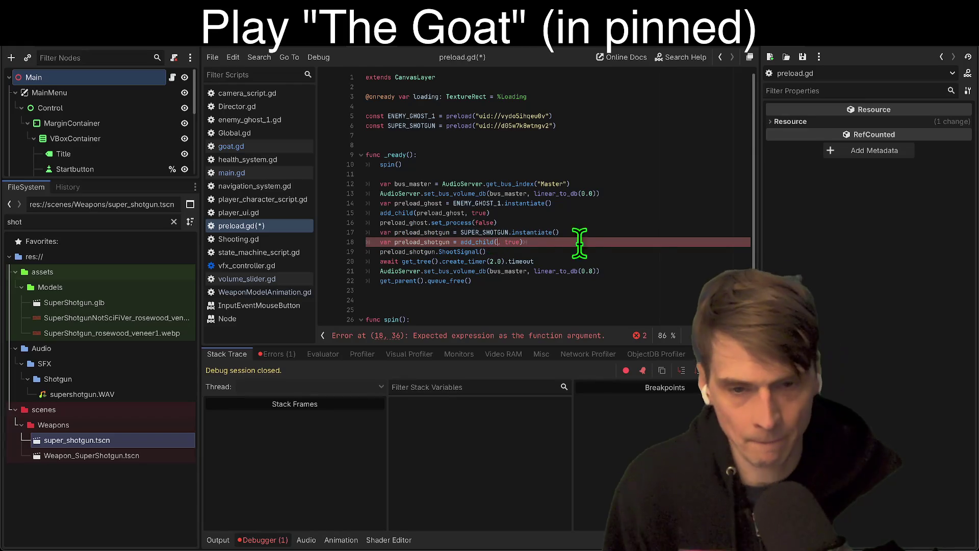
pyautogui.moveTo(448, 242); pyautogui.dragTo(458, 246)
pyautogui.click(458, 243)
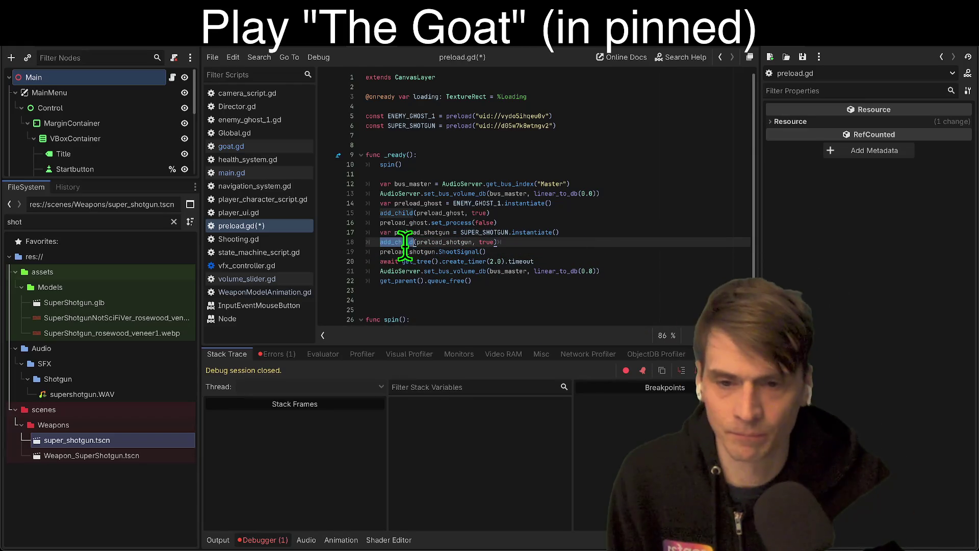
pyautogui.write('(')
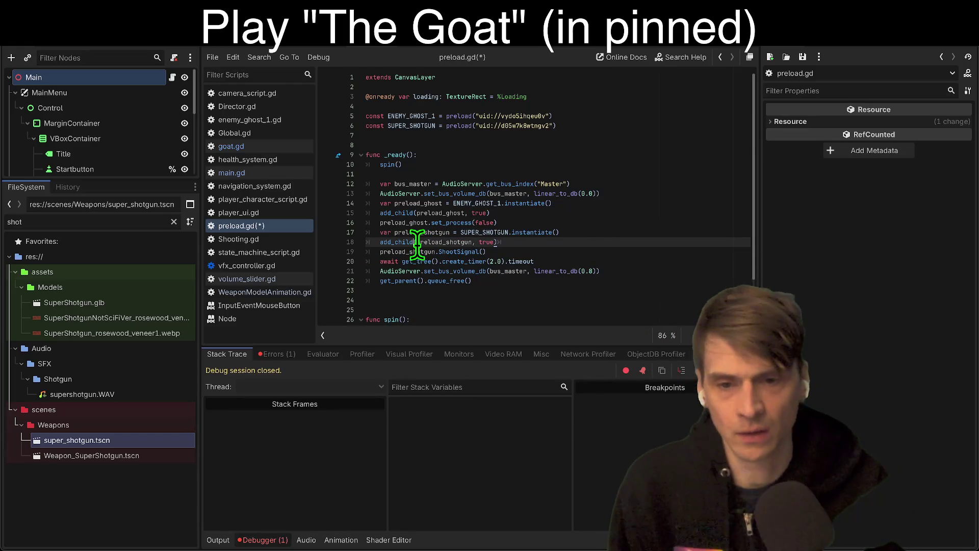
pyautogui.write('.call')
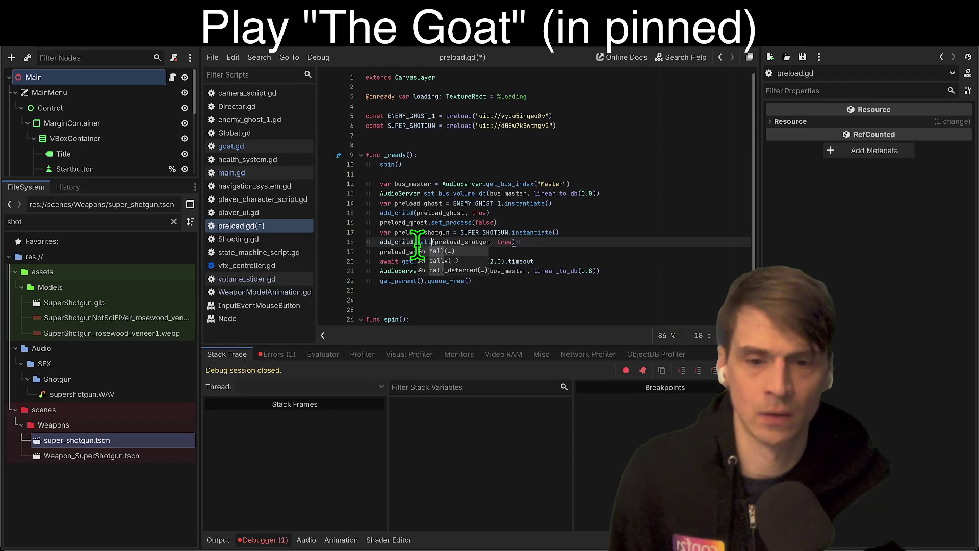
# Make both the shotgun's and the ghost's add_child calls use call_deferred.
pyautogui.press('Down')
pyautogui.press('Down')
pyautogui.press('Return')
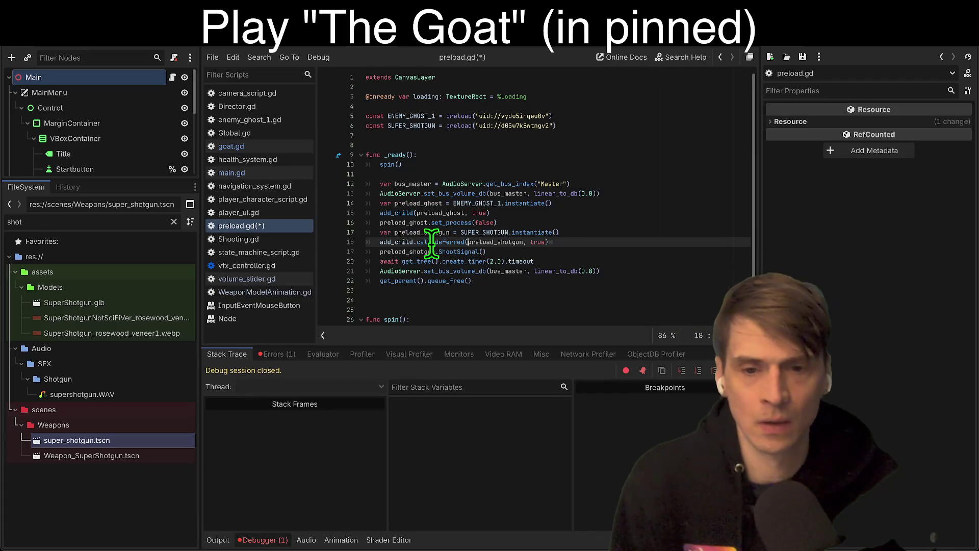
pyautogui.hotkey('shift', 'Home')
pyautogui.hotkey('ctrl', 'c')
pyautogui.doubleClick(403, 213)
pyautogui.hotkey('ctrl', 'v')
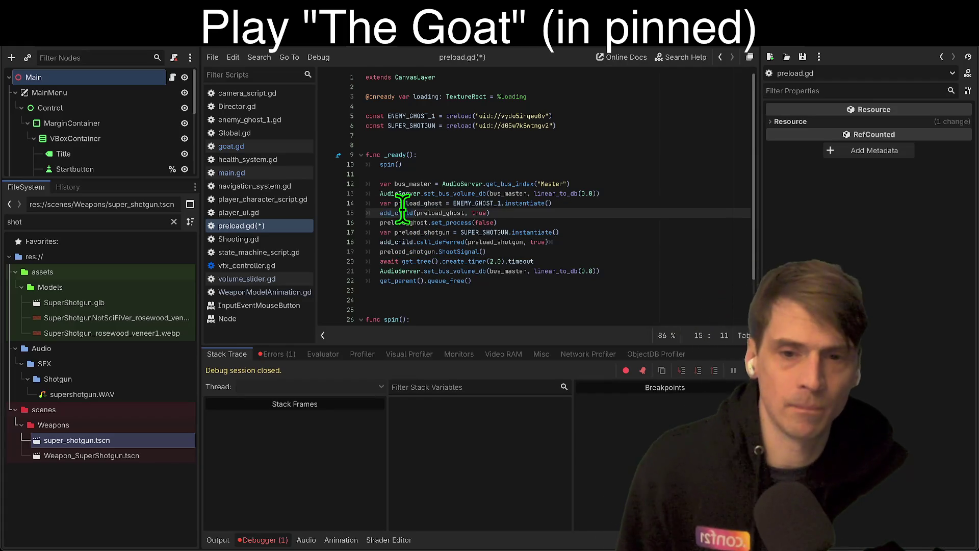
# Drop the await before the ghost's add_child, delete the extra blank line, and save.
pyautogui.click(659, 219)
pyautogui.press('Up')
pyautogui.press('Home')
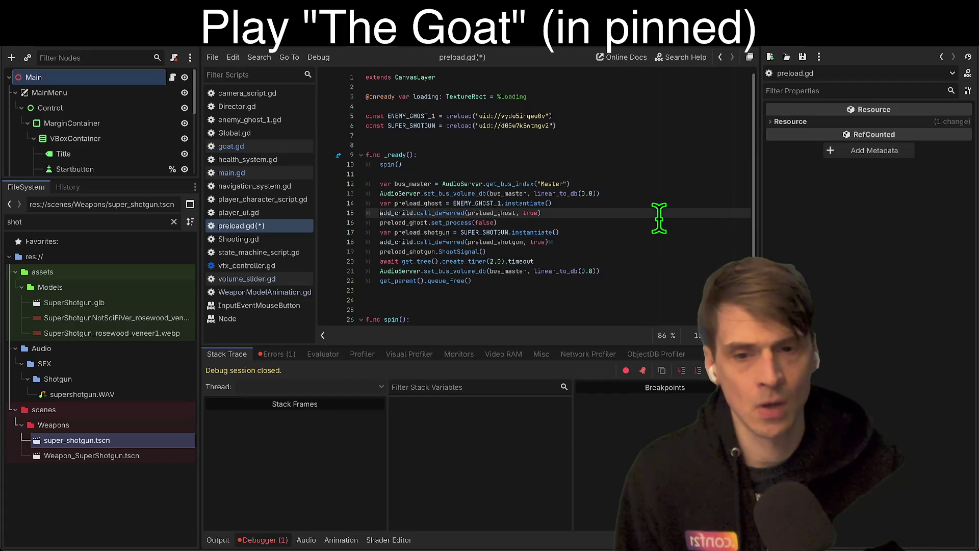
pyautogui.press('Down')
pyautogui.press('Down')
pyautogui.press('Down')
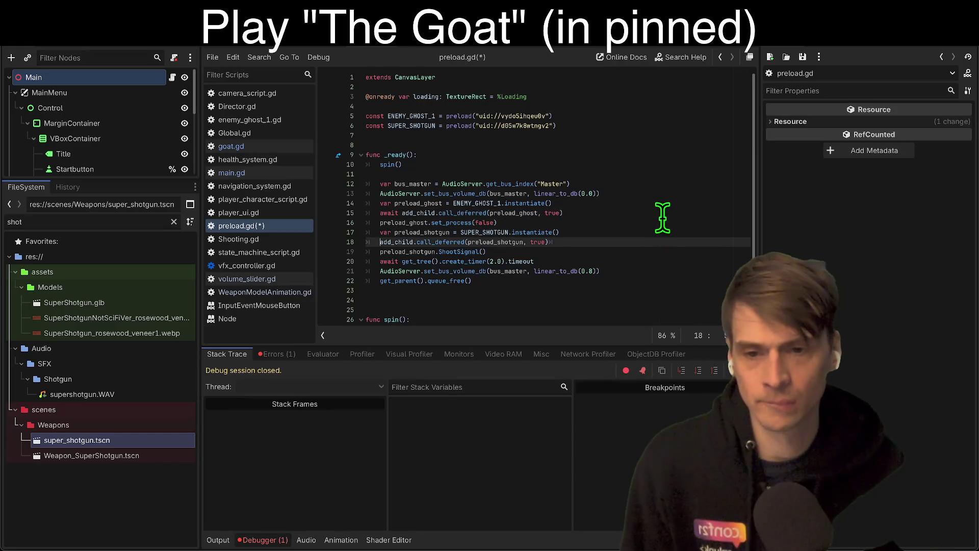
pyautogui.press('Home')
pyautogui.write('awai')
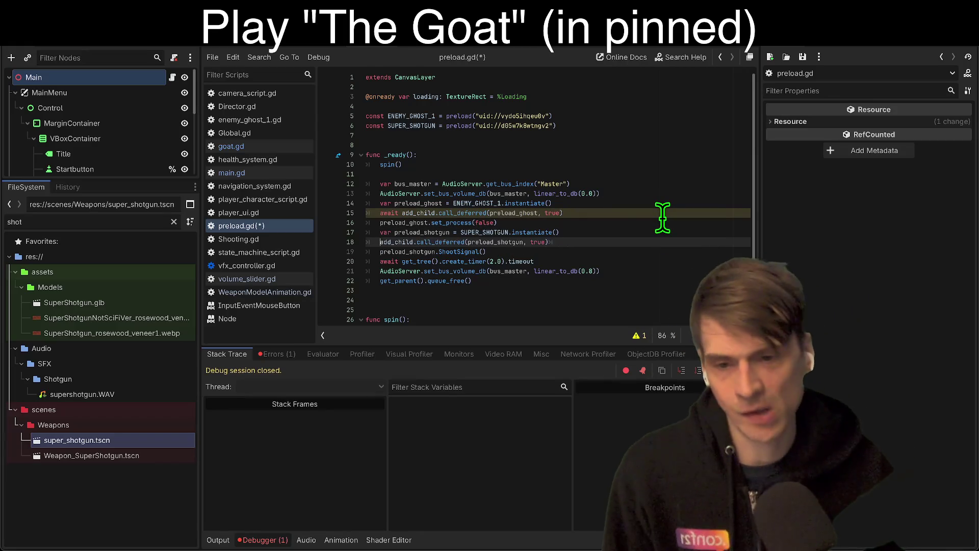
pyautogui.hotkey('ctrl', 'z')
pyautogui.click(703, 289)
pyautogui.press('BackSpace')
pyautogui.hotkey('ctrl', 's')
# Move the three shotgun lines up above the ghost block.
pyautogui.click(693, 268)
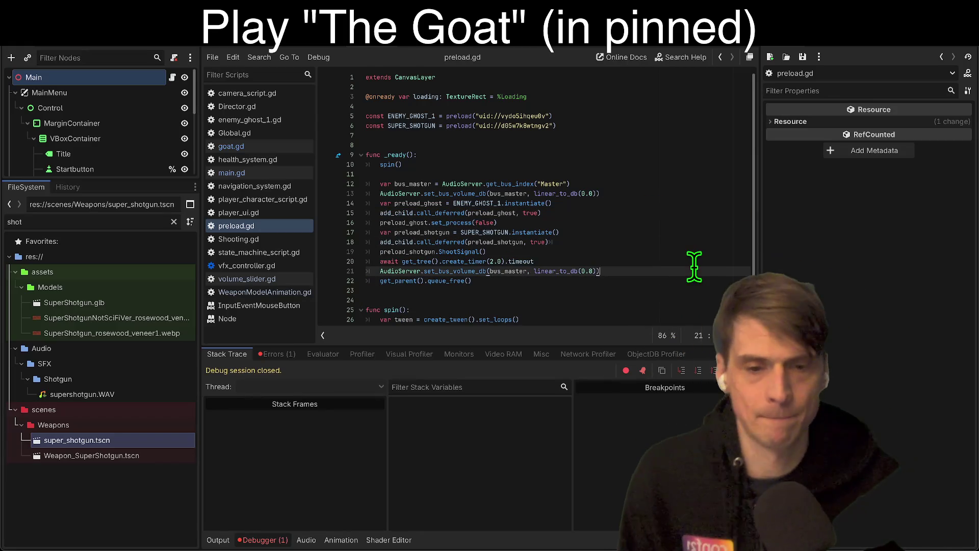
pyautogui.click(700, 248)
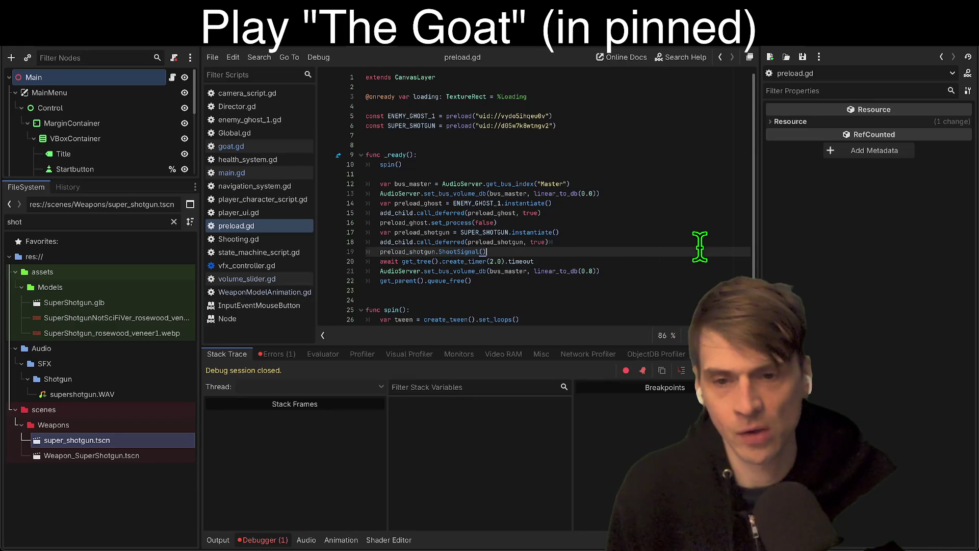
pyautogui.click(708, 232)
pyautogui.press('Home')
pyautogui.hotkey('shift', 'Down')
pyautogui.hotkey('shift', 'Down')
pyautogui.hotkey('shift', 'Down')
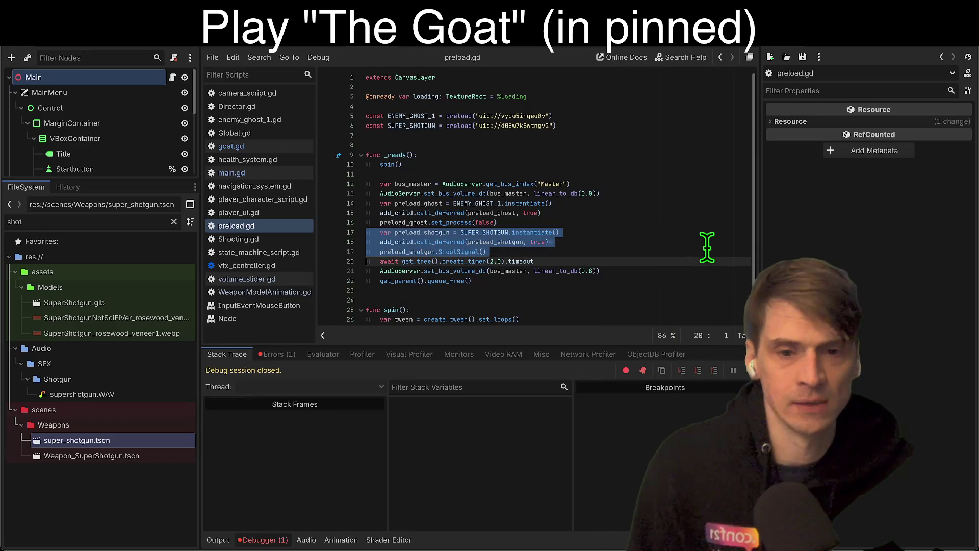
pyautogui.press('BackSpace')
pyautogui.press('Up')
pyautogui.press('Up')
pyautogui.hotkey('ctrl', 'z')
pyautogui.hotkey('ctrl', 'z')
pyautogui.hotkey('ctrl', 'z')
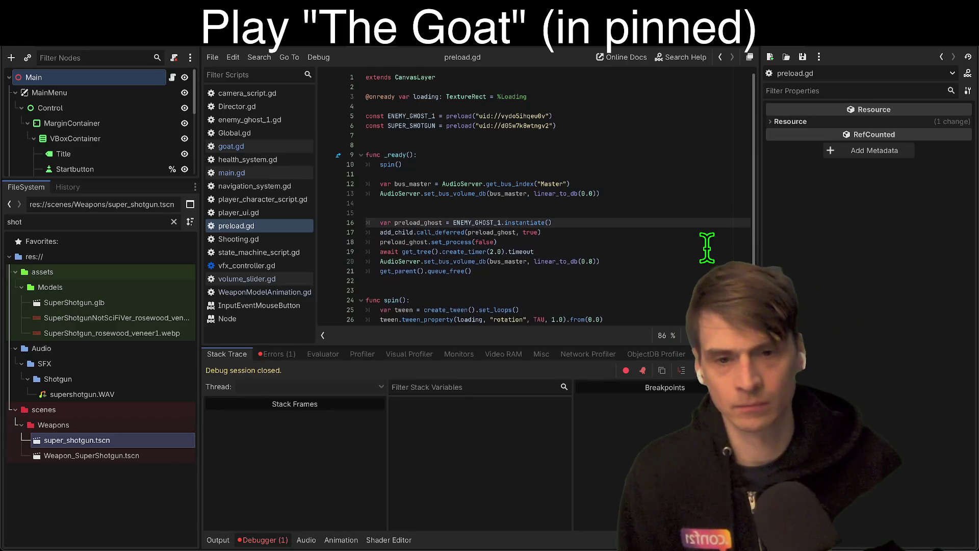
# Tidy the blank lines after the ghost block, save, and start the game.
pyautogui.press('Down')
pyautogui.press('Down')
pyautogui.press('Down')
pyautogui.press('Return')
pyautogui.press('Return')
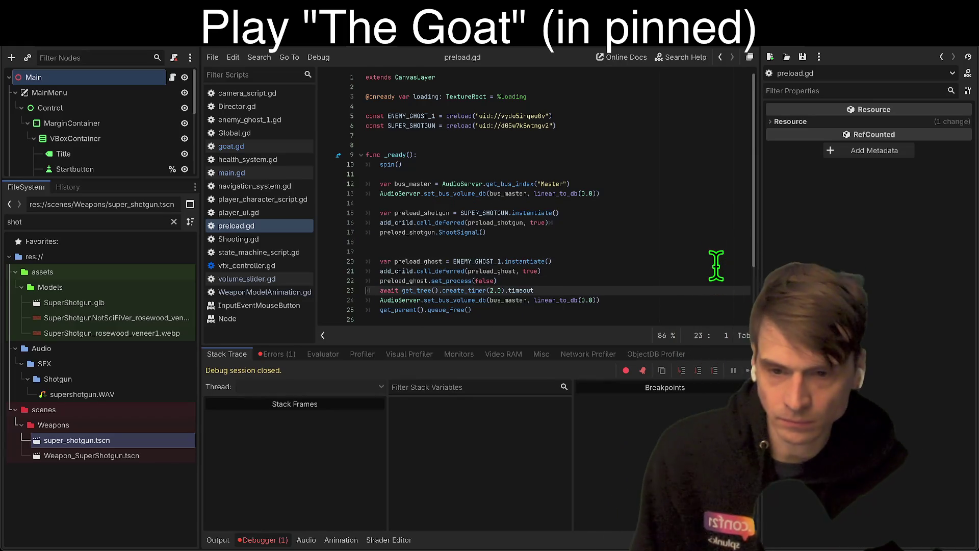
pyautogui.press('Up')
pyautogui.press('Up')
pyautogui.hotkey('ctrl', 'z')
pyautogui.hotkey('ctrl', 'z')
pyautogui.press('BackSpace')
pyautogui.hotkey('ctrl', 's')
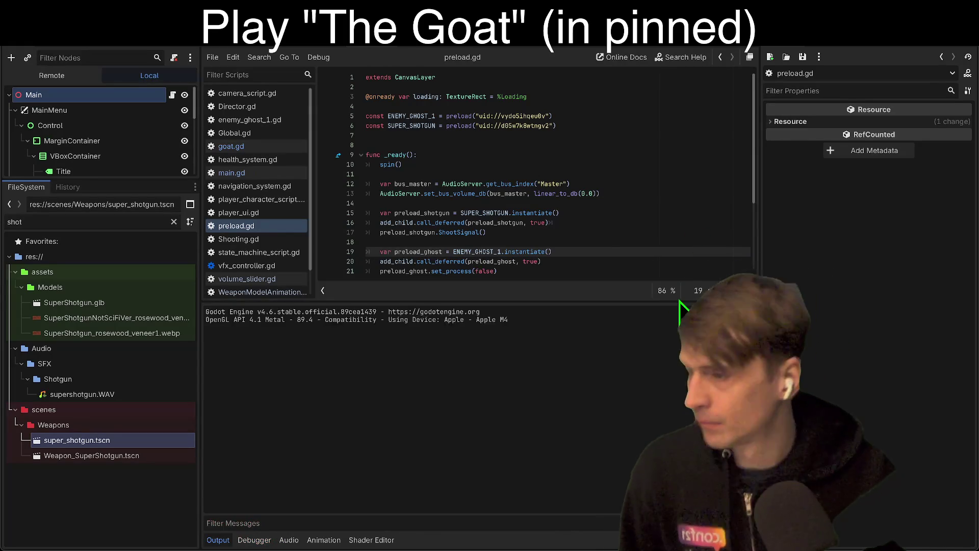
# Stop the game and trace the error to the animation_player call and ShootSignal uses in the weapon script.
pyautogui.click(843, 58)
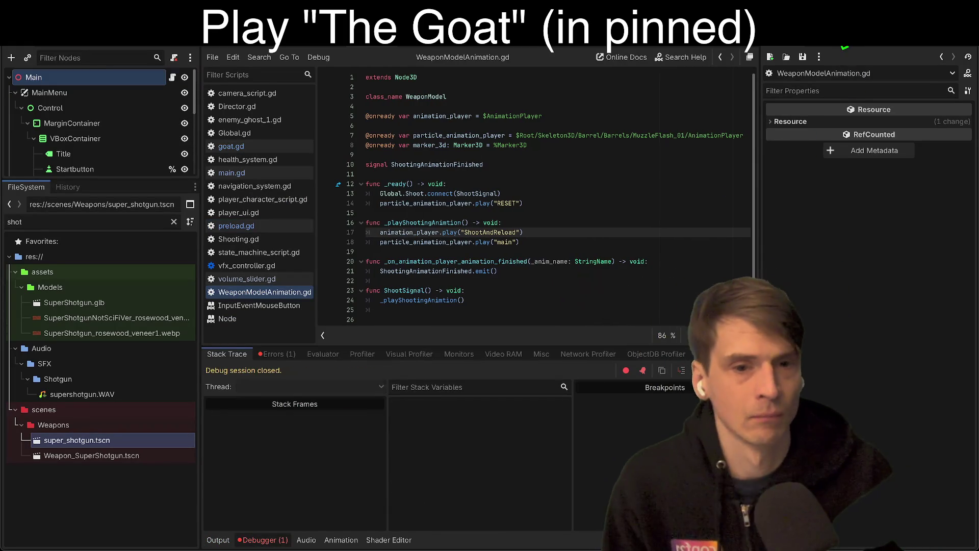
pyautogui.click(632, 164)
pyautogui.moveTo(602, 200); pyautogui.dragTo(609, 193)
pyautogui.click(609, 199)
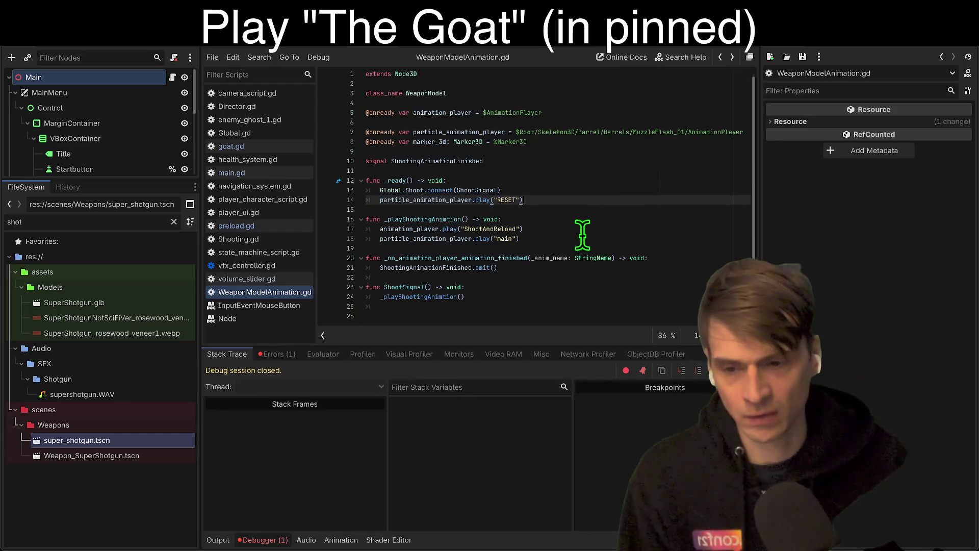
pyautogui.click(271, 355)
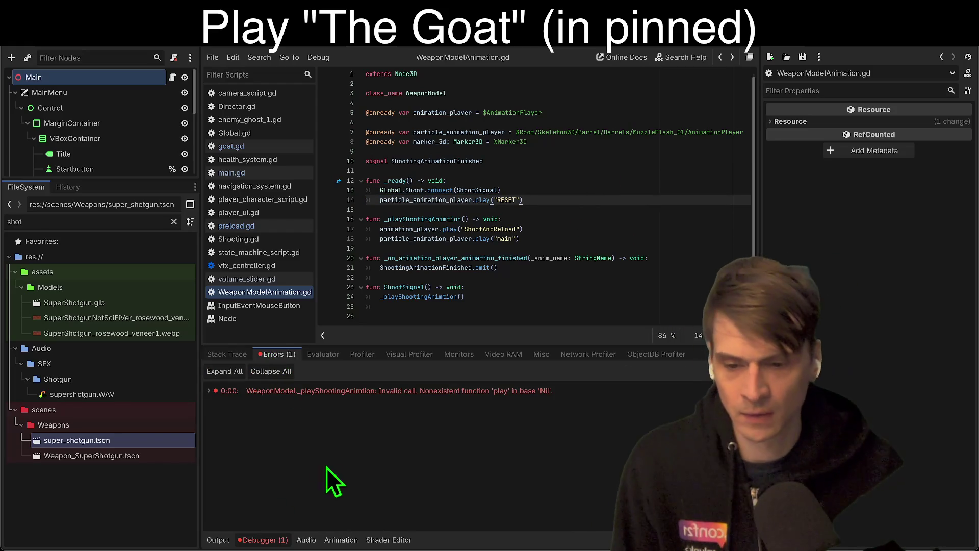
pyautogui.click(388, 395)
pyautogui.click(406, 229)
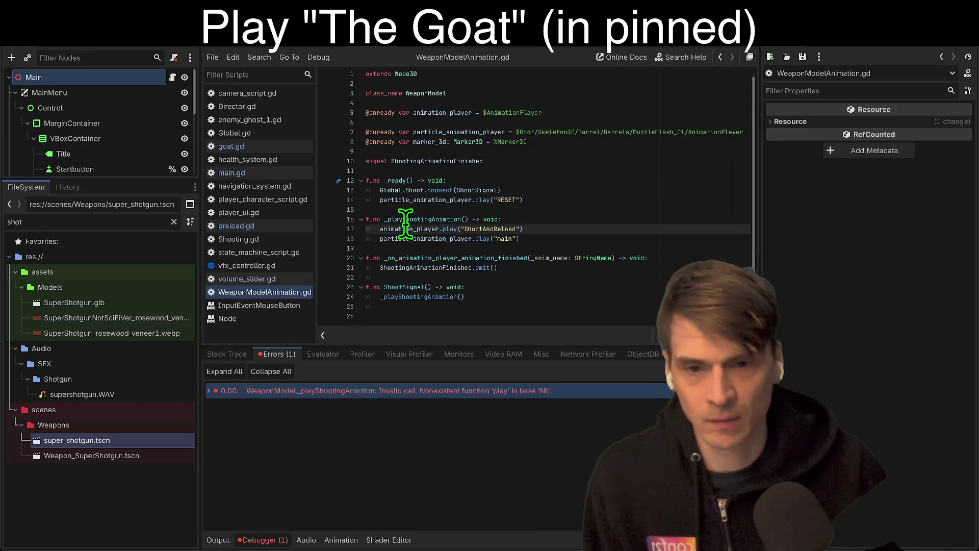
pyautogui.click(624, 141)
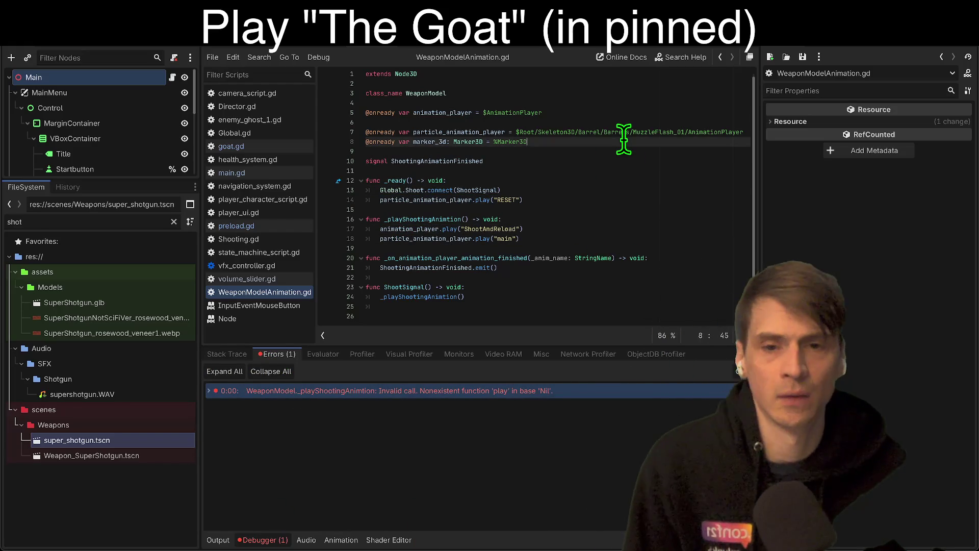
pyautogui.scroll(1, 587, 217)
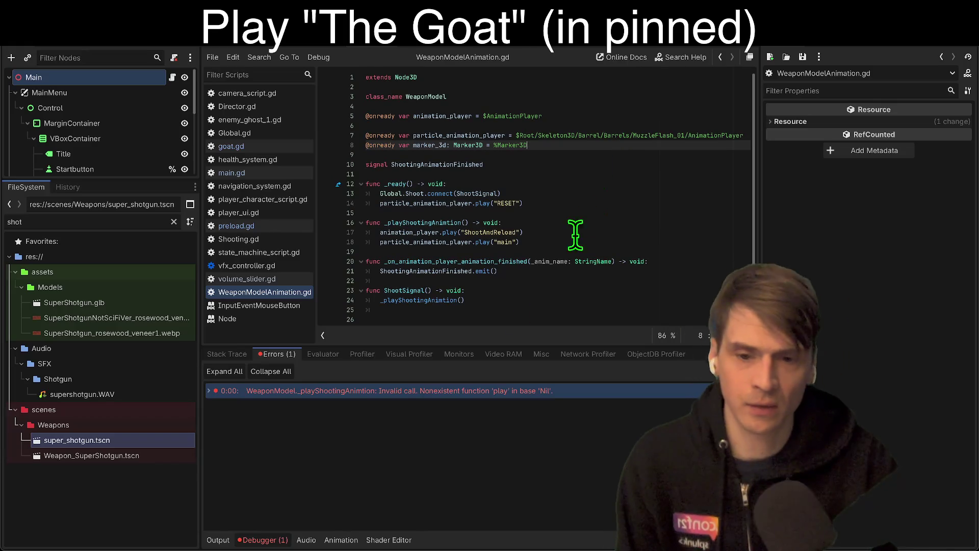
pyautogui.doubleClick(405, 290)
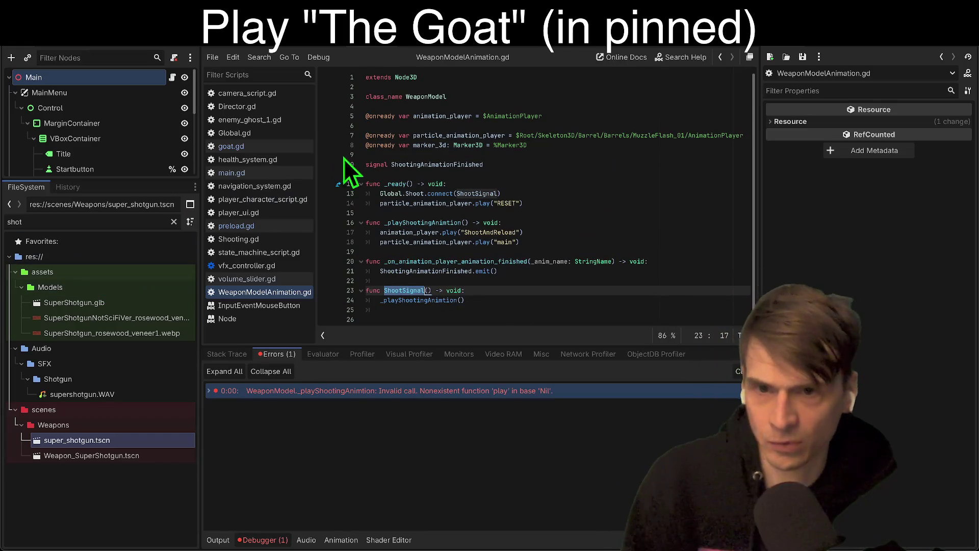
# Open Weapon_SuperShotgun.tscn and super_shotgun.tscn, inspect the AnimationPlayer, then go to the VolumeSlider scene.
pyautogui.doubleClick(93, 461)
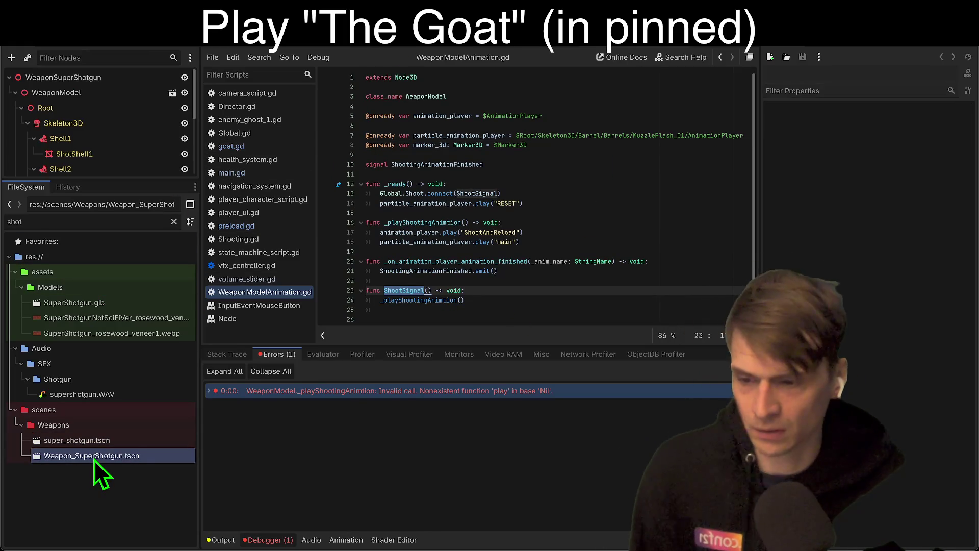
pyautogui.doubleClick(105, 442)
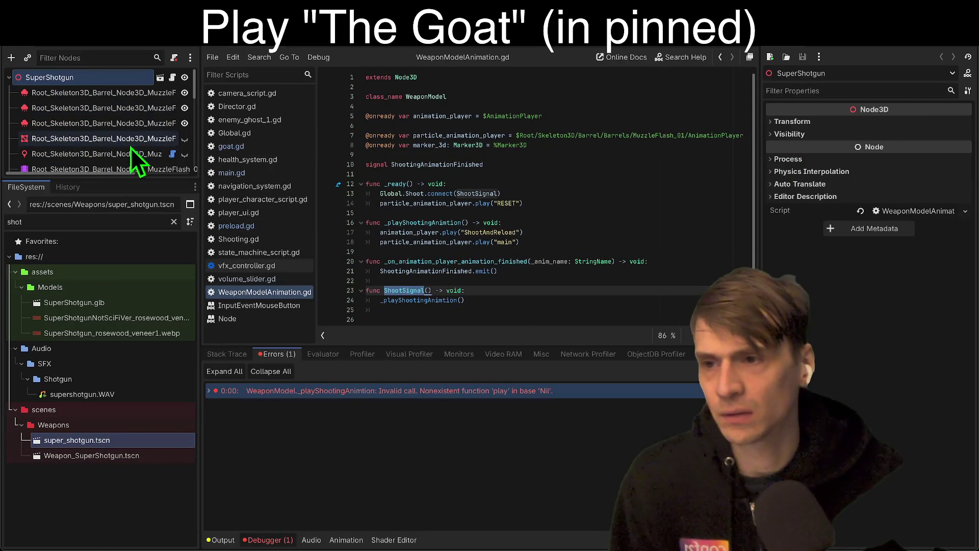
pyautogui.doubleClick(71, 453)
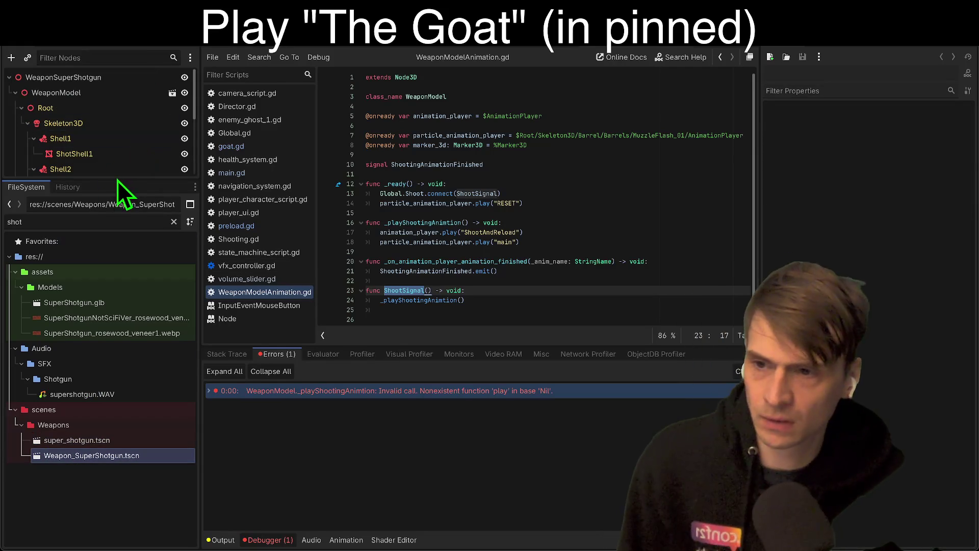
pyautogui.moveTo(116, 182)
pyautogui.mouseDown()
pyautogui.moveTo(72, 491)
pyautogui.moveTo(153, 155)
pyautogui.moveTo(184, 89)
pyautogui.moveTo(148, 299)
pyautogui.moveTo(96, 365)
pyautogui.moveTo(104, 357)
pyautogui.mouseUp()
pyautogui.click(126, 291)
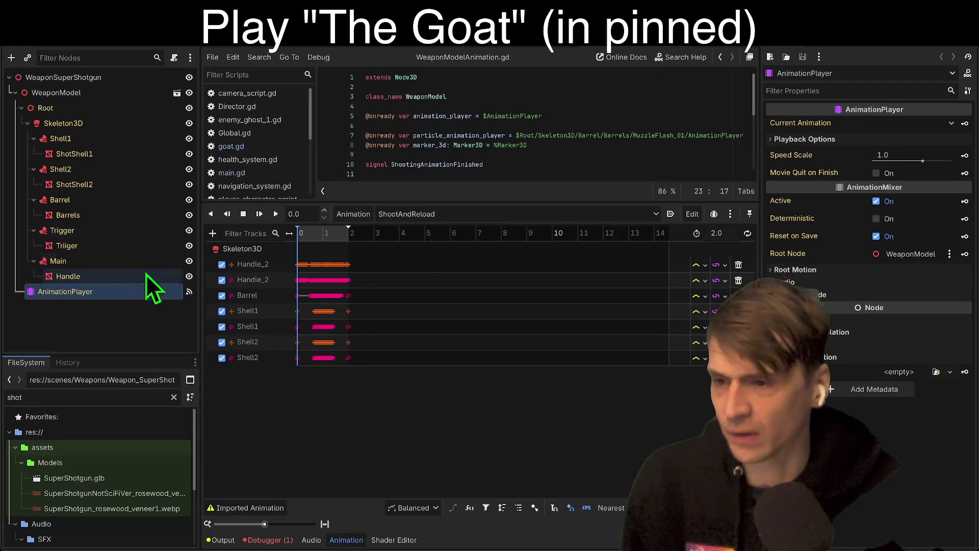
pyautogui.click(595, 48)
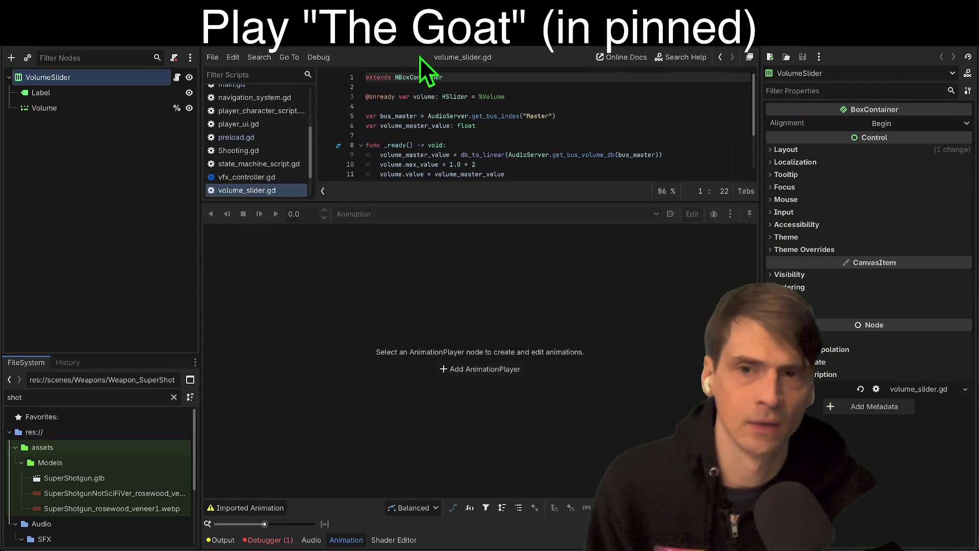
# In preload.gd, replace the shotgun's uid string with the super_shotgun.tscn path.
pyautogui.click(362, 49)
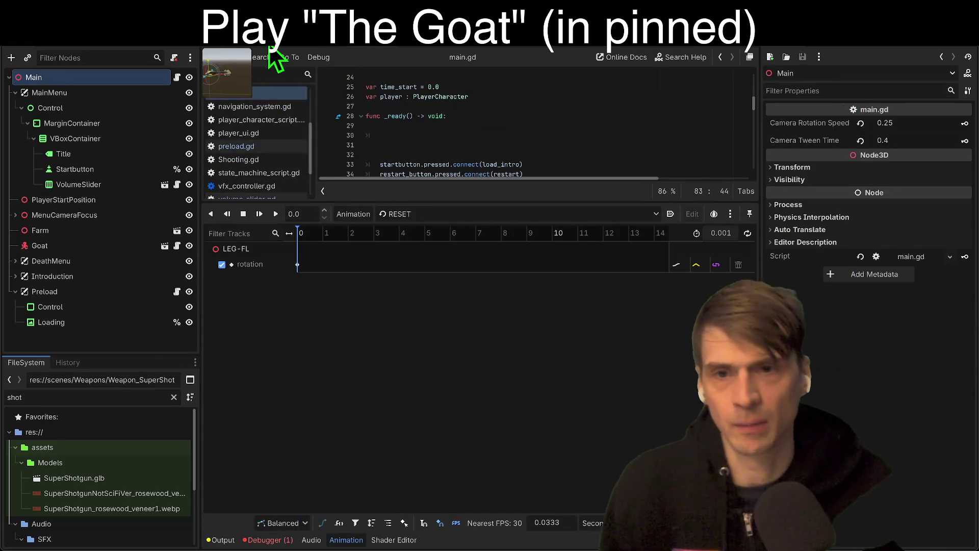
pyautogui.click(177, 291)
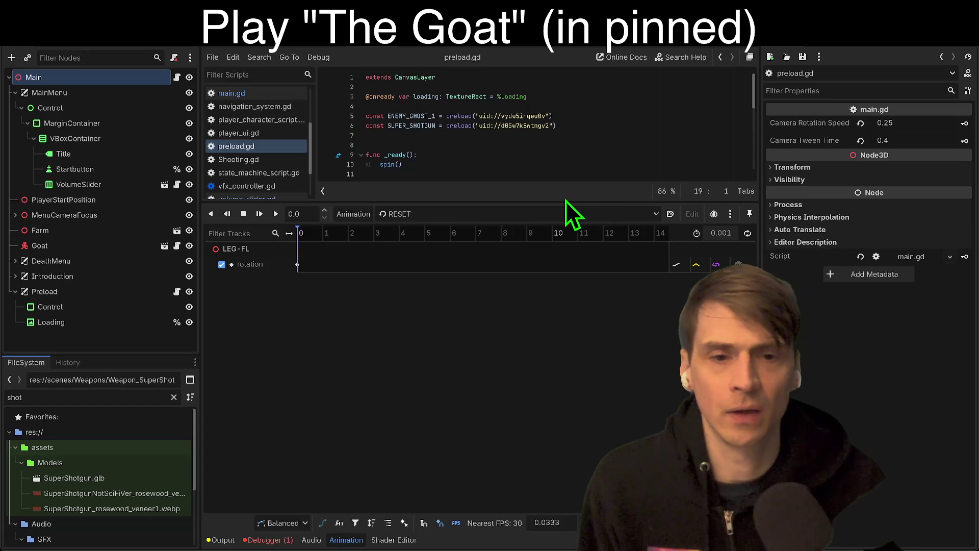
pyautogui.moveTo(565, 203); pyautogui.dragTo(564, 329)
pyautogui.click(627, 127)
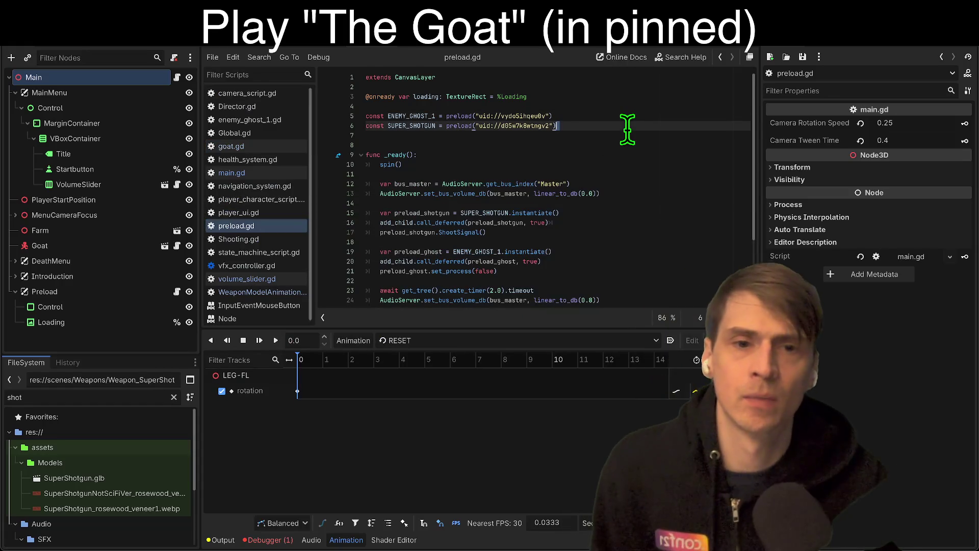
pyautogui.press('BackSpace')
pyautogui.press('BackSpace')
pyautogui.press('BackSpace')
pyautogui.hotkey('ctrl', 'z')
pyautogui.press('BackSpace')
pyautogui.press('BackSpace')
pyautogui.press('BackSpace')
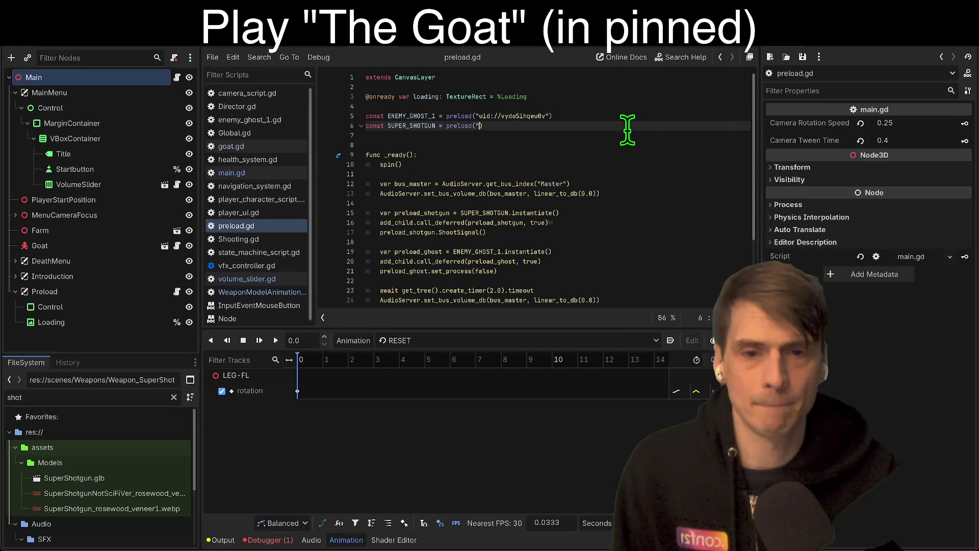
pyautogui.write('supers')
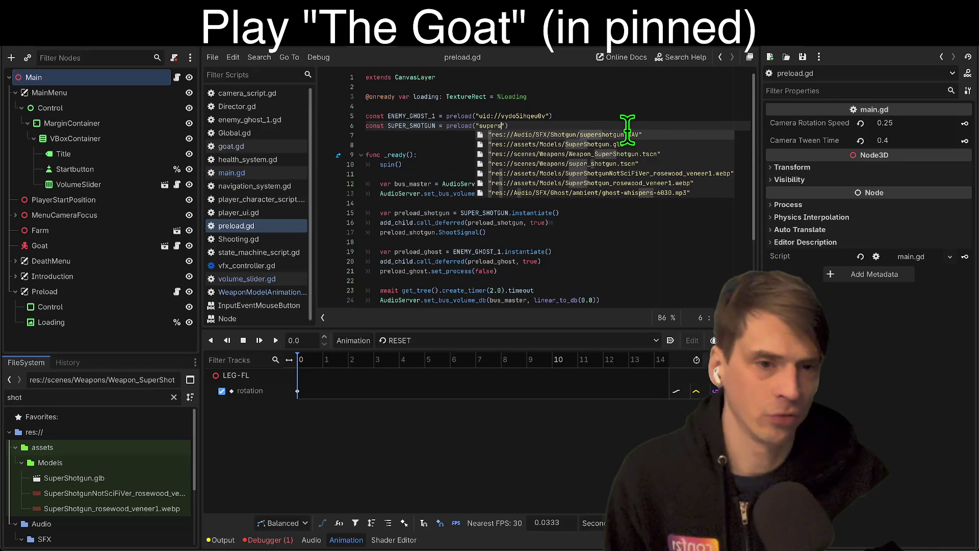
pyautogui.press('Down')
pyautogui.press('Down')
pyautogui.press('Down')
pyautogui.press('Return')
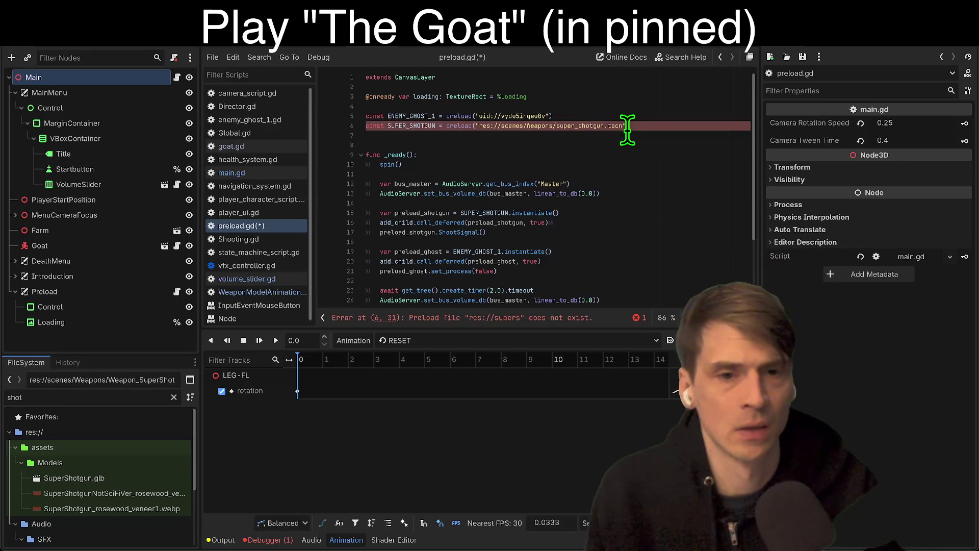
# Replace the ghost's uid with the enemy_ghost_1.tscn path and run the game with F5.
pyautogui.press('Up')
pyautogui.press('Left')
pyautogui.press('Left')
pyautogui.press('BackSpace')
pyautogui.press('BackSpace')
pyautogui.press('BackSpace')
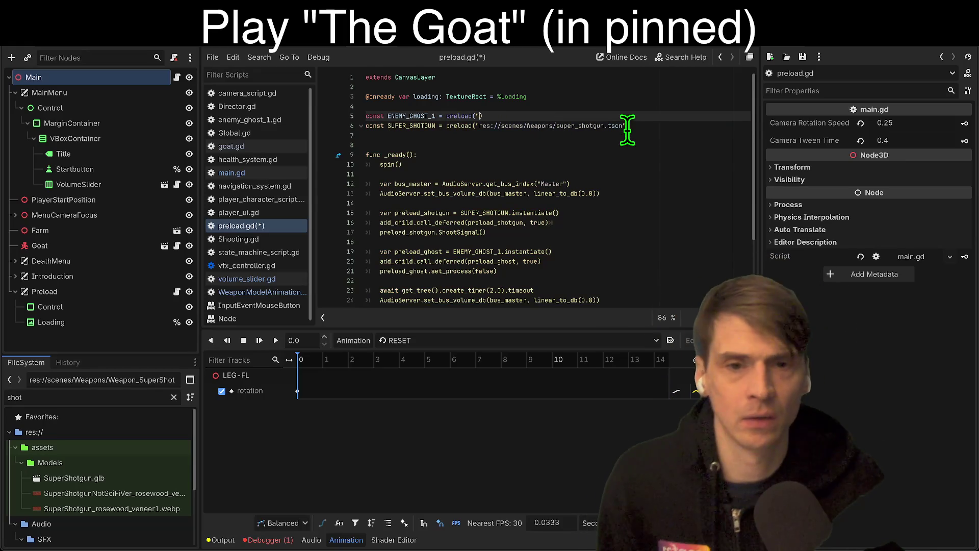
pyautogui.write('ghost')
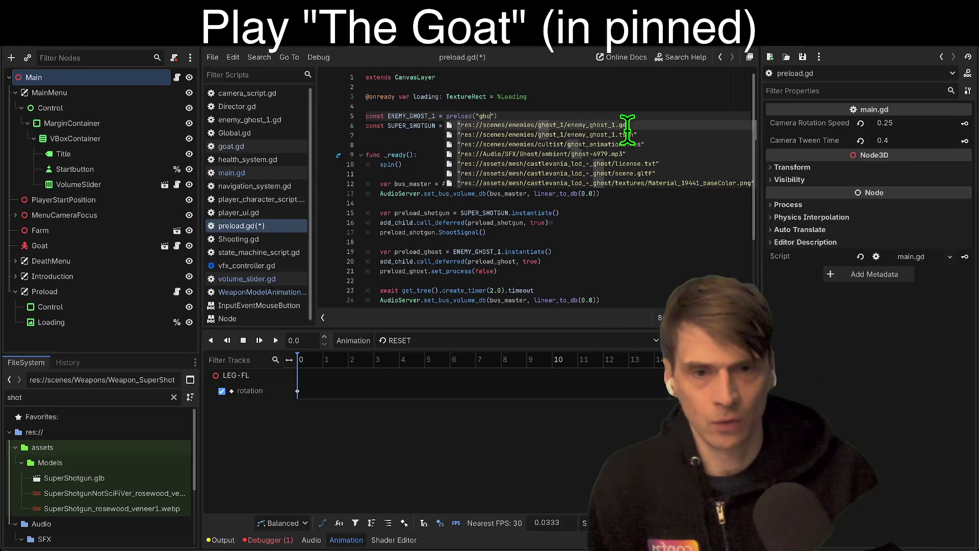
pyautogui.press('Return')
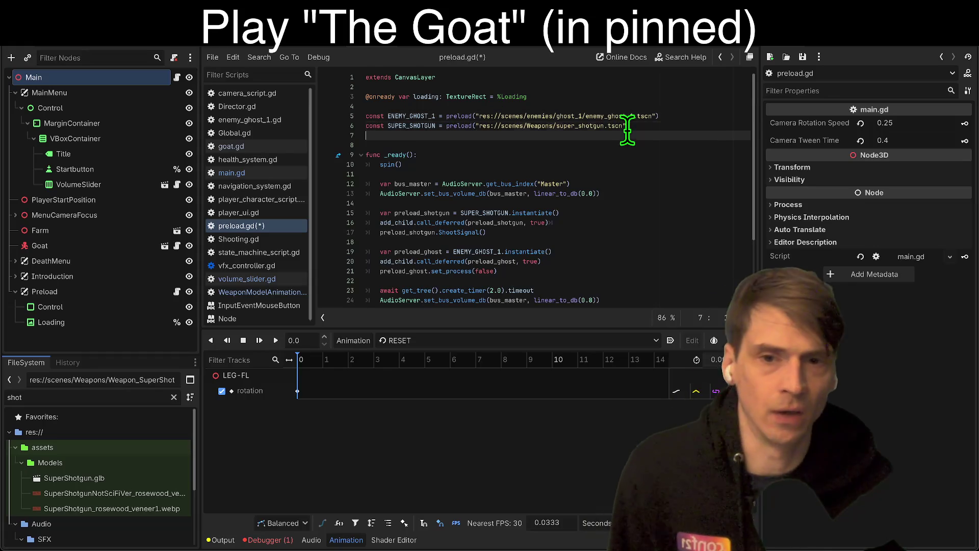
pyautogui.scroll(-3, 617, 176)
pyautogui.press('F5')
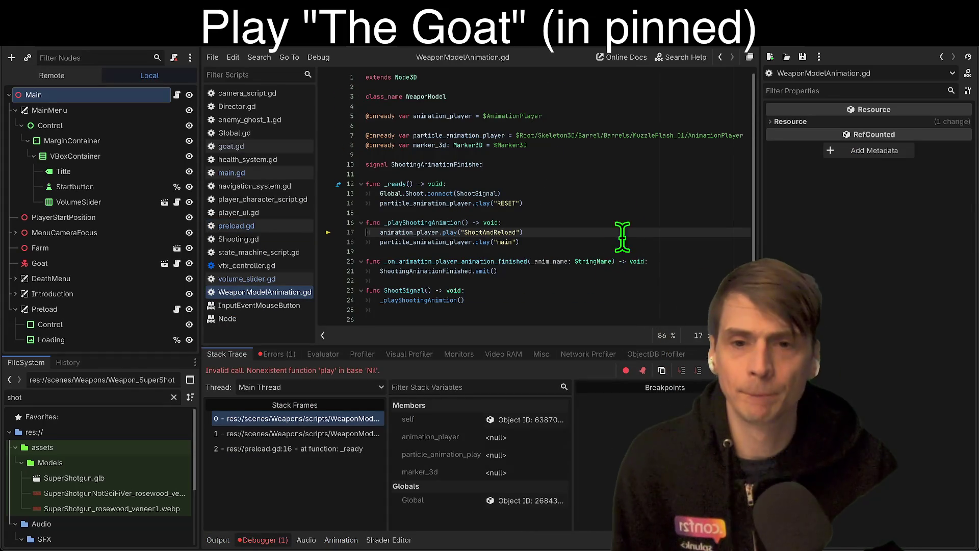
# Stop the game, check super_shotgun's ShootAndReload animation in the AnimationPlayer, then return to preload.gd.
pyautogui.click(847, 49)
pyautogui.doubleClick(488, 232)
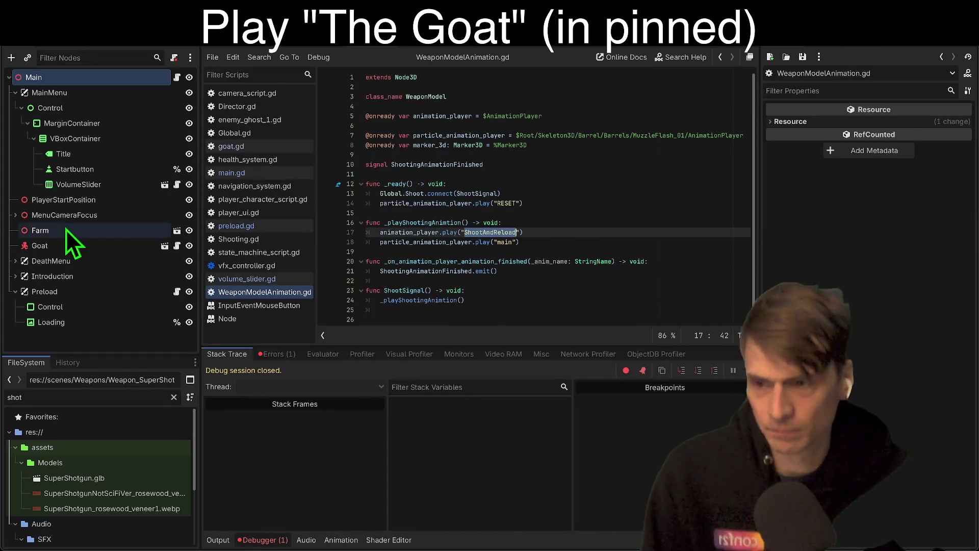
pyautogui.scroll(-5, 99, 481)
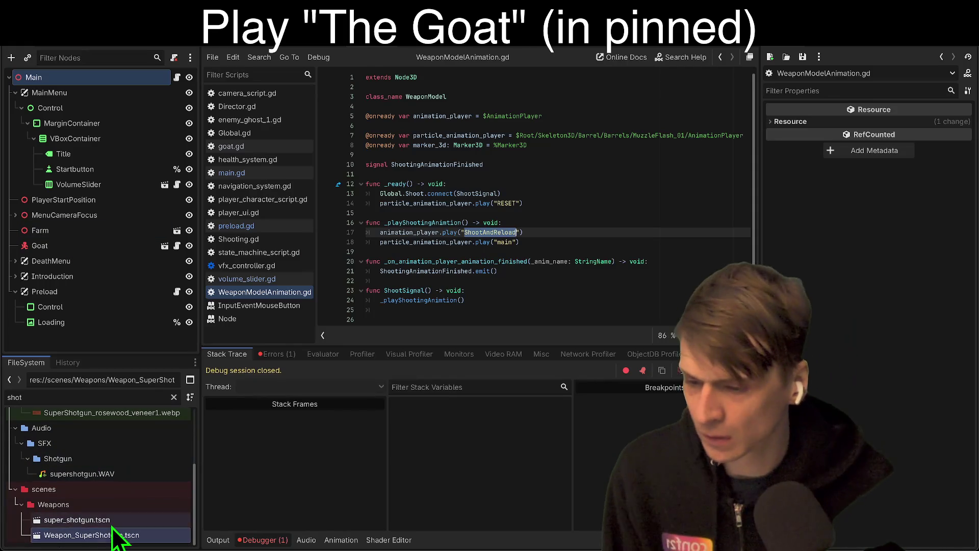
pyautogui.doubleClick(77, 520)
pyautogui.scroll(-3, 109, 328)
pyautogui.click(103, 337)
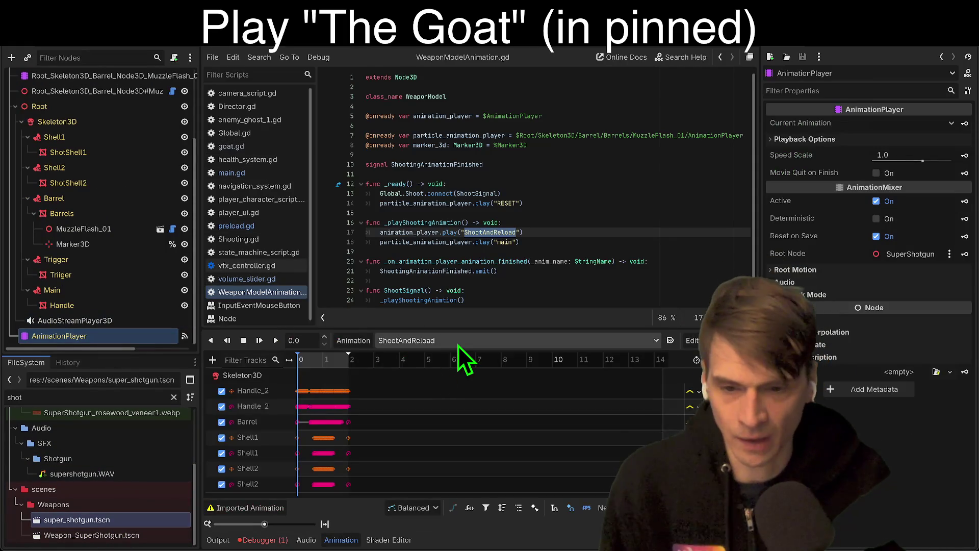
pyautogui.click(605, 245)
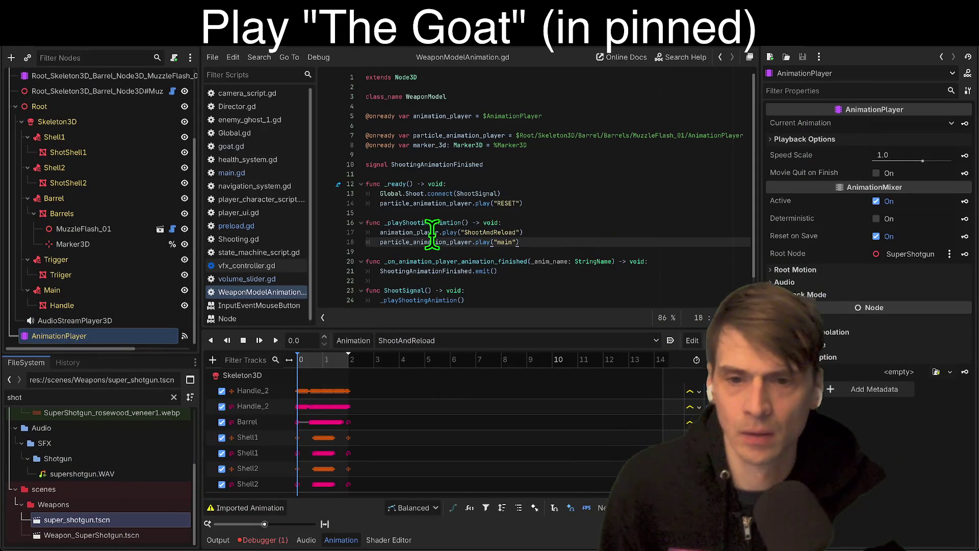
pyautogui.hotkey('alt', 'Left')
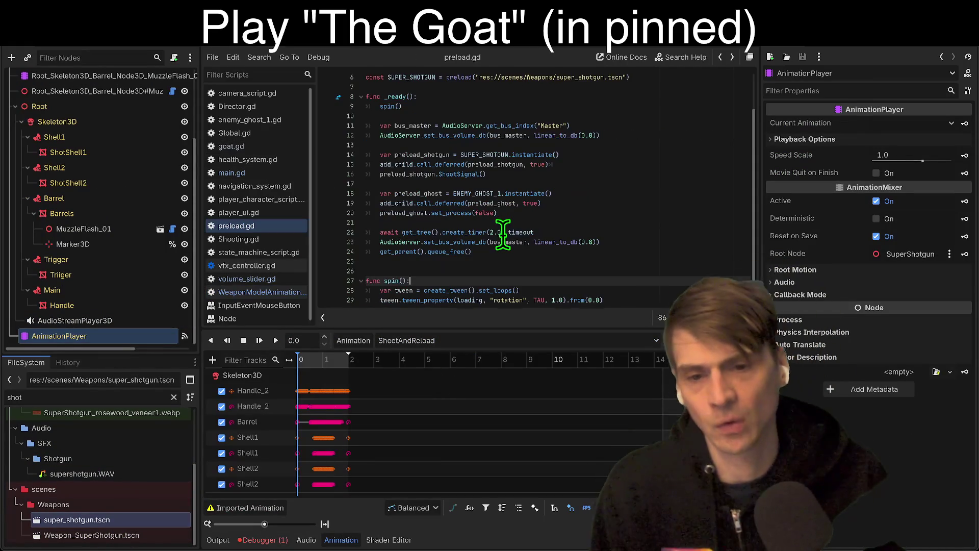
# Test-run the game twice around the shotgun ShootSignal line, then stop the debugger after the Nil 'play' error.
pyautogui.scroll(-1, 502, 235)
pyautogui.click(644, 182)
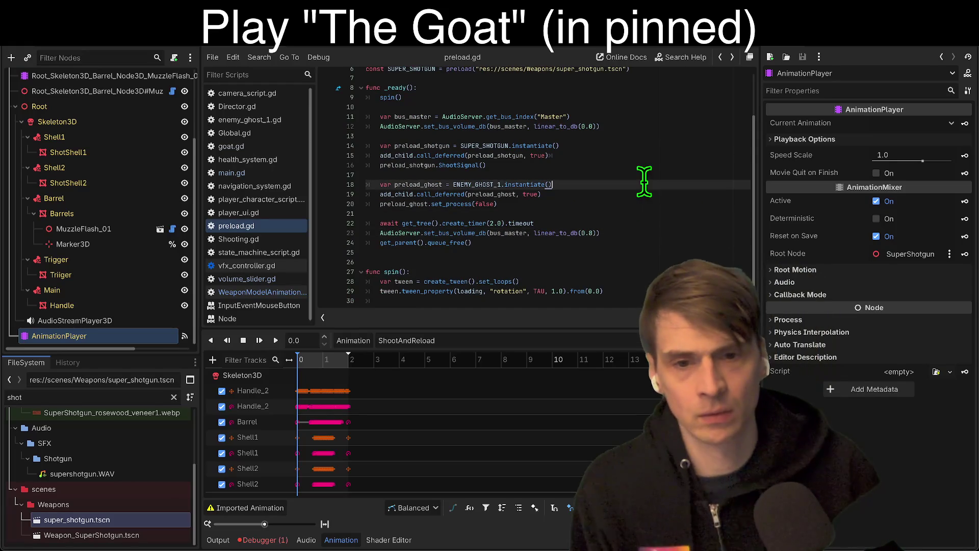
pyautogui.click(604, 168)
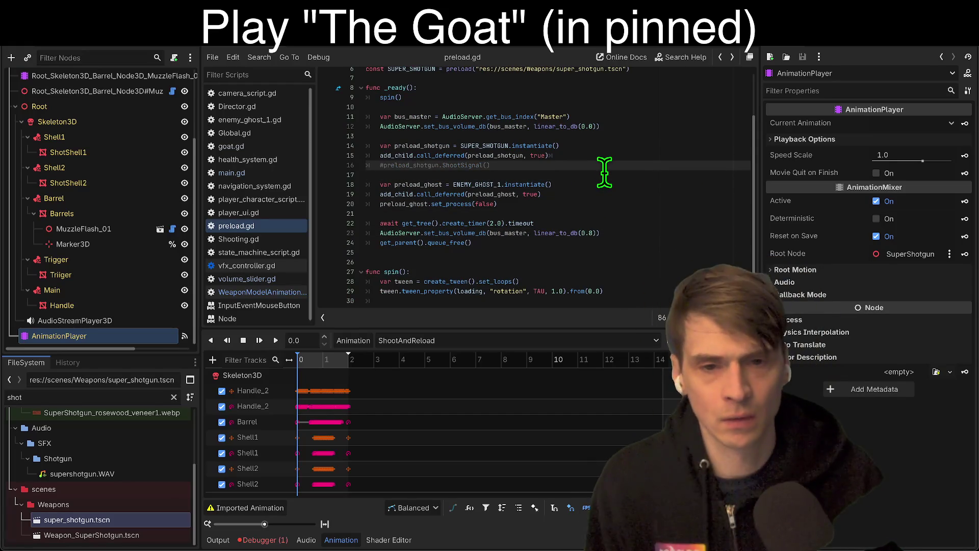
pyautogui.press('F5')
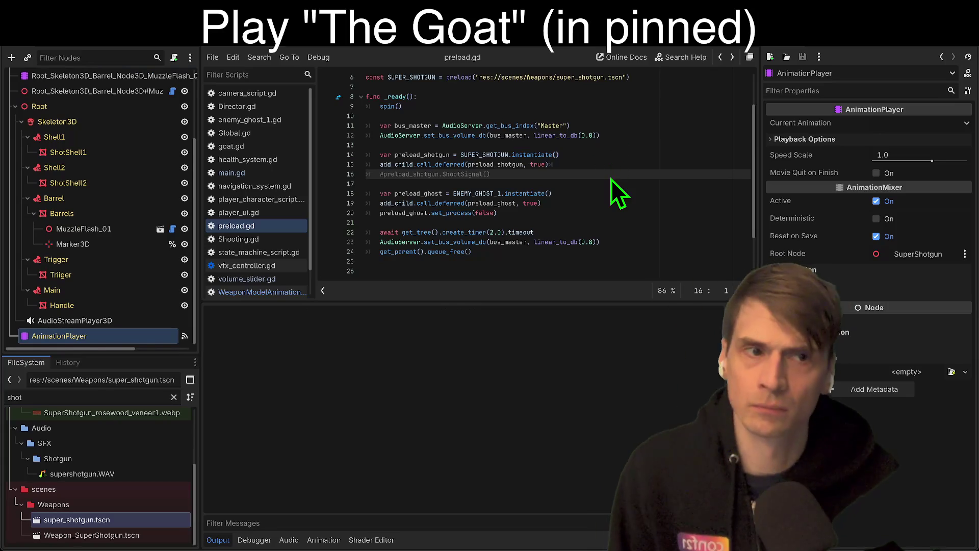
pyautogui.click(418, 251)
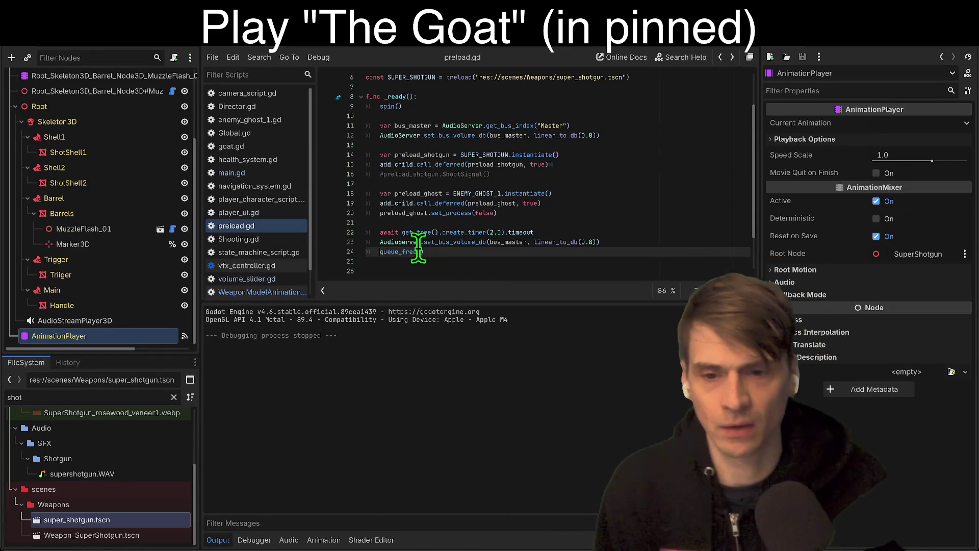
pyautogui.click(588, 172)
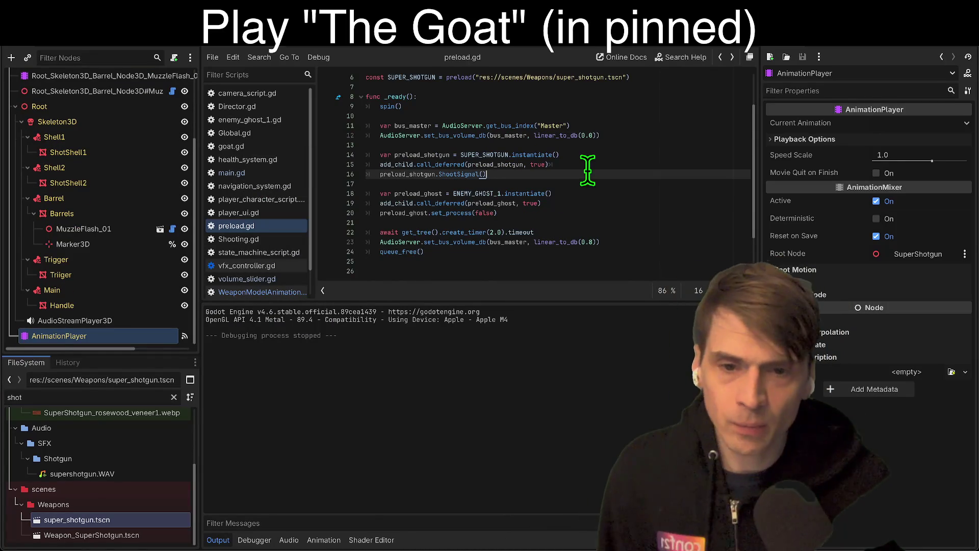
pyautogui.press('super+b')
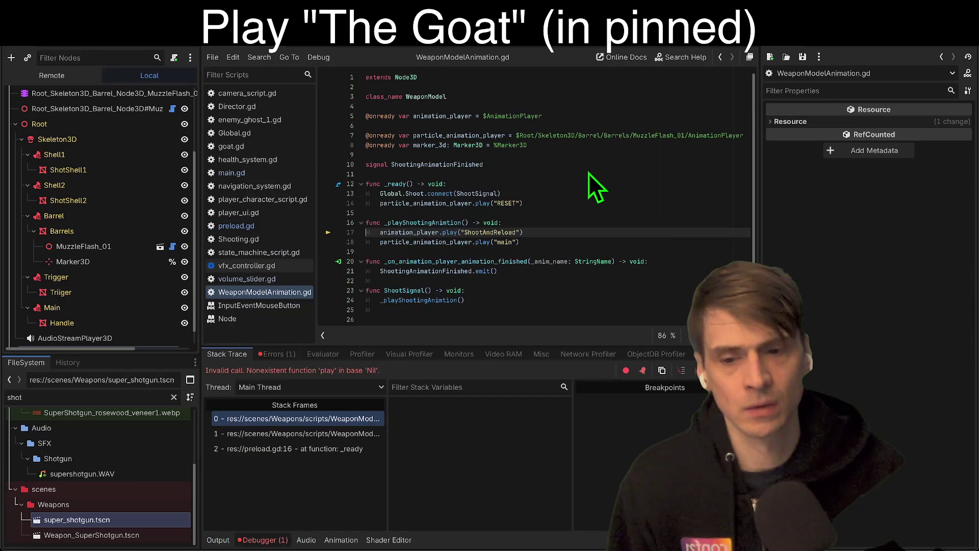
pyautogui.click(588, 169)
pyautogui.press('F8')
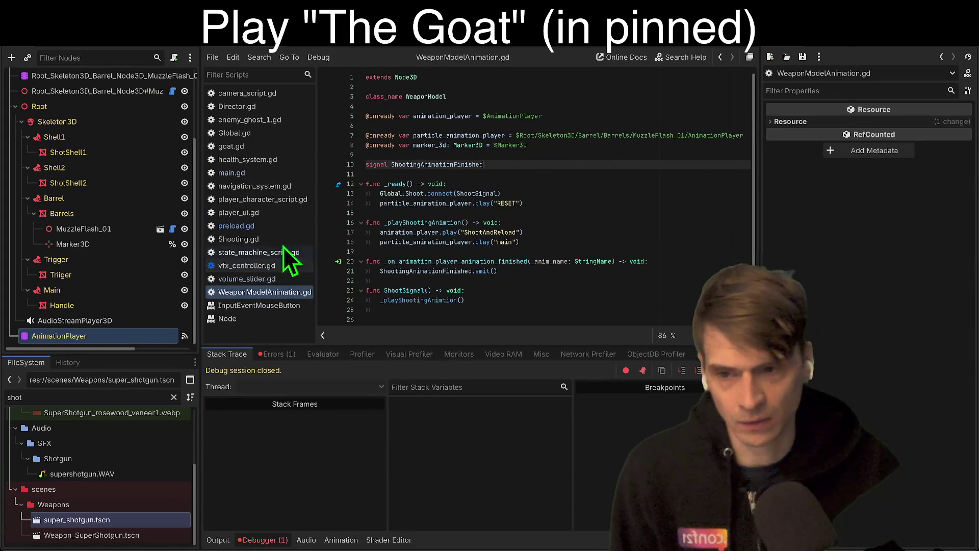
# Reopen preload.gd and clear the shotgun's ShootSignal call on line 16.
pyautogui.click(275, 228)
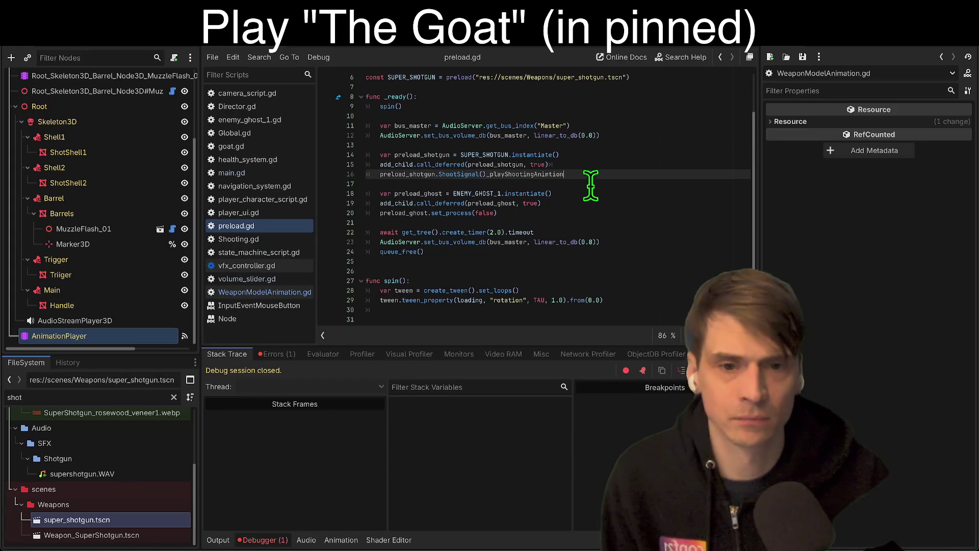
pyautogui.click(579, 214)
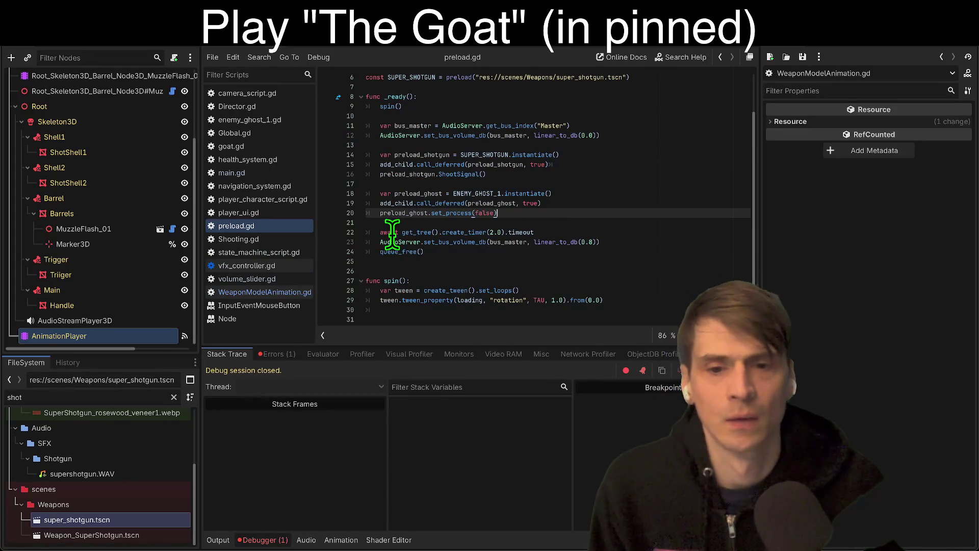
pyautogui.press('Up')
pyautogui.press('Up')
pyautogui.press('Up')
pyautogui.hotkey('ctrl', 'k')
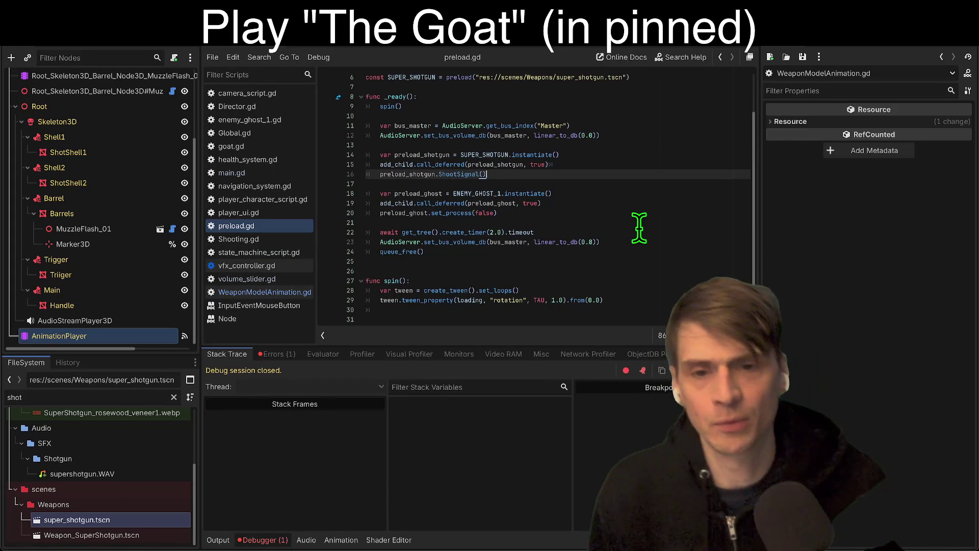
pyautogui.write('_')
pyautogui.press('BackSpace')
pyautogui.press('BackSpace')
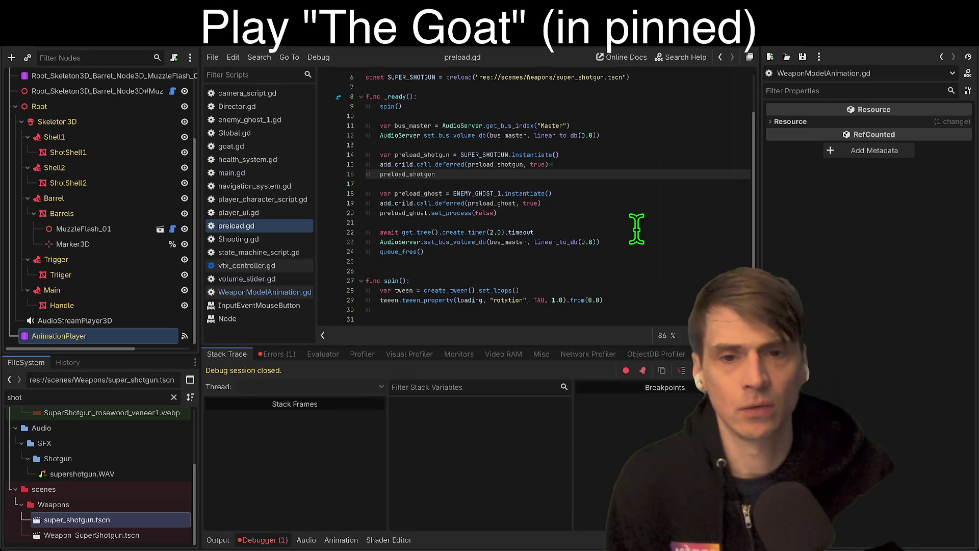
# Type preload_shotgun as WeaponModel on line 14, re-enter .ShootSignal() on line 16, and save.
pyautogui.press('Up')
pyautogui.press('Up')
pyautogui.write('Weapn')
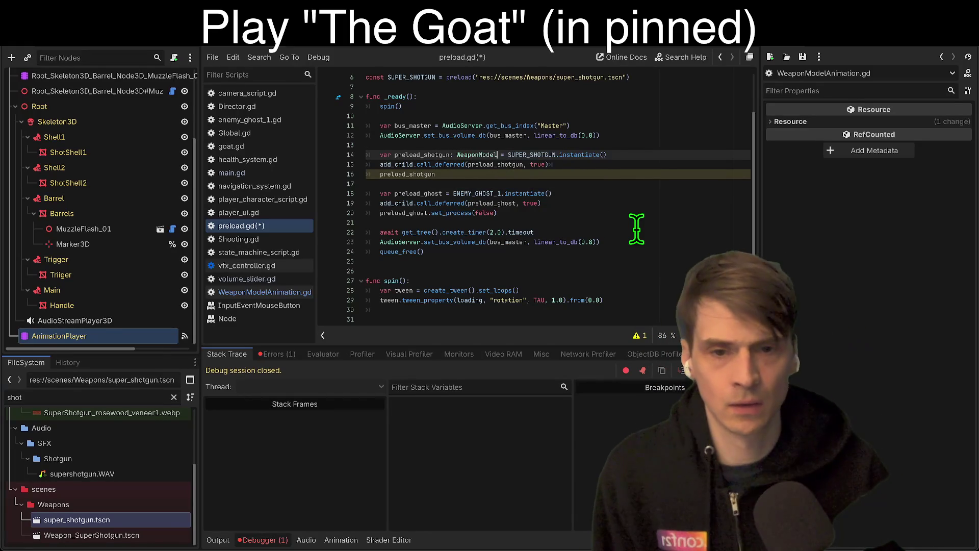
pyautogui.press('Down')
pyautogui.press('Down')
pyautogui.write('.shoot')
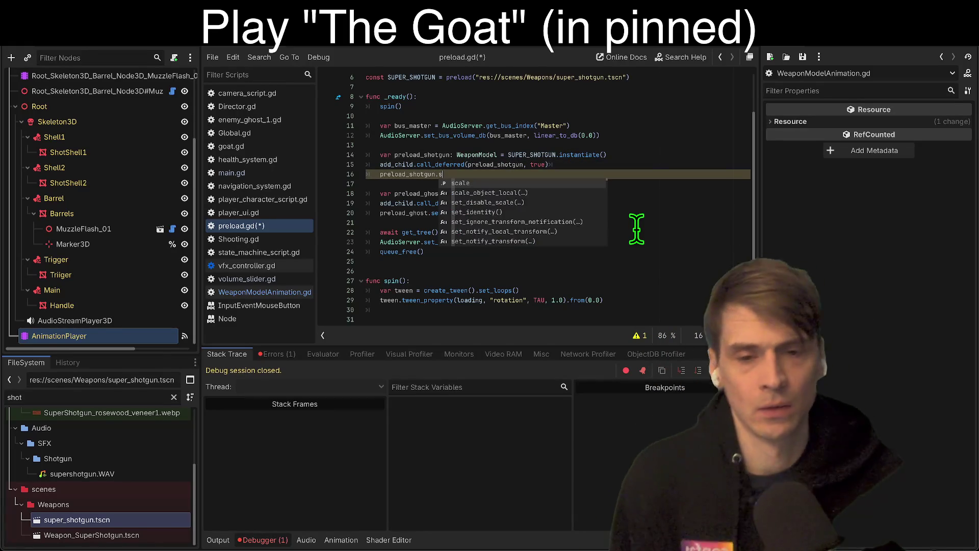
pyautogui.press('Down')
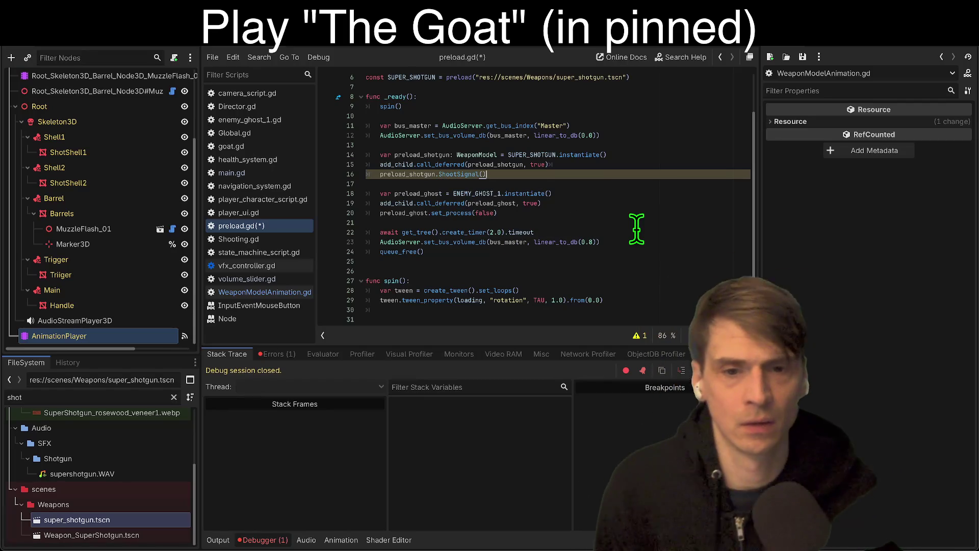
pyautogui.press('Return')
pyautogui.press('Down')
pyautogui.press('Down')
pyautogui.press('Down')
pyautogui.hotkey('ctrl', 's')
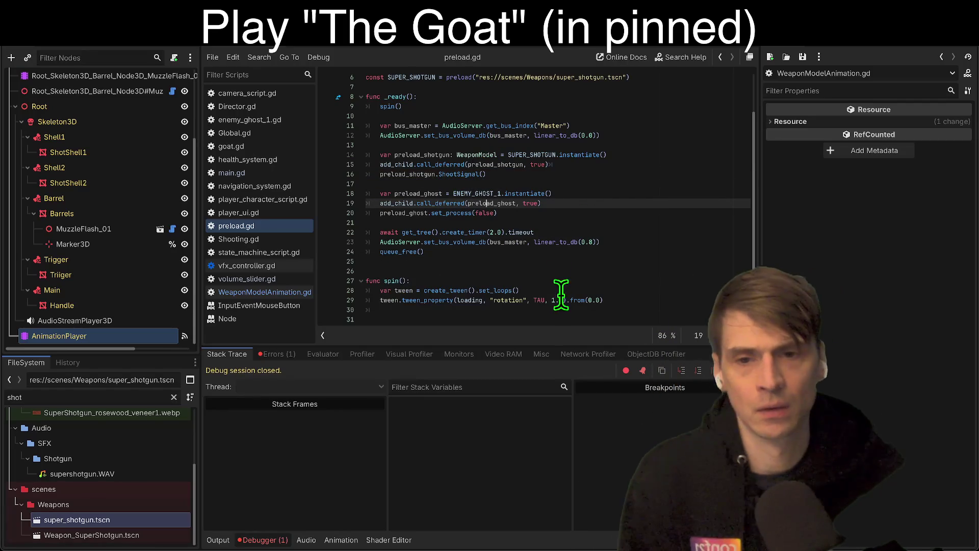
# Select ShootSignal on line 16 and call_deferred on line 15 to review them.
pyautogui.press('Up')
pyautogui.press('Up')
pyautogui.doubleClick(451, 174)
pyautogui.click(595, 164)
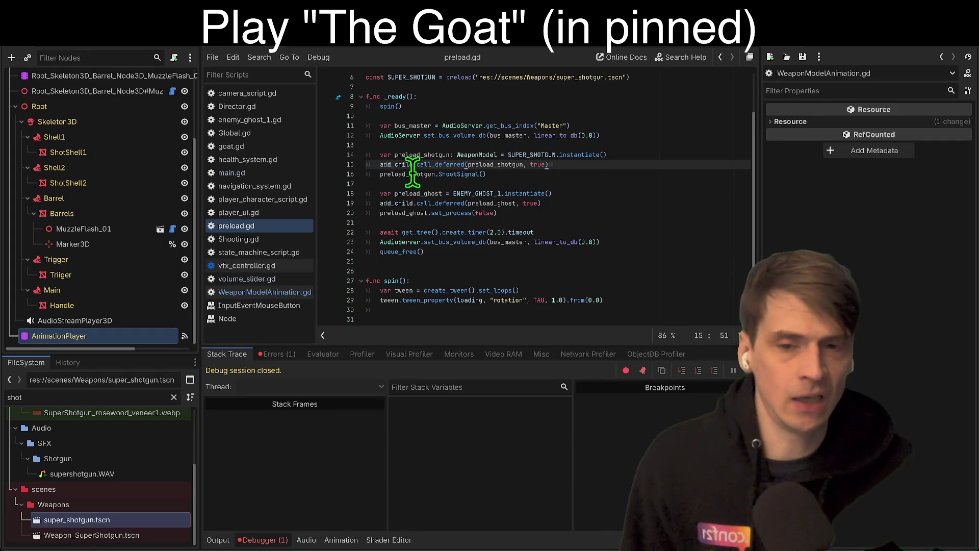
pyautogui.doubleClick(433, 165)
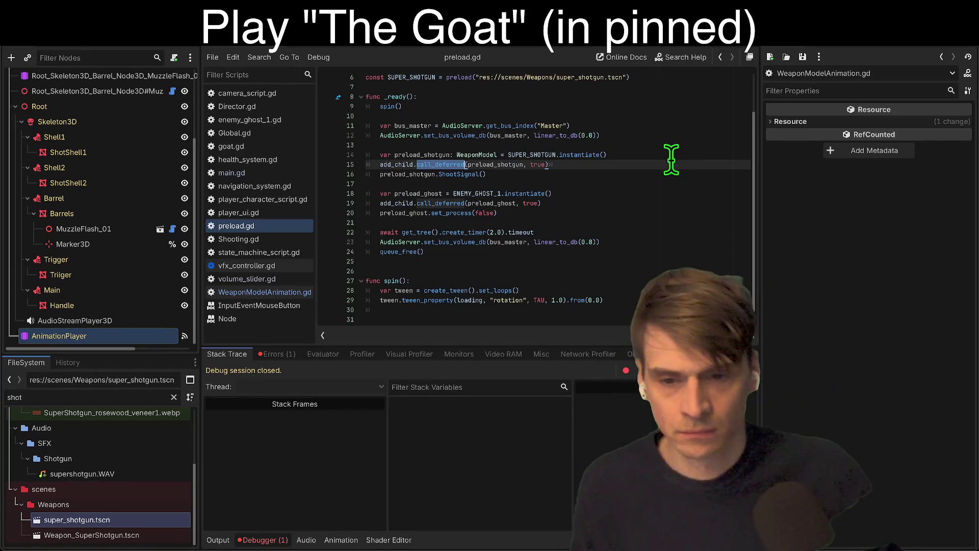
pyautogui.press('Left')
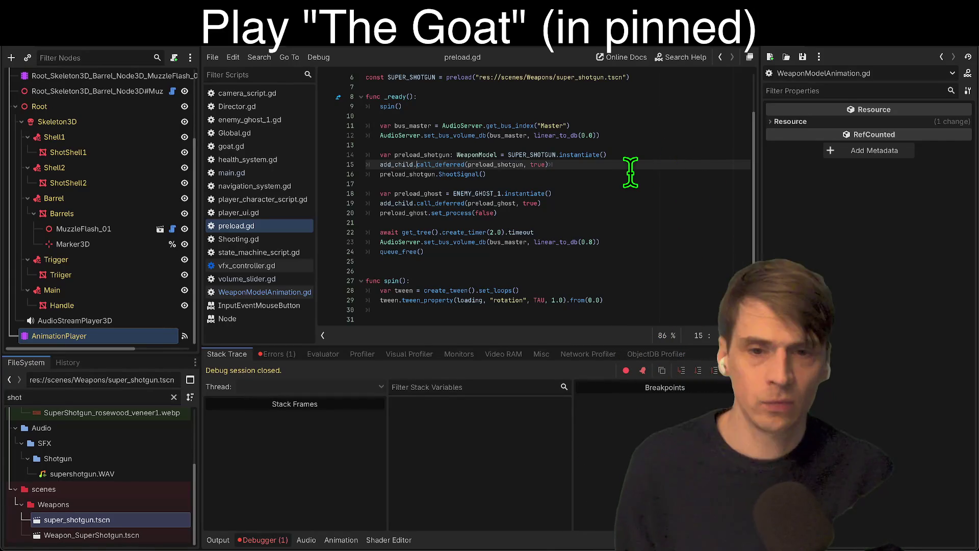
# Delete call_deferred from both add_child calls, save, run, and start playing the game.
pyautogui.hotkey('ctrl', 'shift', 'Right')
pyautogui.hotkey('ctrl', 'd')
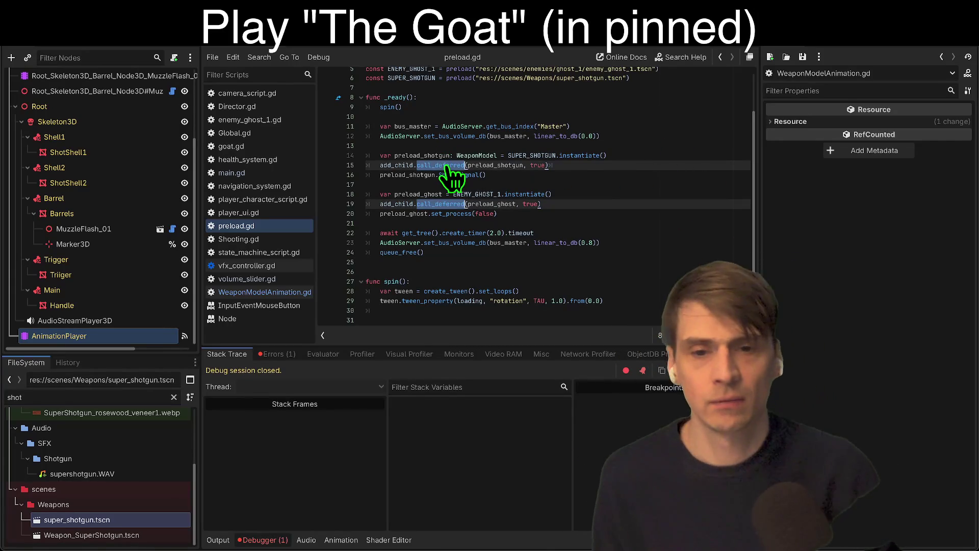
pyautogui.press('BackSpace')
pyautogui.press('BackSpace')
pyautogui.press('super+b')
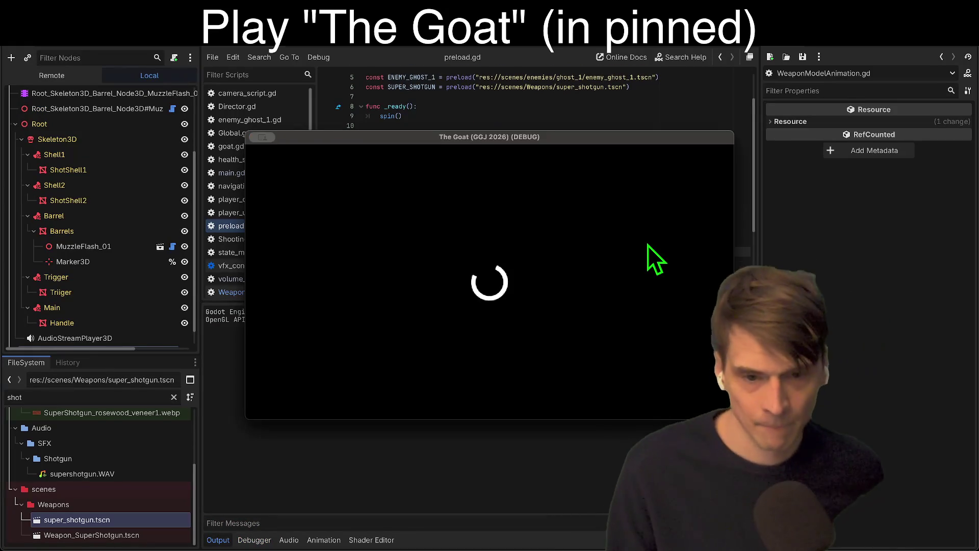
pyautogui.click(525, 334)
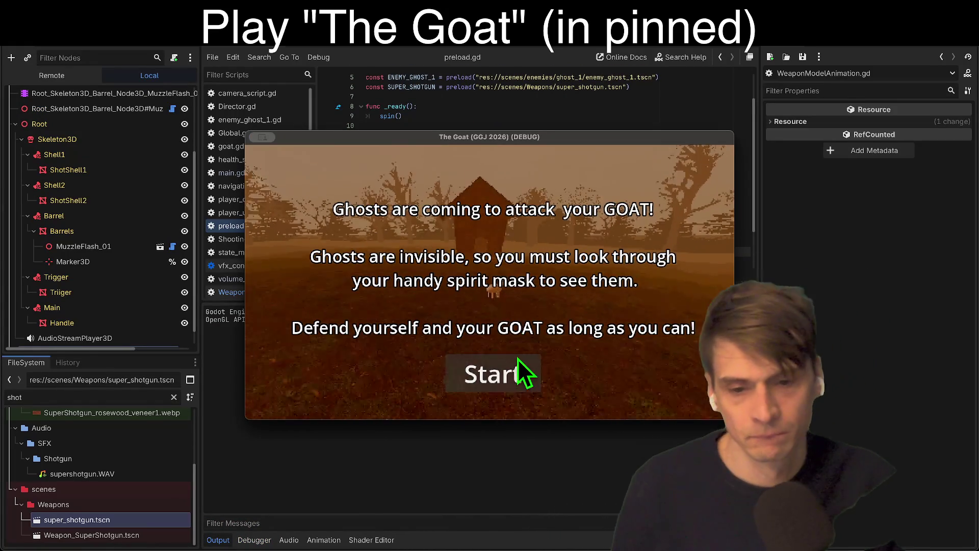
pyautogui.click(494, 374)
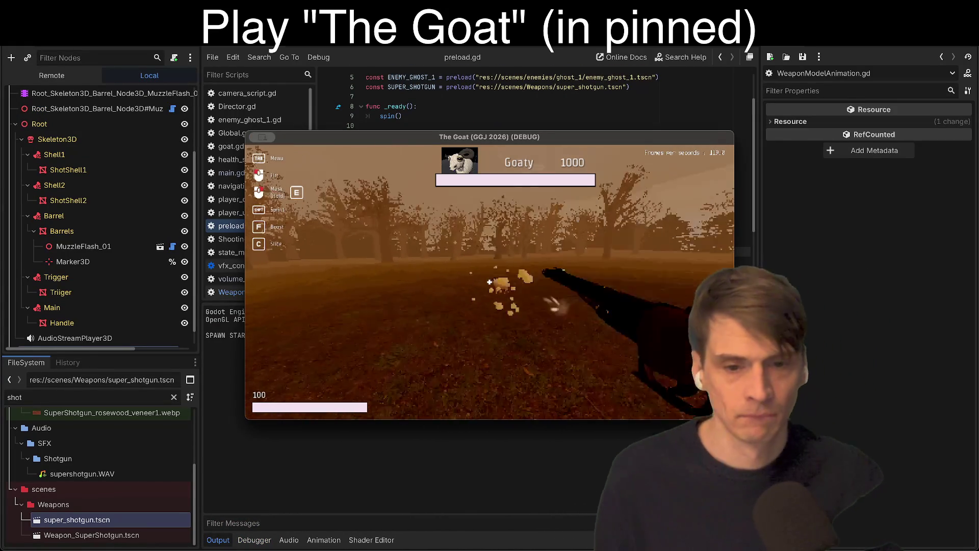
# Review the timeout line 22 in preload.gd, then launch Remote Deploy's Run in Browser.
pyautogui.scroll(-2, 702, 181)
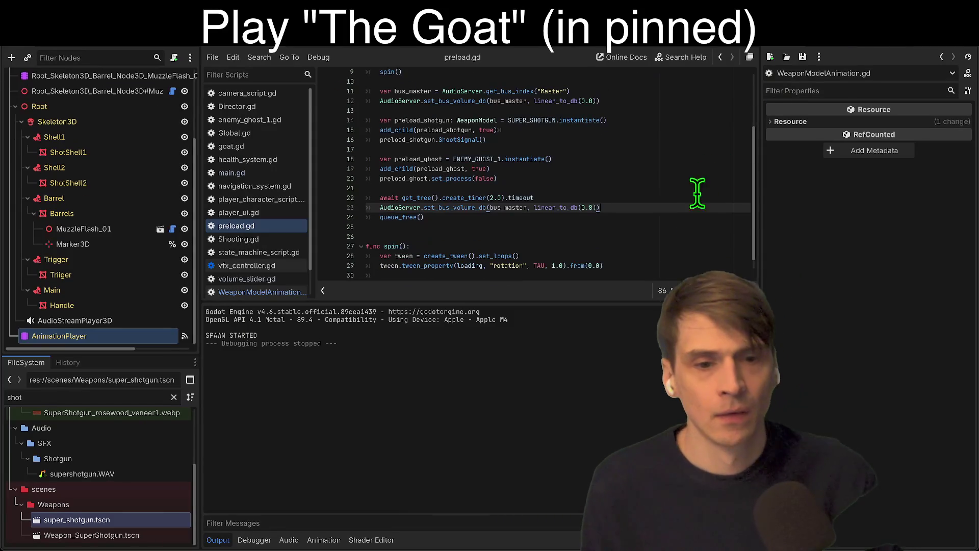
pyautogui.click(651, 253)
pyautogui.click(667, 199)
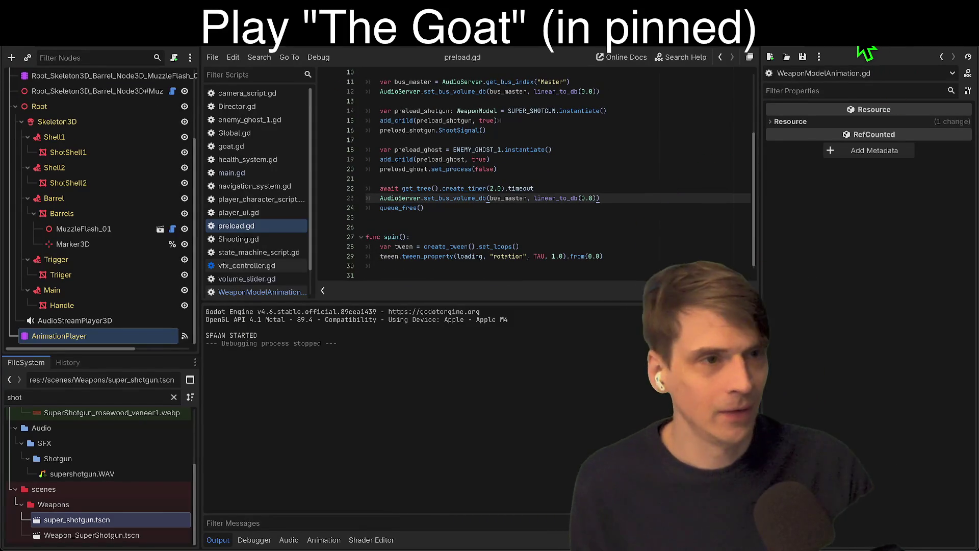
pyautogui.scroll(1, 651, 219)
pyautogui.doubleClick(665, 197)
pyautogui.press('Down')
pyautogui.press('Up')
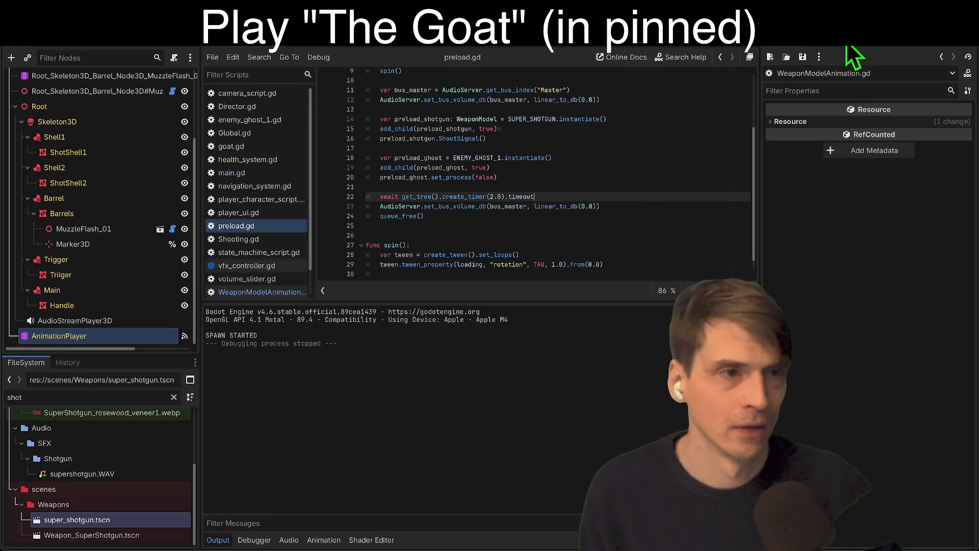
pyautogui.click(853, 46)
pyautogui.click(854, 50)
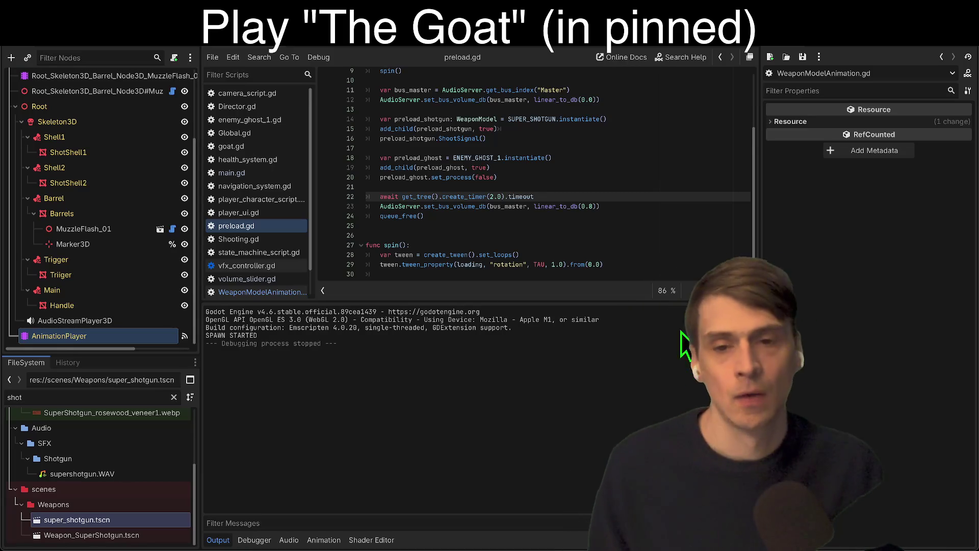
# Delete the ghost's set_process(false) line from preload.gd and save.
pyautogui.scroll(1, 653, 253)
pyautogui.click(641, 174)
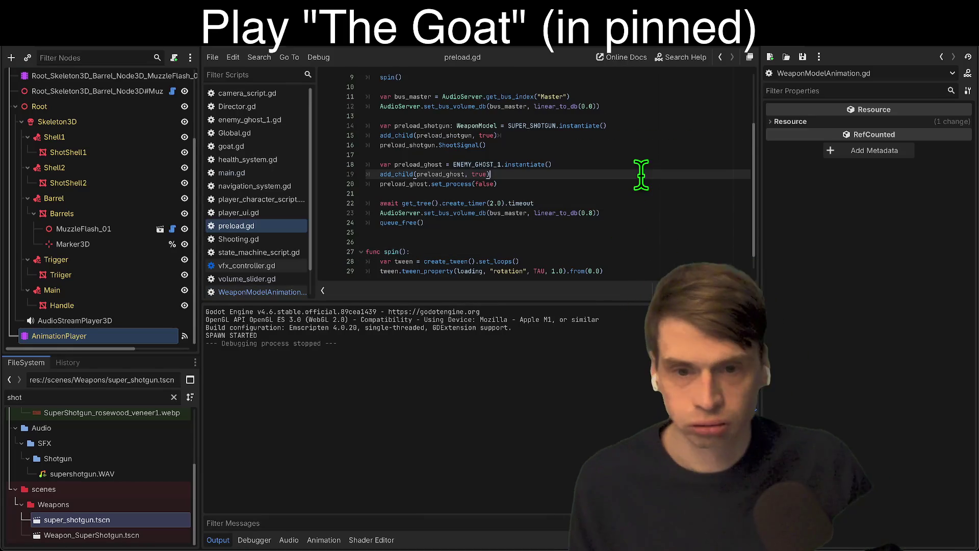
pyautogui.click(485, 187)
pyautogui.doubleClick(434, 174)
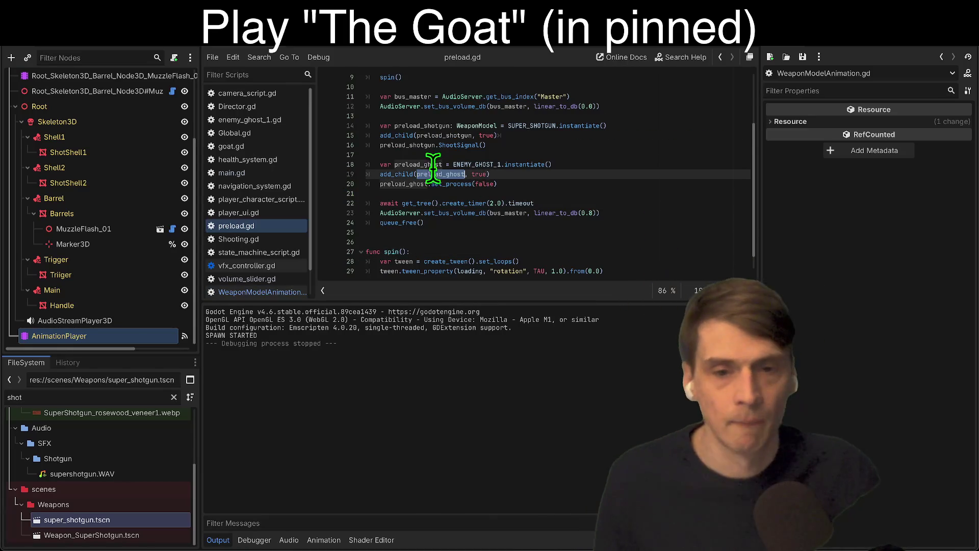
pyautogui.click(605, 184)
pyautogui.tripleClick(626, 185)
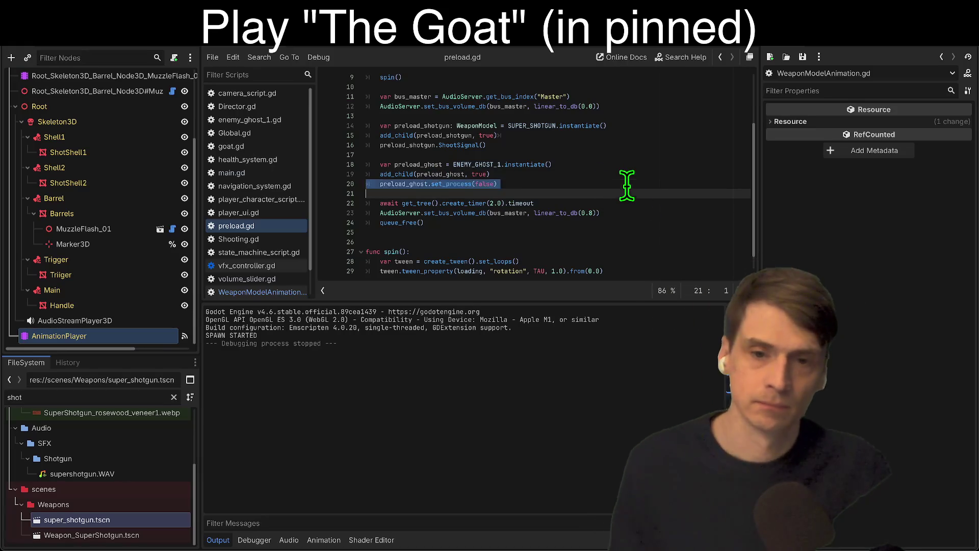
pyautogui.press('BackSpace')
pyautogui.doubleClick(440, 174)
pyautogui.hotkey('ctrl', 's')
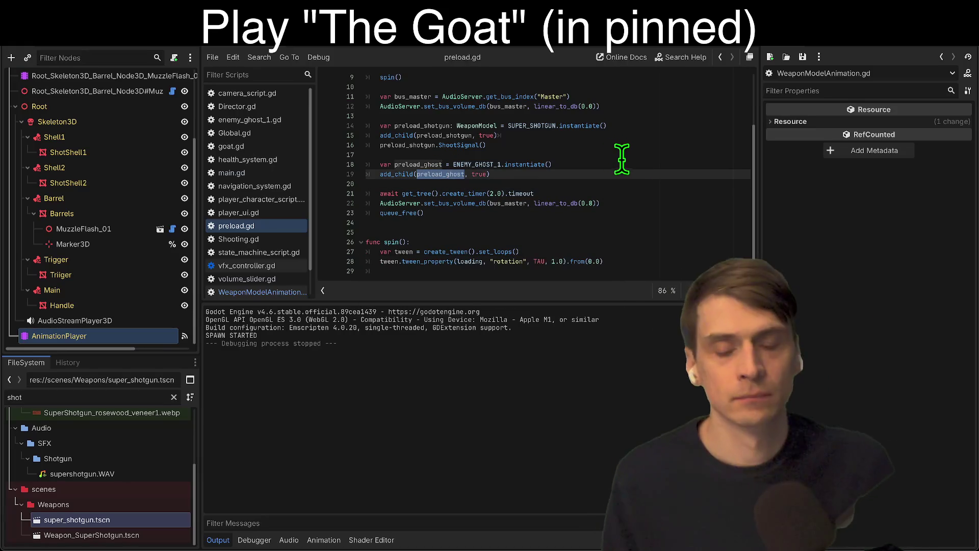
# Set the timer to 5.0, comment out the line 12 master volume call, save, and run in browser.
pyautogui.doubleClick(492, 193)
pyautogui.write('10')
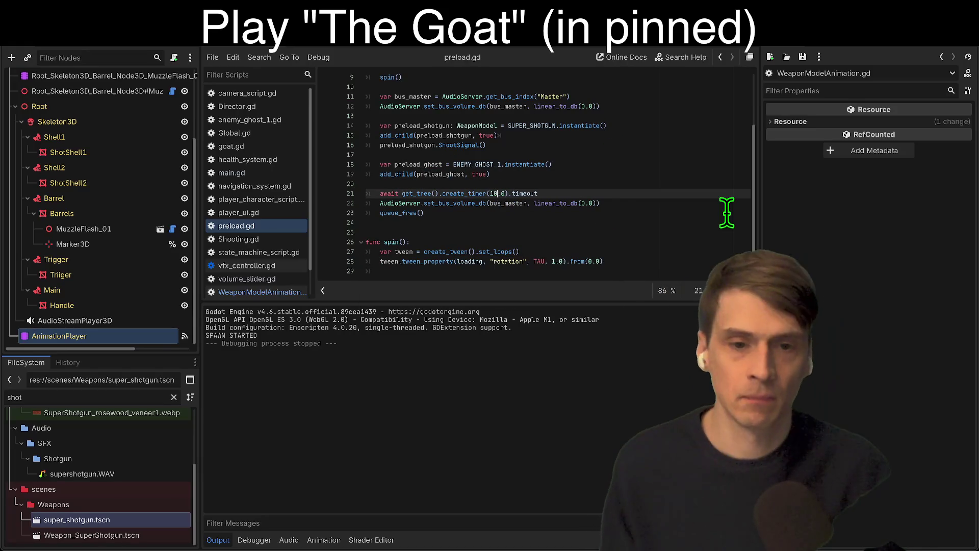
pyautogui.press('BackSpace')
pyautogui.press('BackSpace')
pyautogui.write('5')
pyautogui.press('Down')
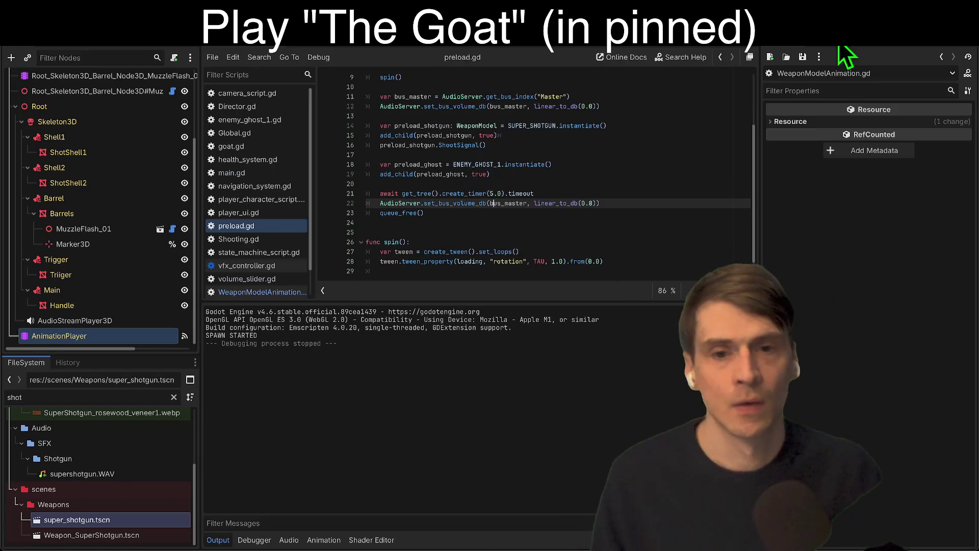
pyautogui.click(606, 107)
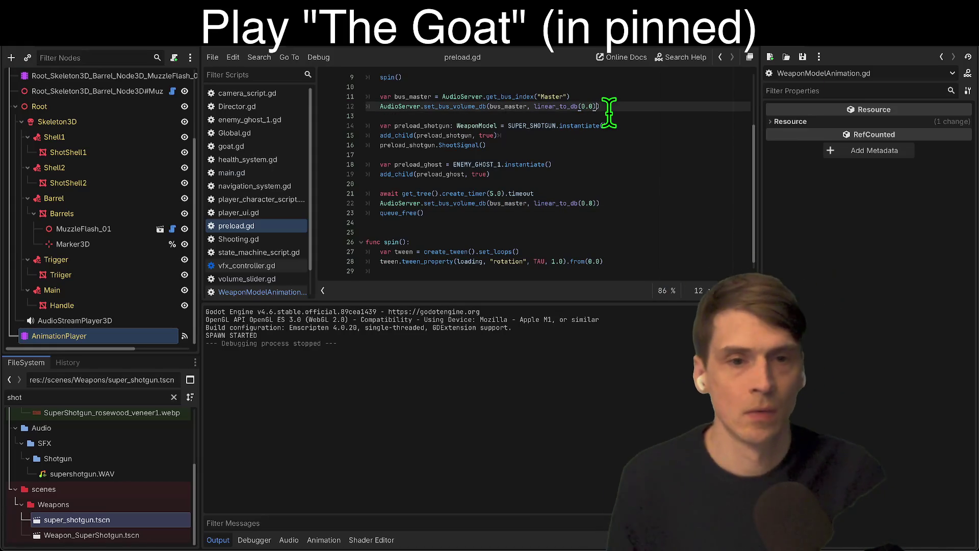
pyautogui.hotkey('ctrl', 'k')
pyautogui.press('Down')
pyautogui.hotkey('ctrl', 's')
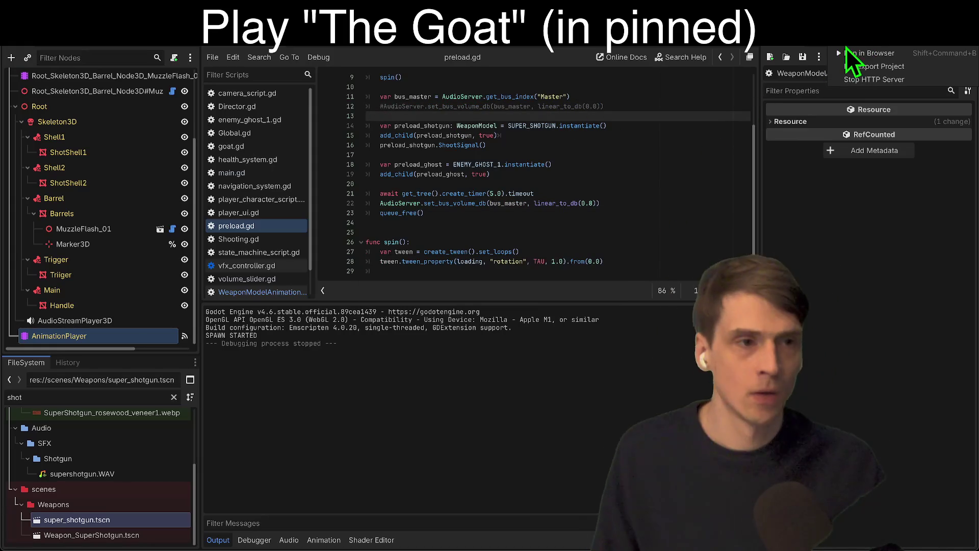
pyautogui.click(846, 50)
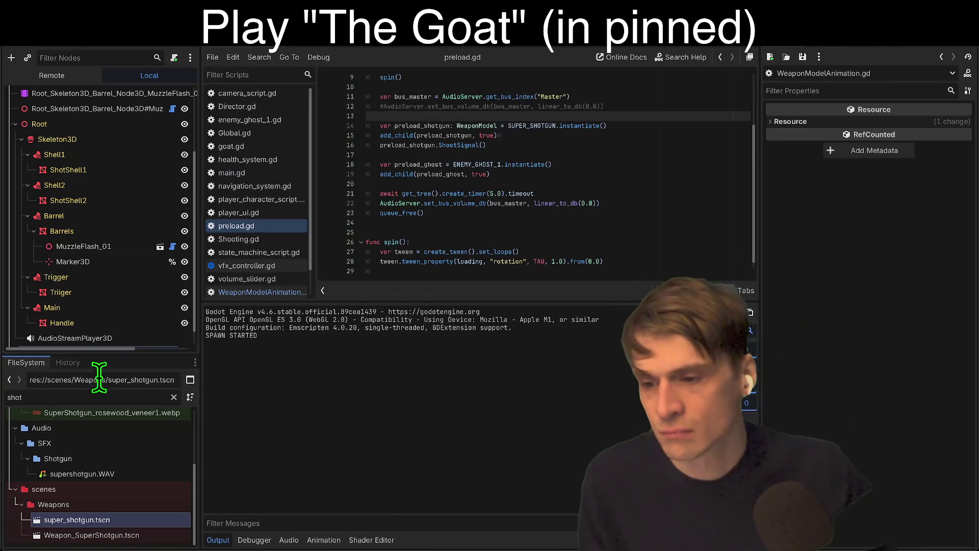
# Select the old 'shot' filter text in the Output panel.
pyautogui.click(142, 395)
# Filter the FileSystem for 'muzzle' and open muzzle_flash_01.tscn.
pyautogui.write('muz')
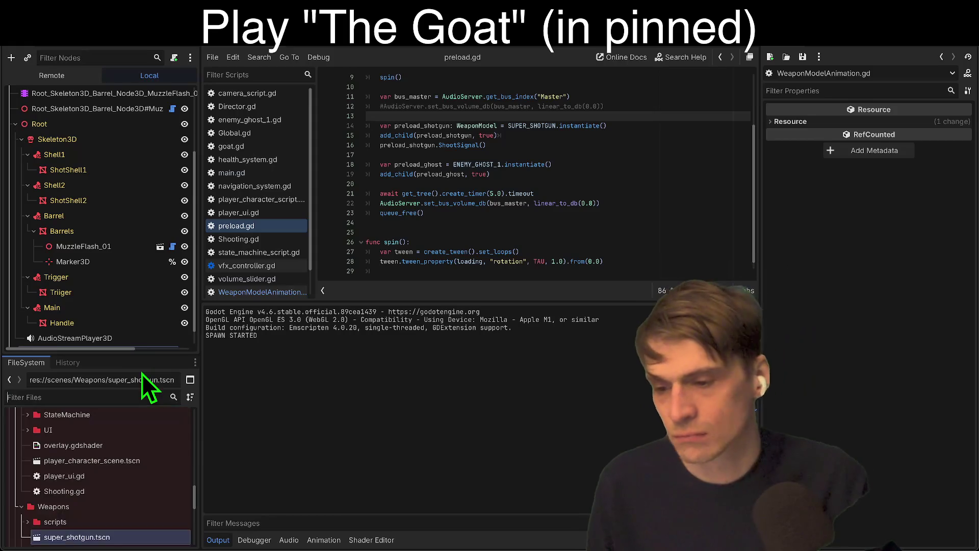
pyautogui.write('zle')
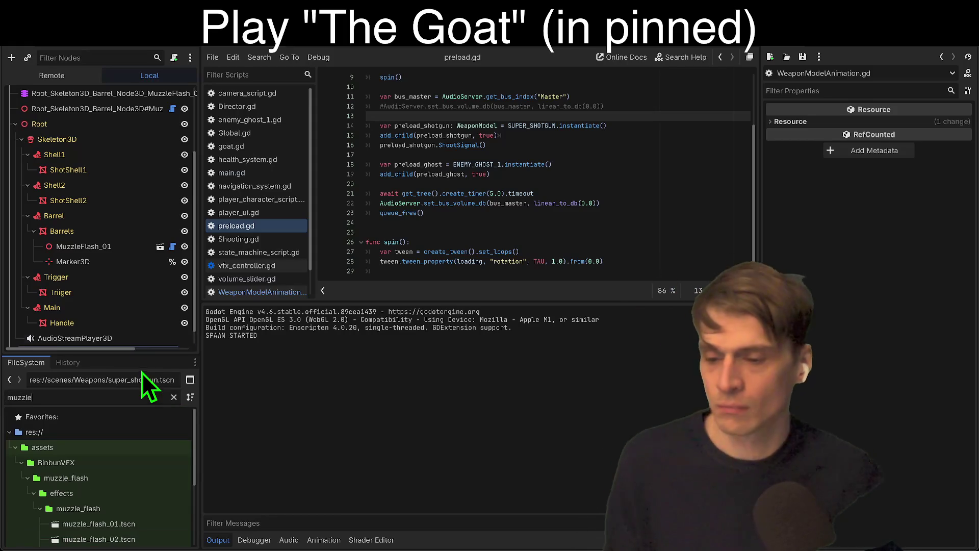
pyautogui.moveTo(109, 356)
pyautogui.mouseDown()
pyautogui.moveTo(138, 251)
pyautogui.moveTo(130, 164)
pyautogui.mouseUp()
pyautogui.doubleClick(127, 340)
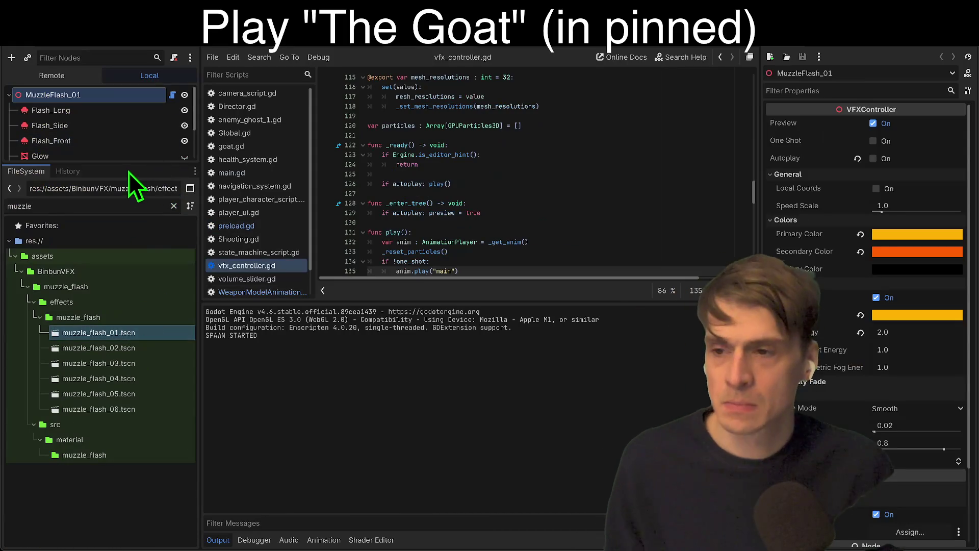
pyautogui.moveTo(127, 167)
pyautogui.mouseDown()
pyautogui.moveTo(109, 240)
pyautogui.moveTo(112, 319)
pyautogui.mouseUp()
# Delete the Flash_Long, Flash_Side and Flash_Front particle nodes from the scene.
pyautogui.click(114, 138)
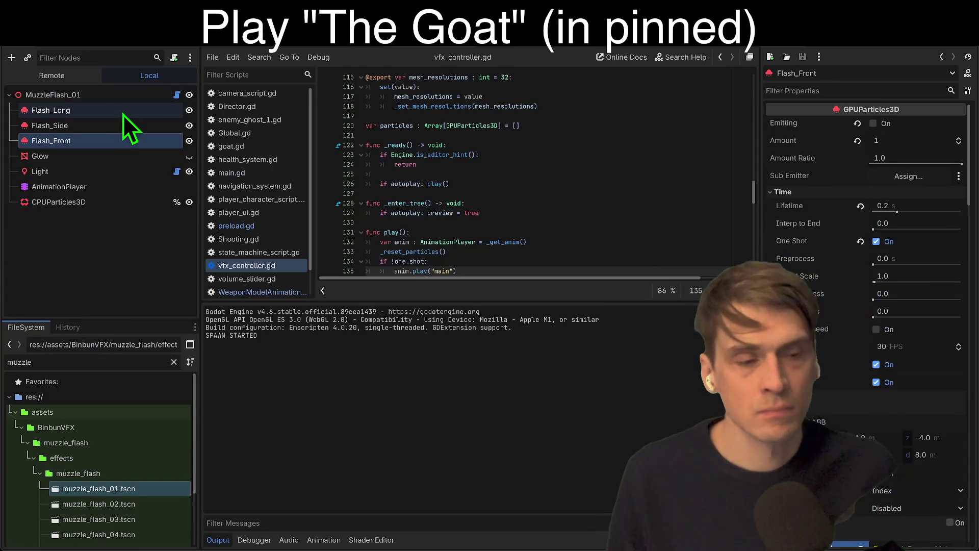
pyautogui.keyDown('shift'); pyautogui.click(123, 114); pyautogui.keyUp('shift')
pyautogui.click(122, 92)
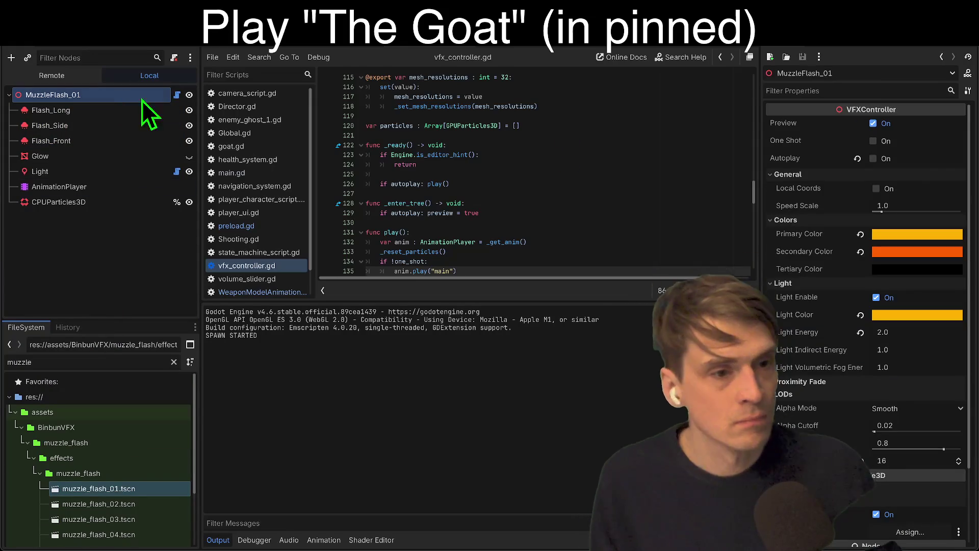
pyautogui.click(39, 113)
pyautogui.keyDown('shift'); pyautogui.click(52, 142); pyautogui.keyUp('shift')
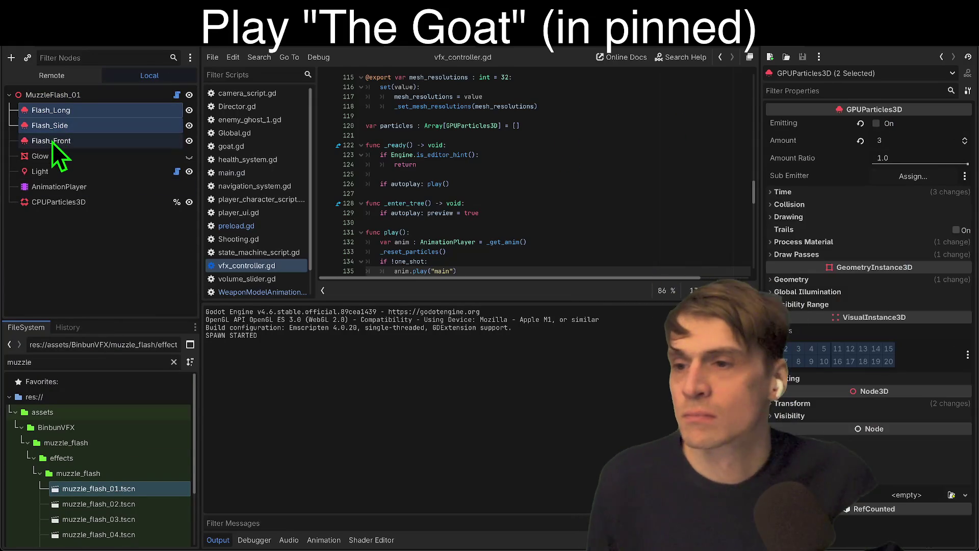
pyautogui.rightClick(52, 141)
pyautogui.click(195, 347)
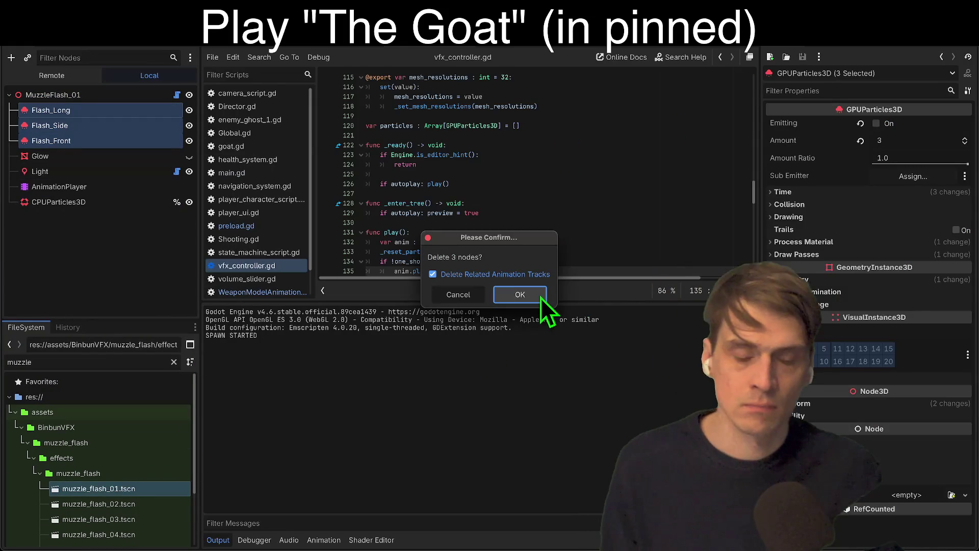
pyautogui.click(530, 295)
pyautogui.scroll(10, 565, 168)
pyautogui.scroll(10, 566, 184)
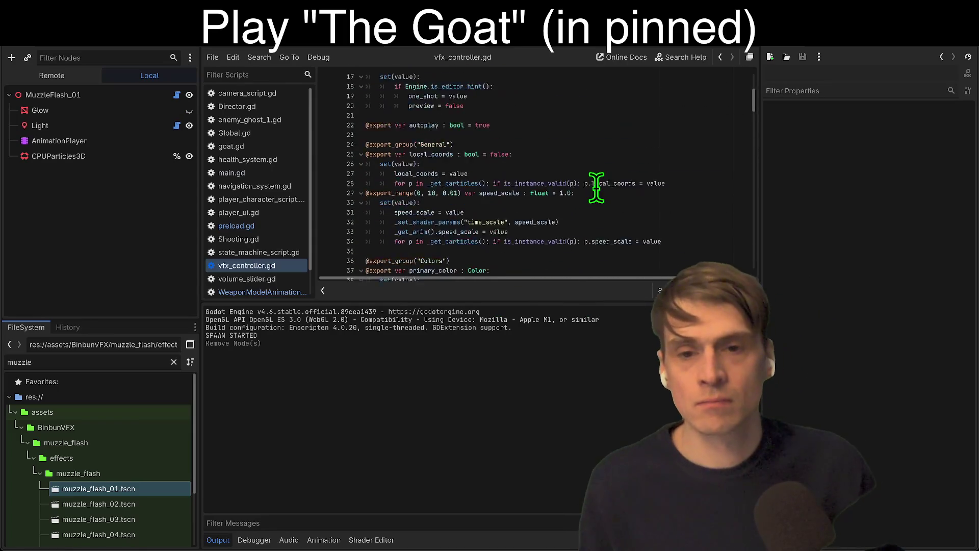
# Run the project, get past the title screen to start playing, then stop it.
pyautogui.press('F5')
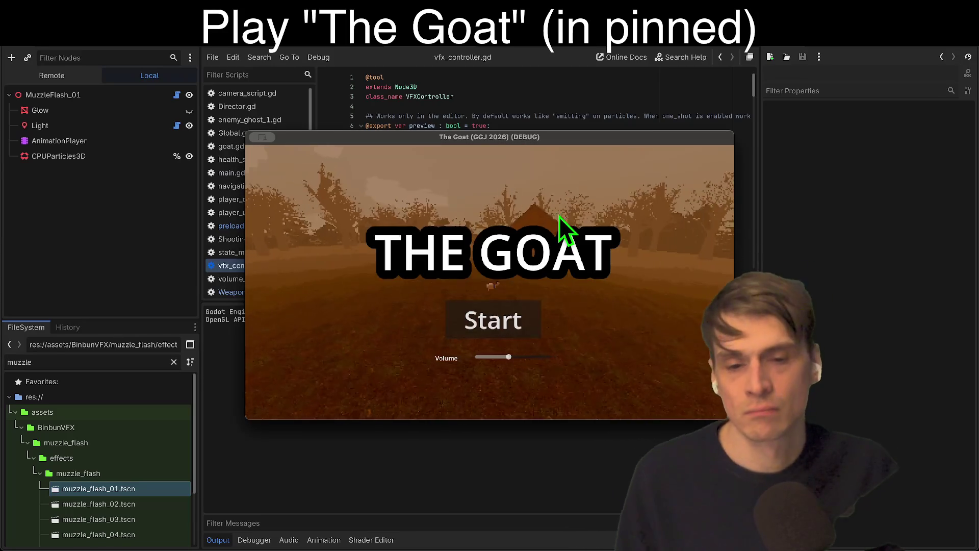
pyautogui.click(510, 305)
pyautogui.click(494, 374)
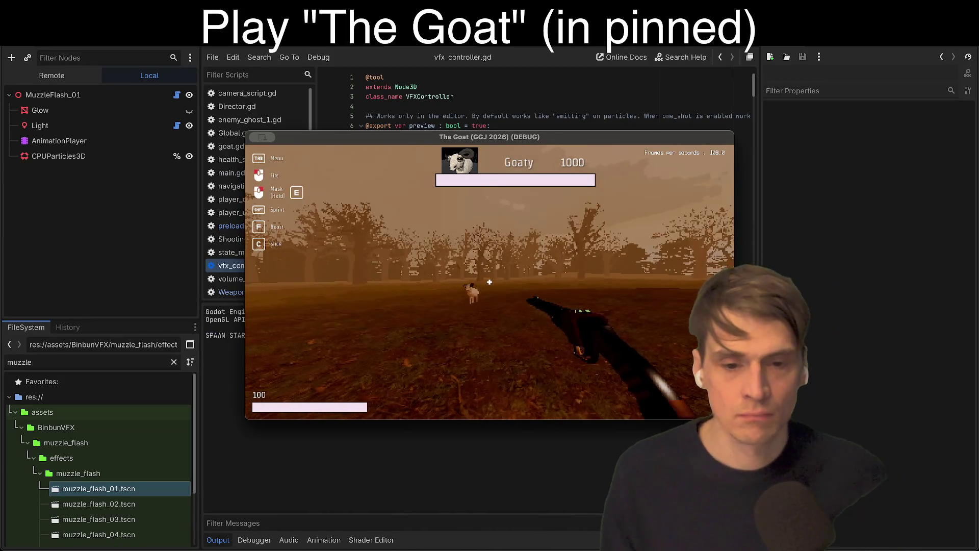
pyautogui.press('Escape')
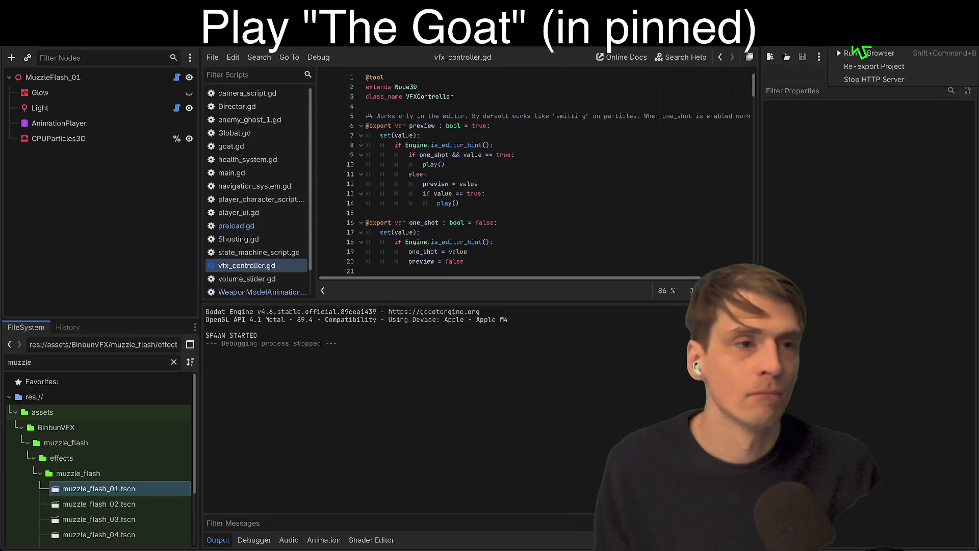
pyautogui.click(852, 53)
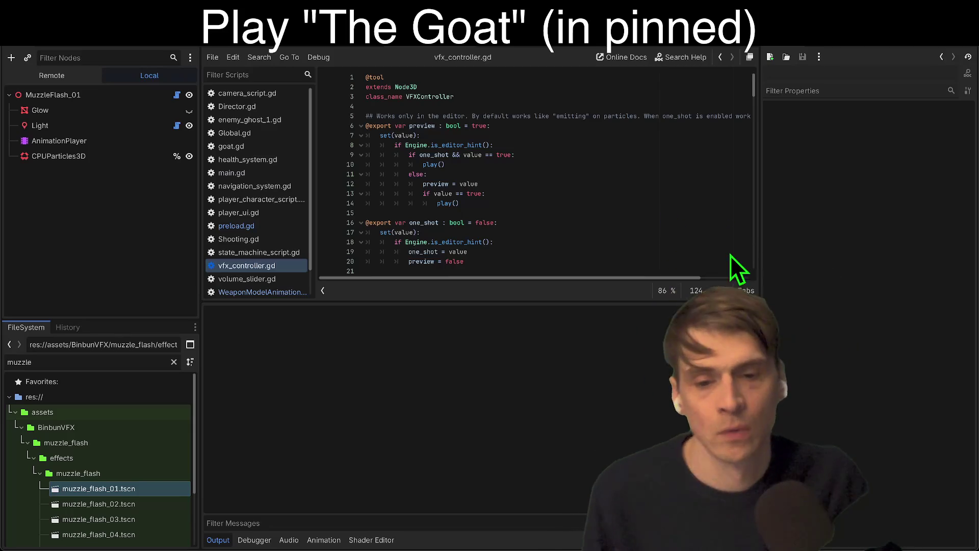
# Play in the browser until enemy spawning starts, then switch to preload.gd.
pyautogui.press('F5')
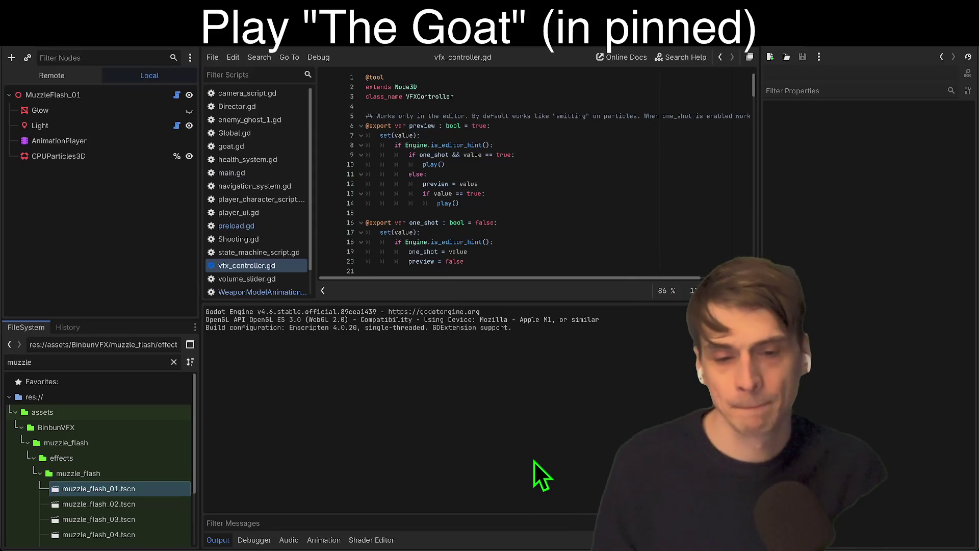
pyautogui.press('F5')
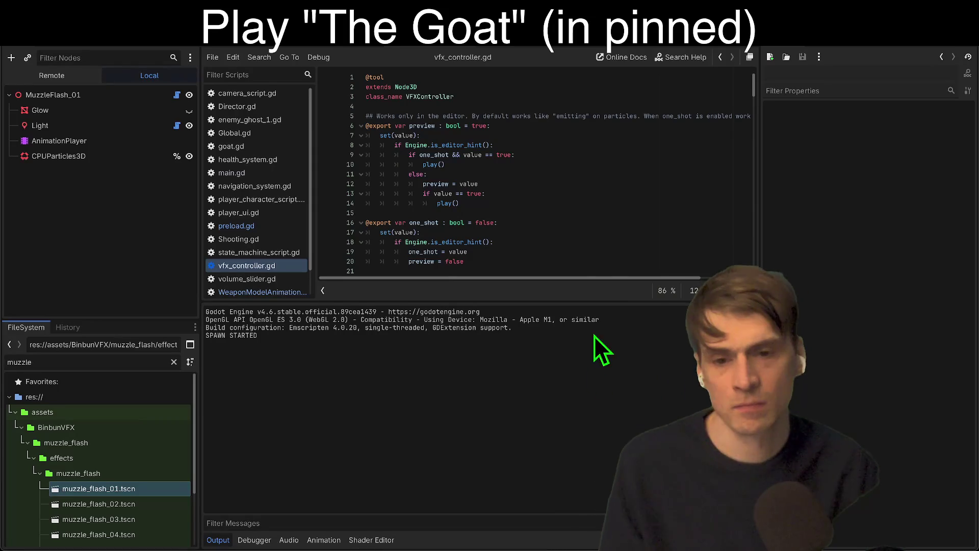
pyautogui.click(261, 228)
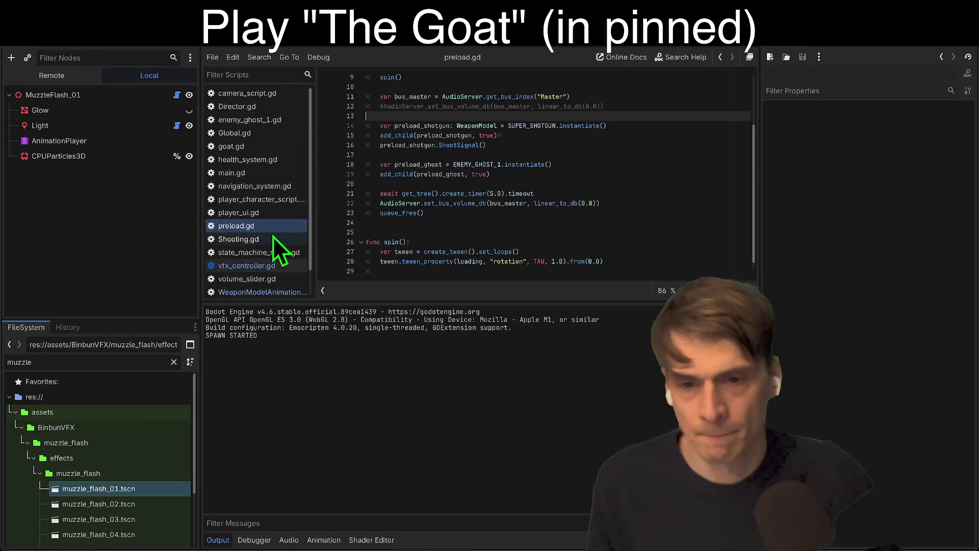
# Restore preload.gd's line 12 master-volume call with undo and redo, and adjust the timer value.
pyautogui.scroll(3, 561, 225)
pyautogui.scroll(-2, 621, 229)
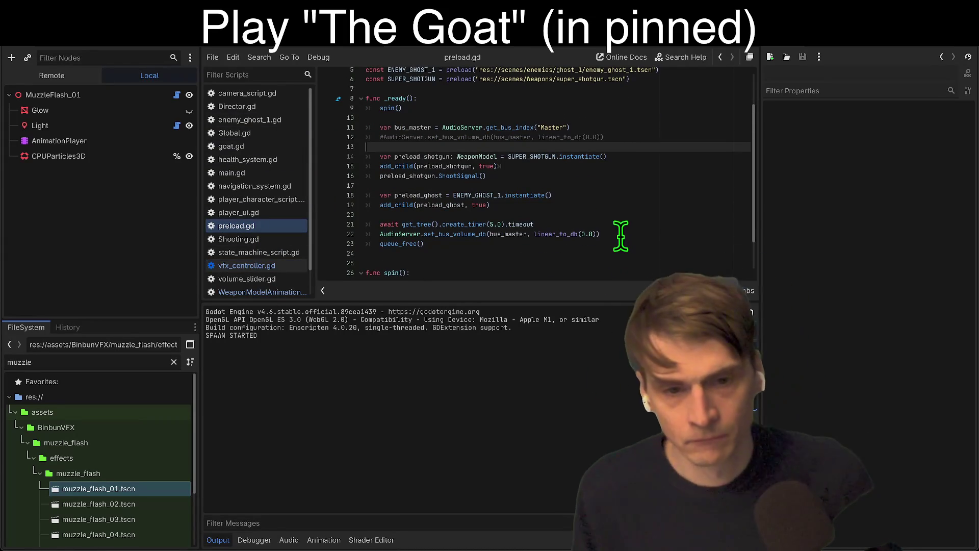
pyautogui.moveTo(628, 195); pyautogui.dragTo(257, 156)
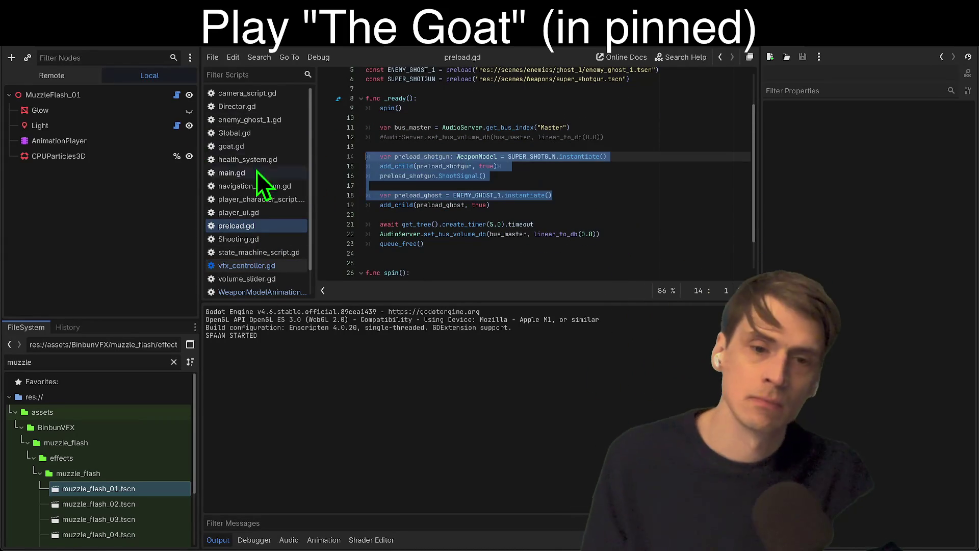
pyautogui.click(682, 156)
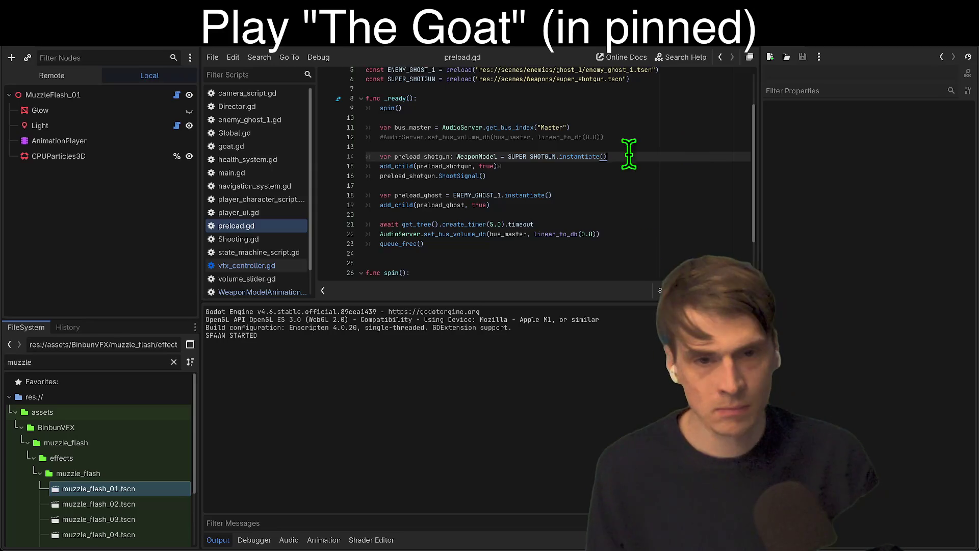
pyautogui.scroll(-1, 640, 199)
pyautogui.hotkey('ctrl', 'z')
pyautogui.hotkey('ctrl', 'z')
pyautogui.hotkey('ctrl', 'z')
pyautogui.hotkey('ctrl', 'z')
pyautogui.hotkey('ctrl', 'z')
pyautogui.hotkey('ctrl', 'shift', 'z')
pyautogui.hotkey('ctrl', 'shift', 'z')
pyautogui.hotkey('ctrl', 'shift', 'z')
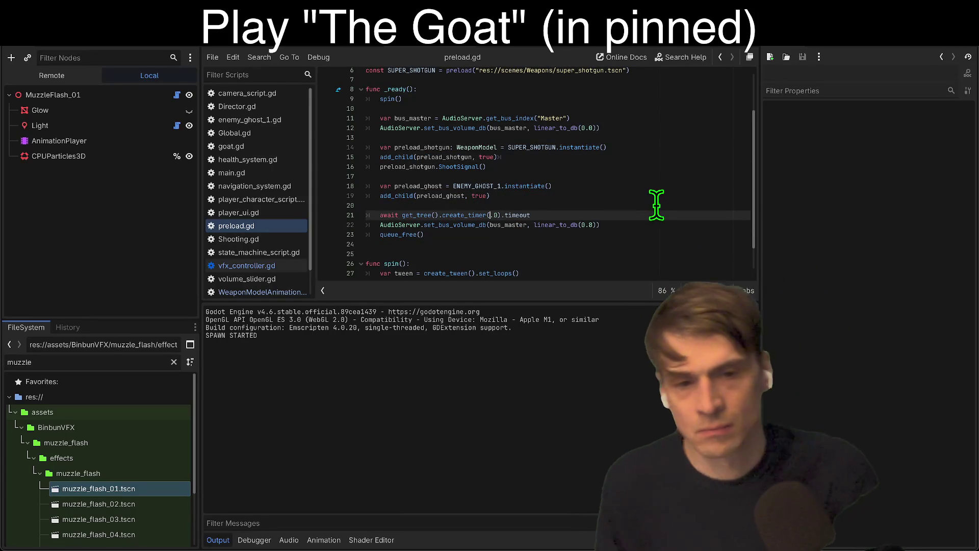
pyautogui.write('2')
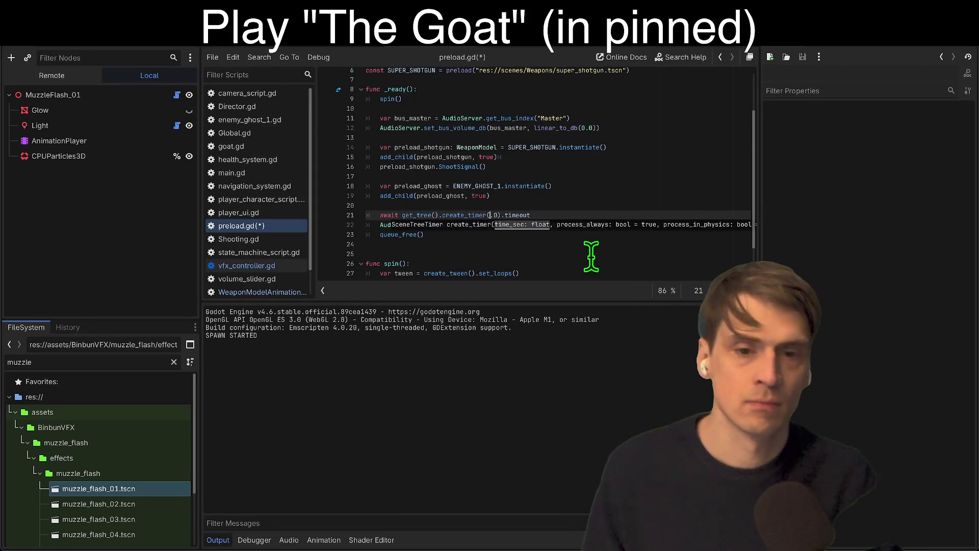
pyautogui.write('5')
# Make the code editor taller and select the entire preload.gd script.
pyautogui.scroll(1, 617, 224)
pyautogui.click(645, 262)
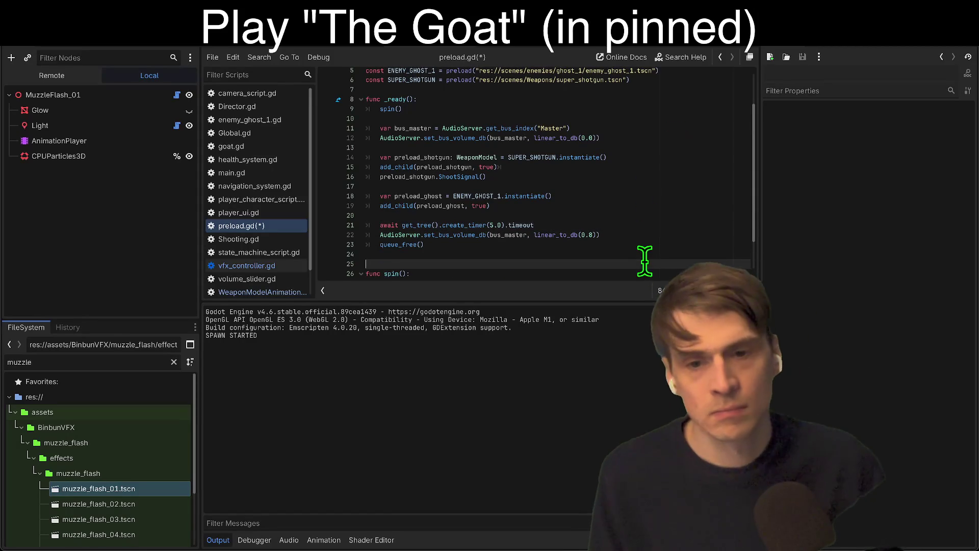
pyautogui.moveTo(584, 304); pyautogui.dragTo(584, 421)
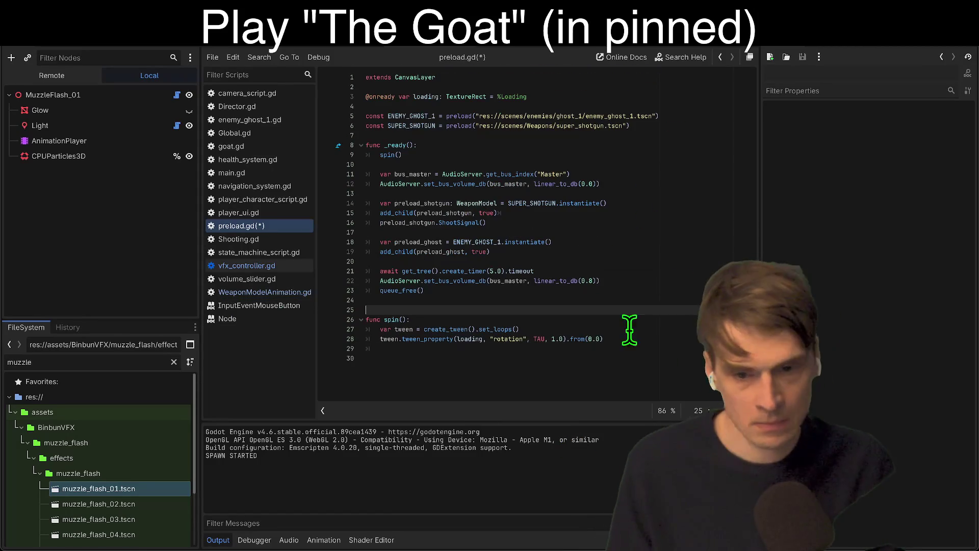
pyautogui.click(638, 290)
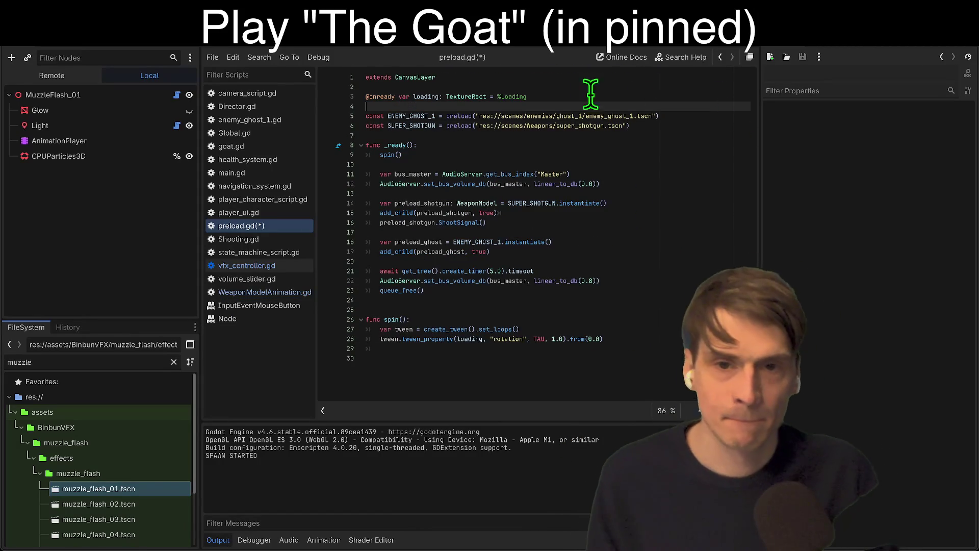
pyautogui.click(578, 77)
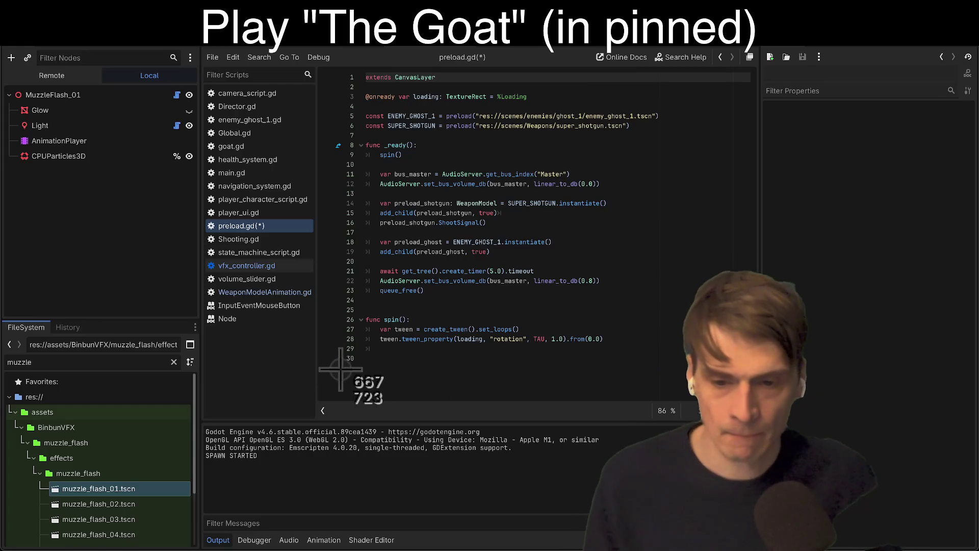
pyautogui.hotkey('ctrl', 'a')
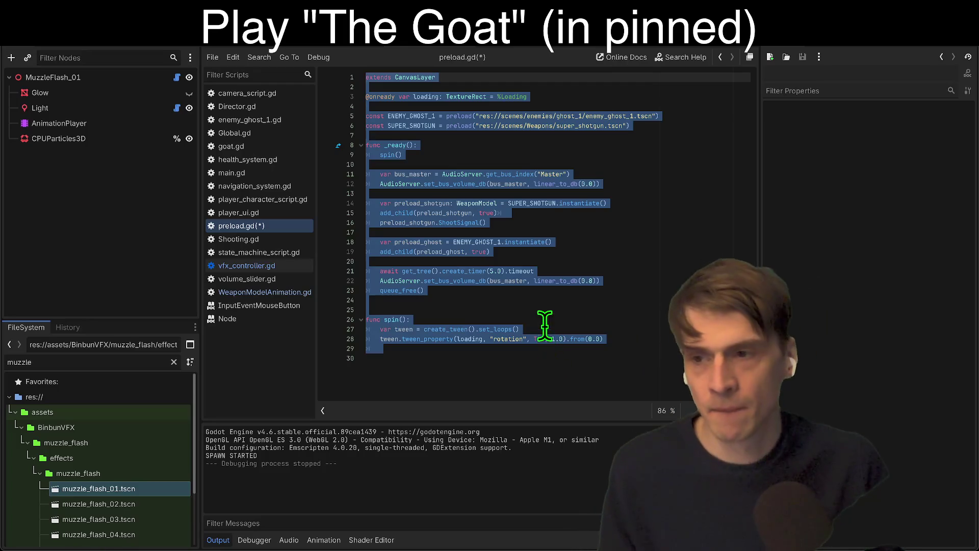
# Check the muzzle flash's Glow, Light and AnimationPlayer nodes, deselect preload.gd, and open Main.
pyautogui.click(108, 125)
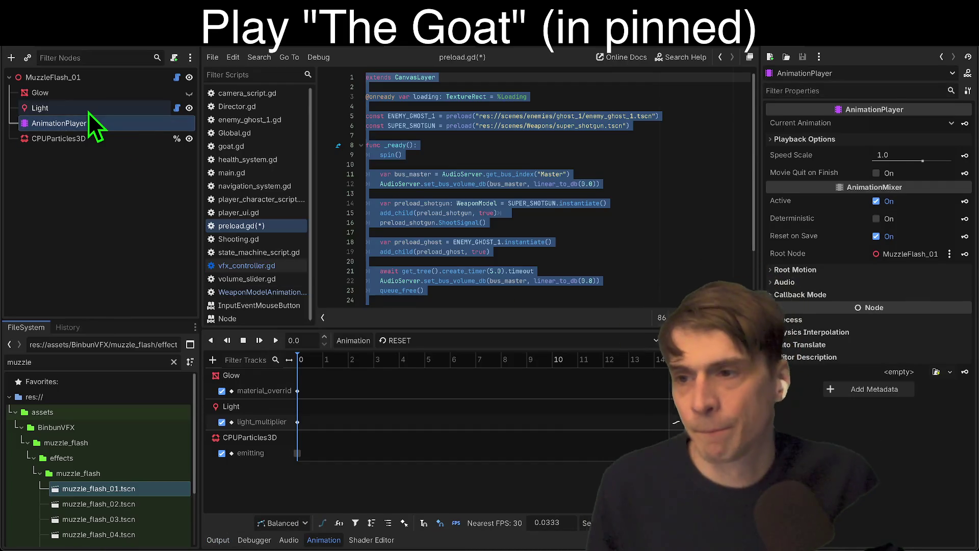
pyautogui.click(88, 111)
pyautogui.rightClick(88, 111)
pyautogui.click(64, 94)
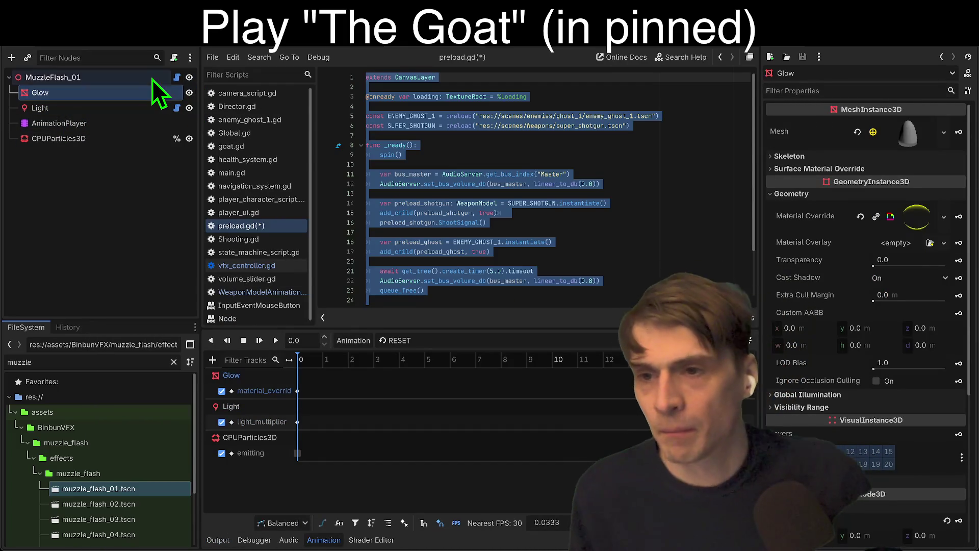
pyautogui.click(168, 214)
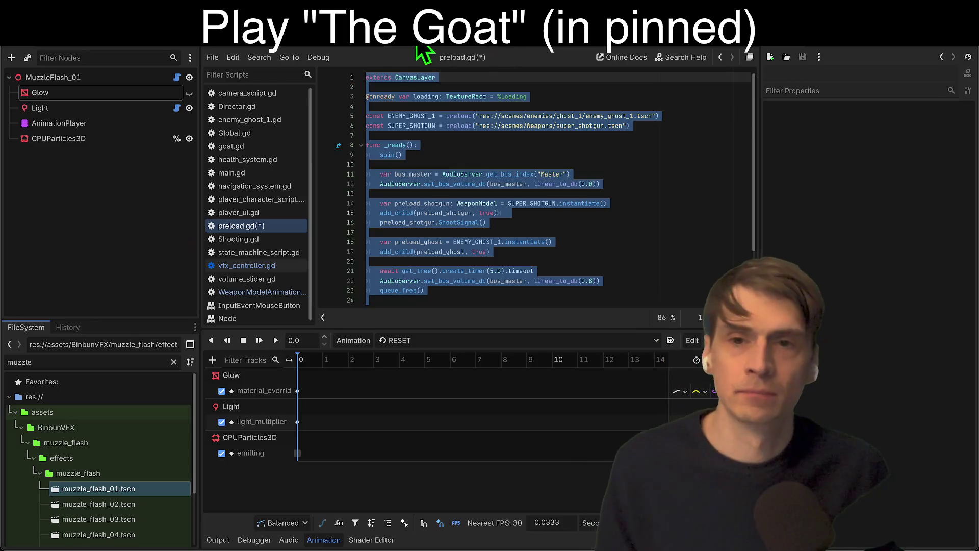
pyautogui.click(589, 210)
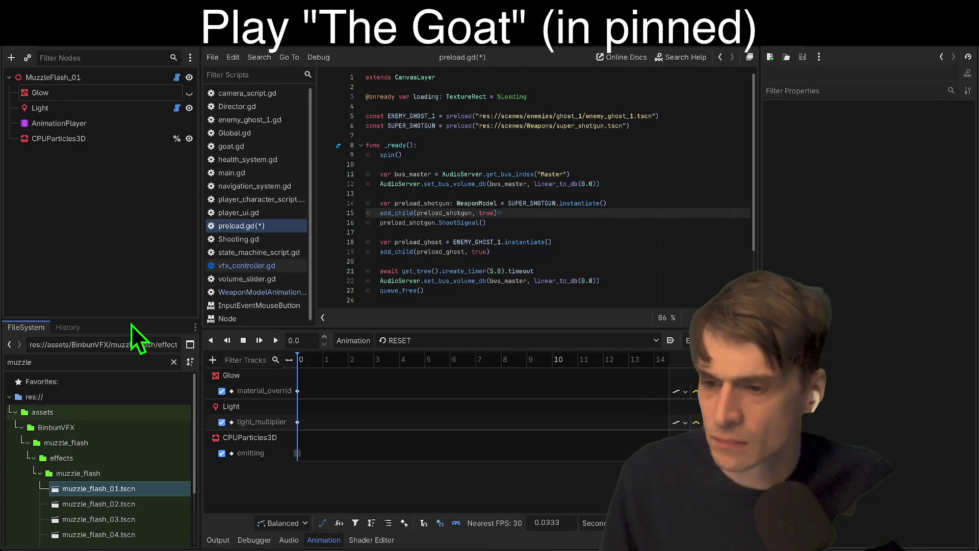
pyautogui.click(366, 47)
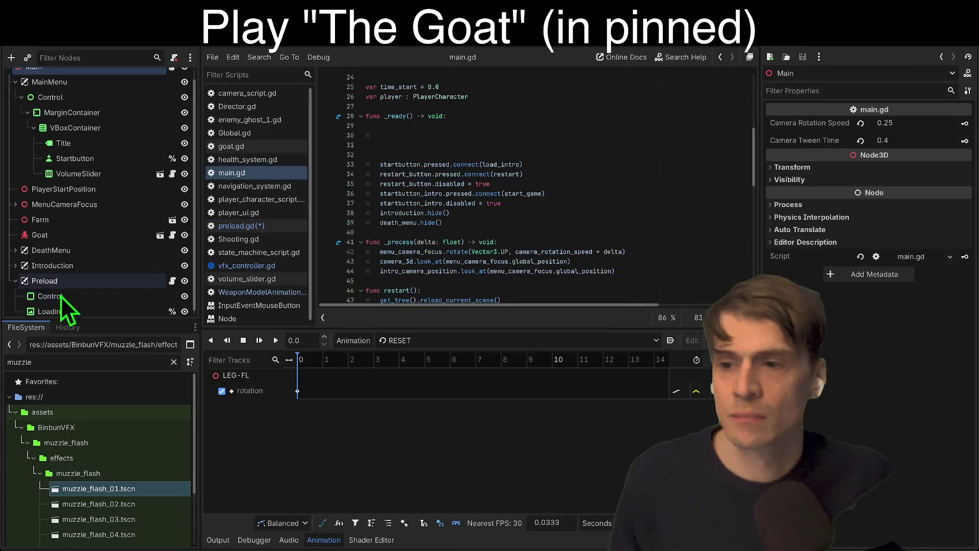
# Hide the Preload node in Main, test-run the game, and review preload.gd.
pyautogui.click(184, 276)
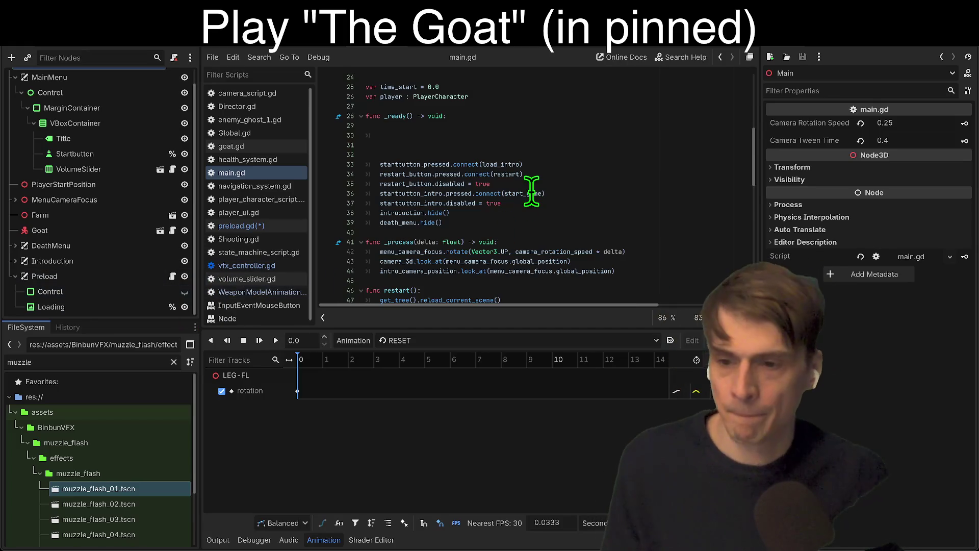
pyautogui.press('super+r')
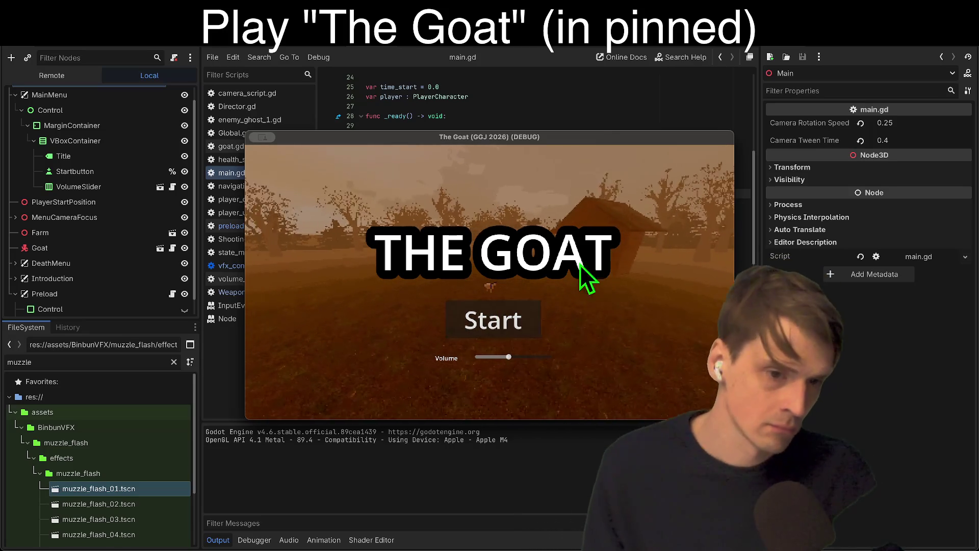
pyautogui.press('super+q')
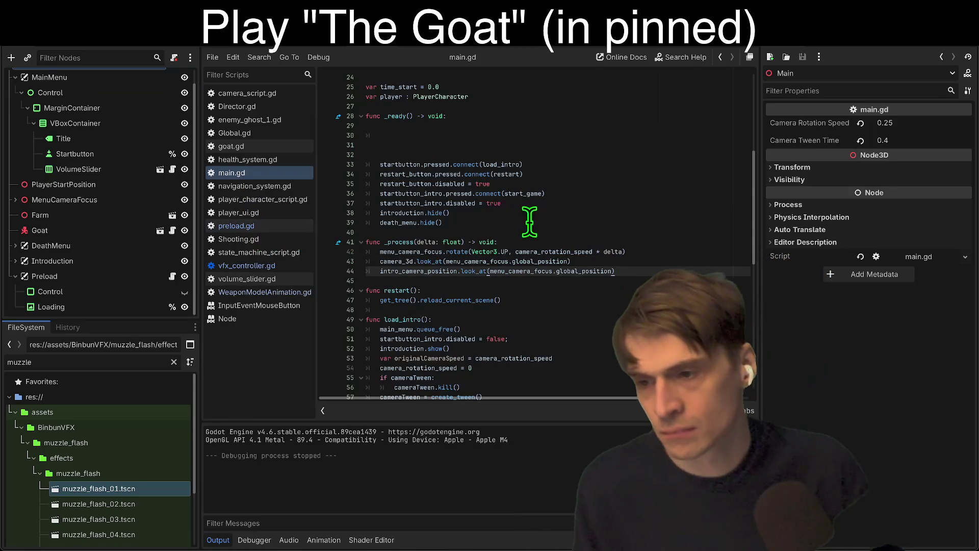
pyautogui.click(173, 276)
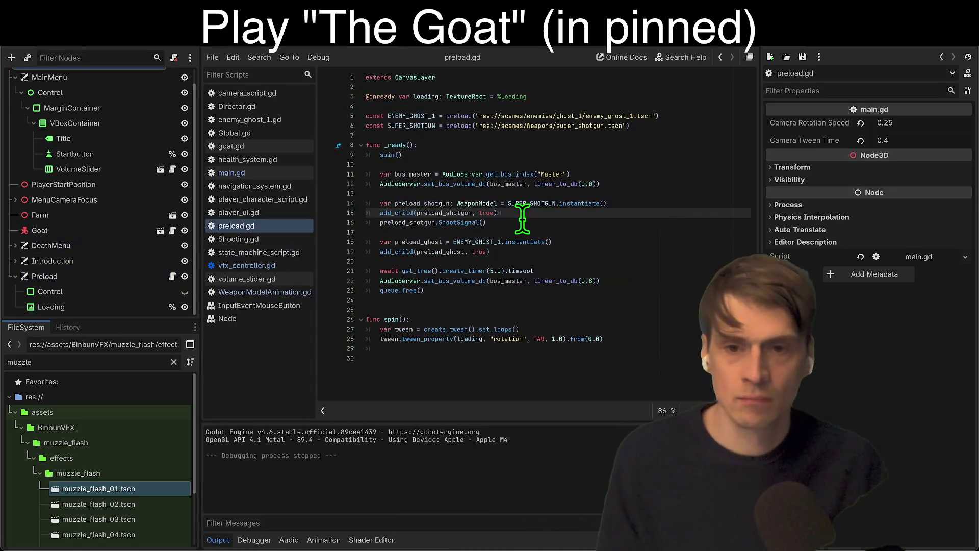
pyautogui.click(586, 156)
pyautogui.press('Down')
pyautogui.press('Down')
pyautogui.press('Down')
pyautogui.press('Down')
pyautogui.press('Down')
pyautogui.press('Down')
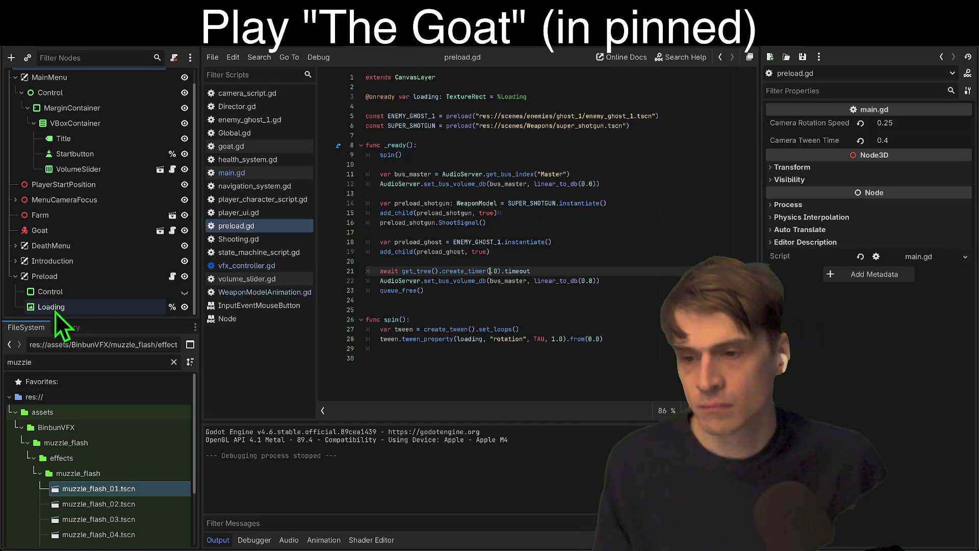
# Hide the Control loading overlay under Preload, test-play again, and save the Main scene.
pyautogui.click(89, 292)
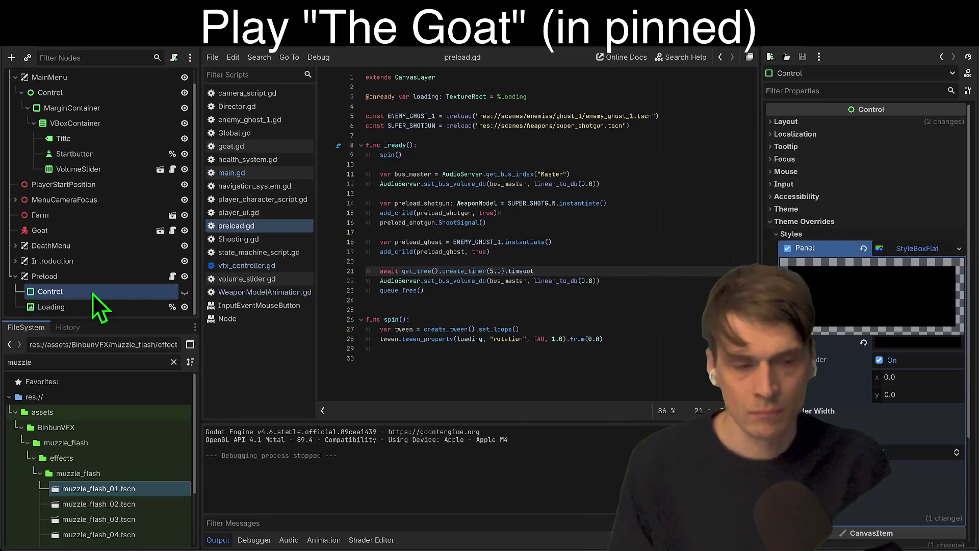
pyautogui.click(420, 50)
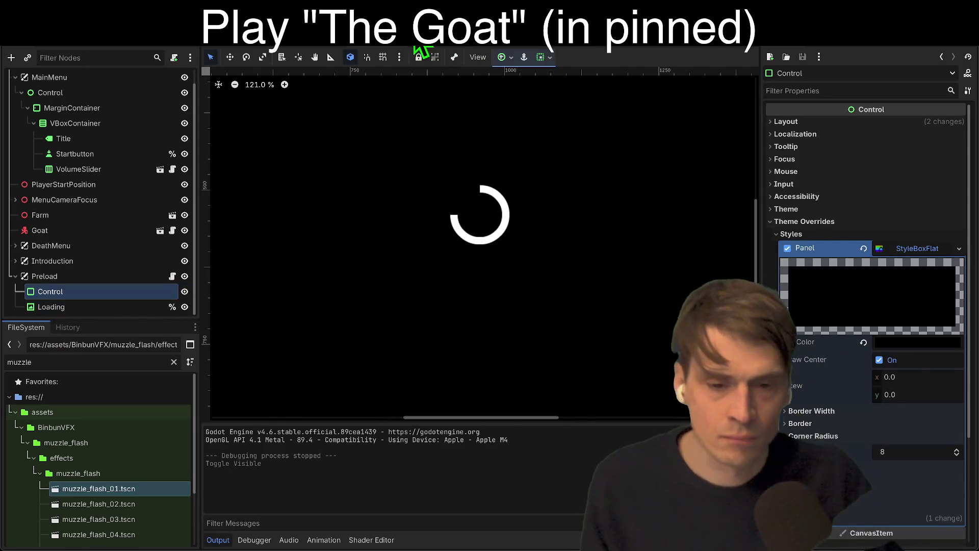
pyautogui.click(184, 292)
pyautogui.press('F6')
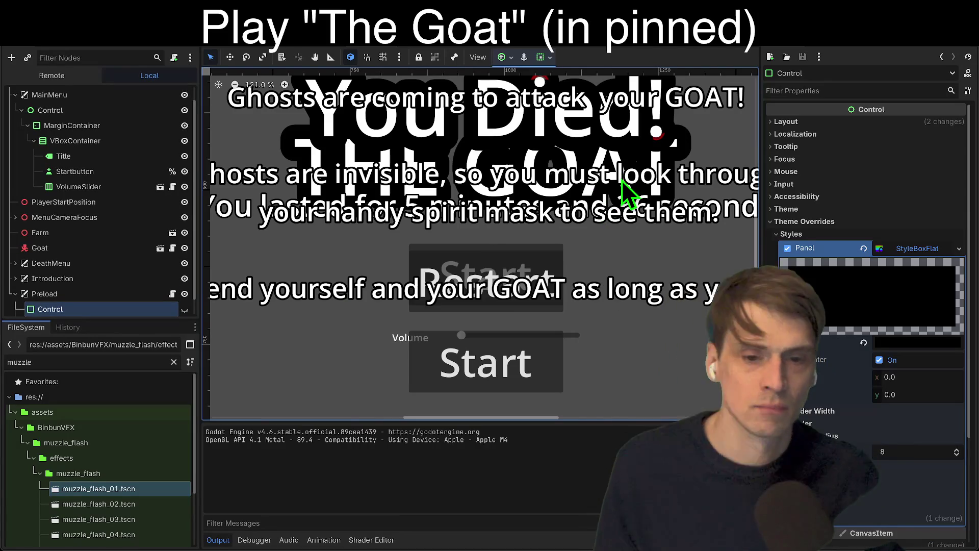
pyautogui.click(517, 347)
pyautogui.hotkey('ctrl', 's')
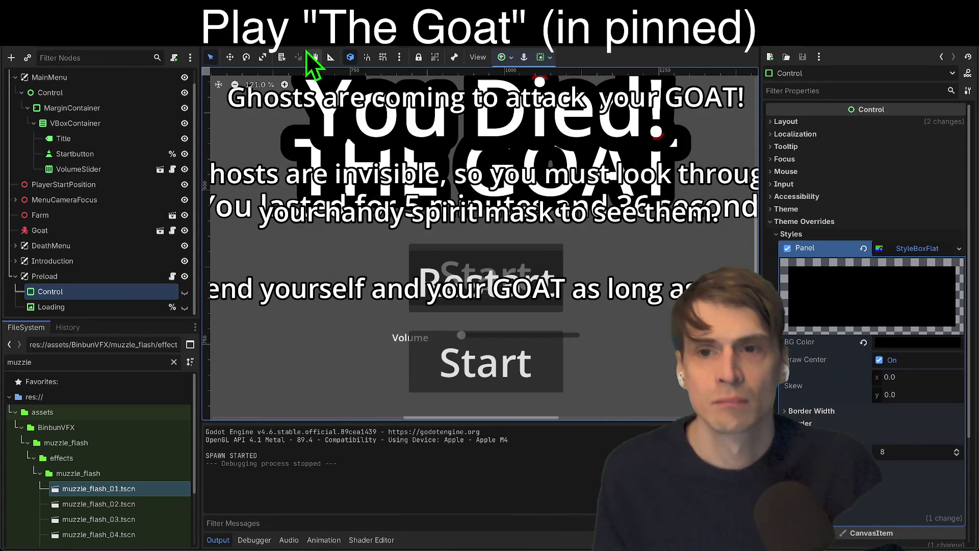
pyautogui.hotkey('ctrl', 'Tab')
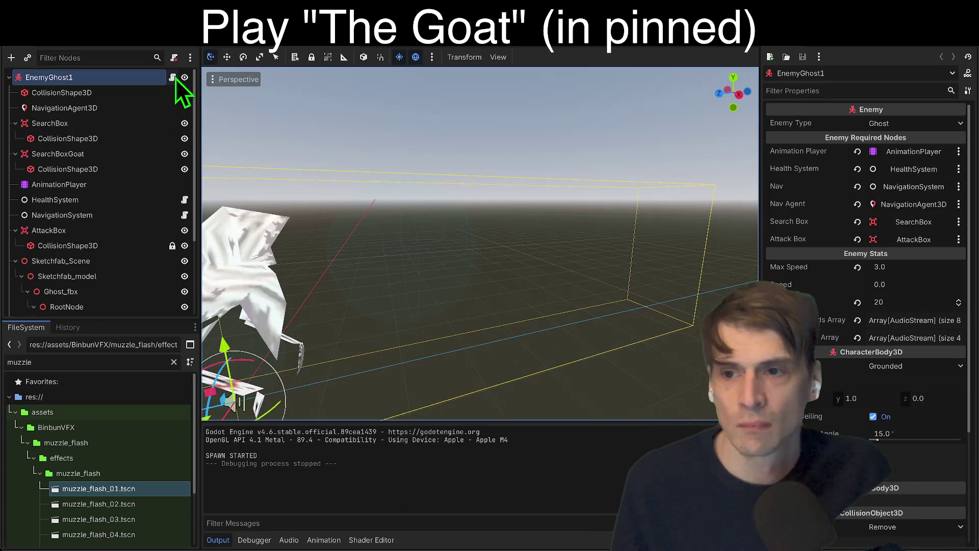
# Review the enemy_ghost_1.gd and main.gd scripts before returning to preload.gd.
pyautogui.click(173, 77)
pyautogui.scroll(5, 517, 199)
pyautogui.scroll(15, 520, 225)
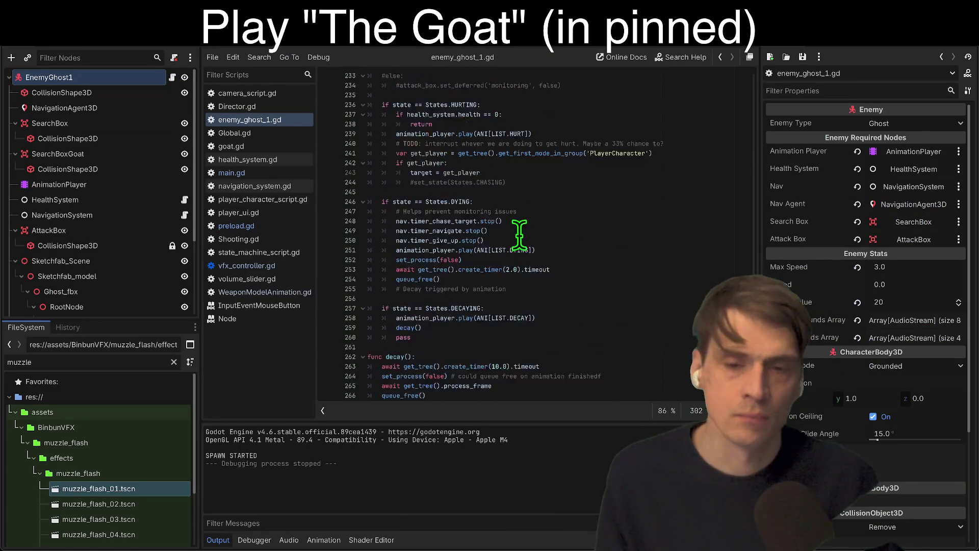
pyautogui.scroll(10, 751, 228)
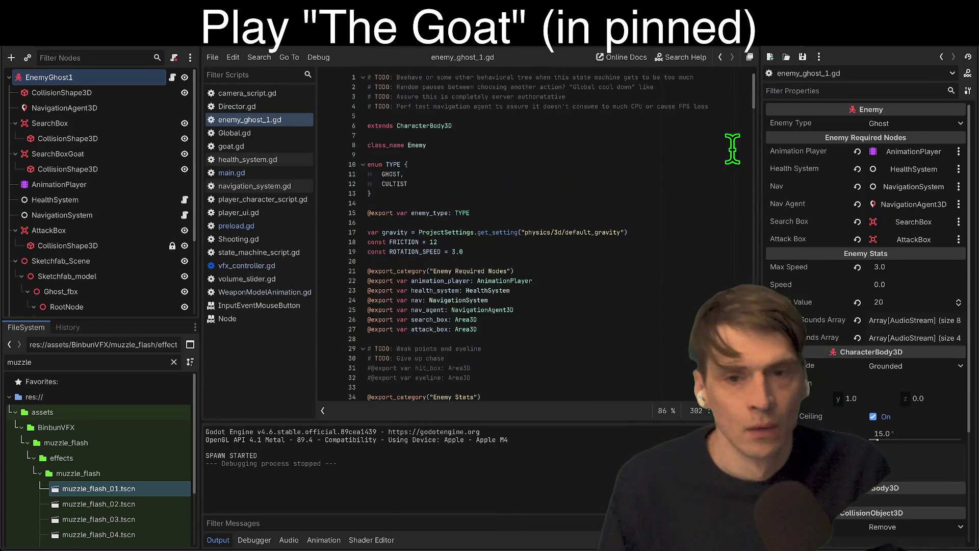
pyautogui.scroll(-5, 652, 272)
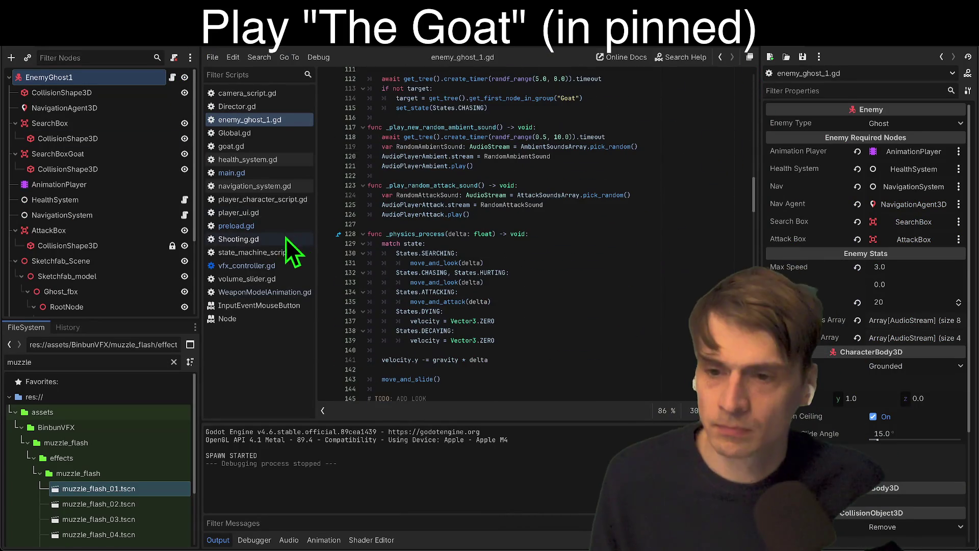
pyautogui.click(283, 172)
pyautogui.scroll(-5, 529, 212)
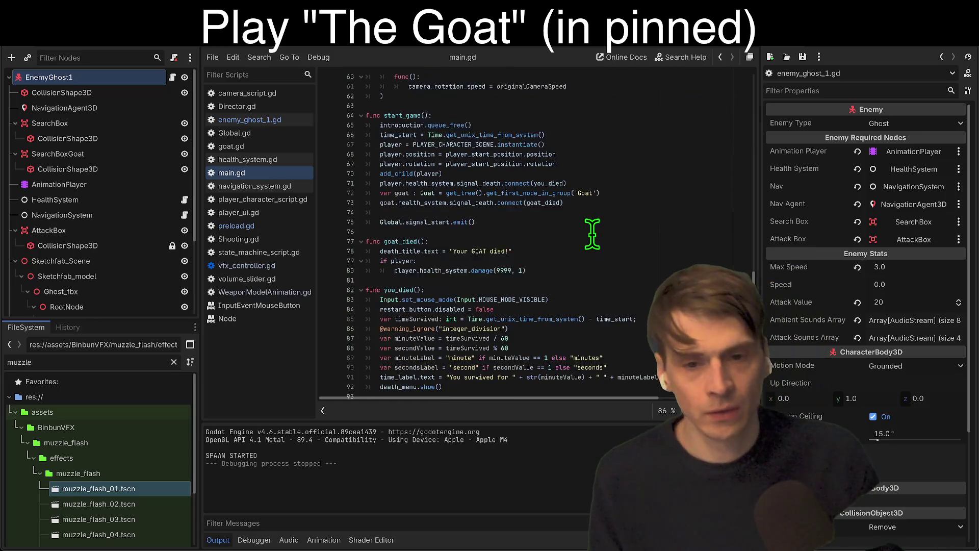
pyautogui.click(267, 226)
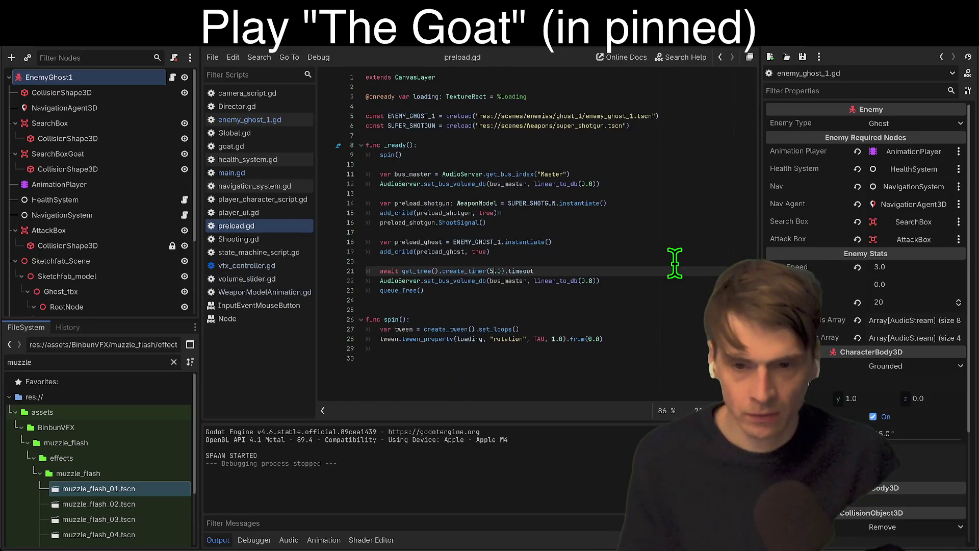
# Add 'preload_ghost.position = Vector3.ONE * 3' after the ghost instantiation on line 18.
pyautogui.click(684, 242)
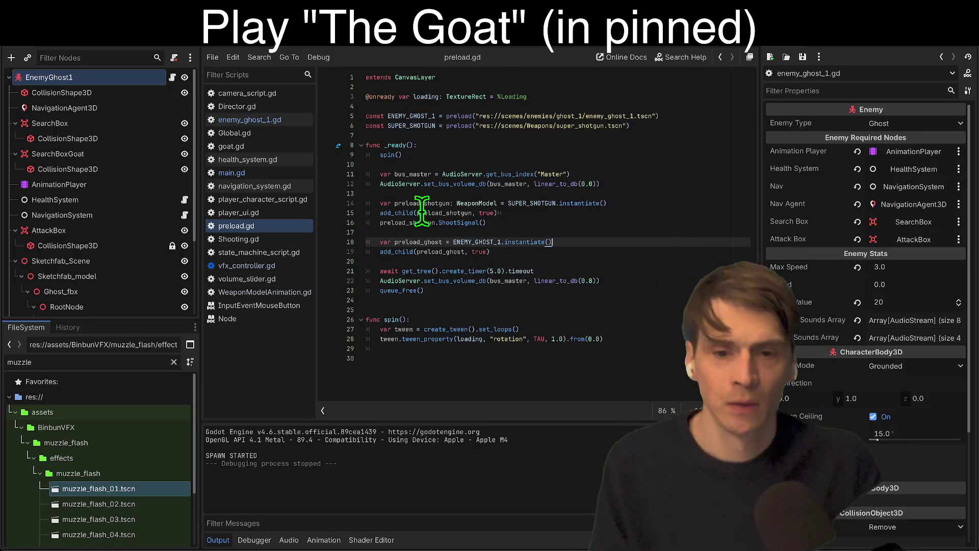
pyautogui.click(396, 223)
pyautogui.click(421, 242)
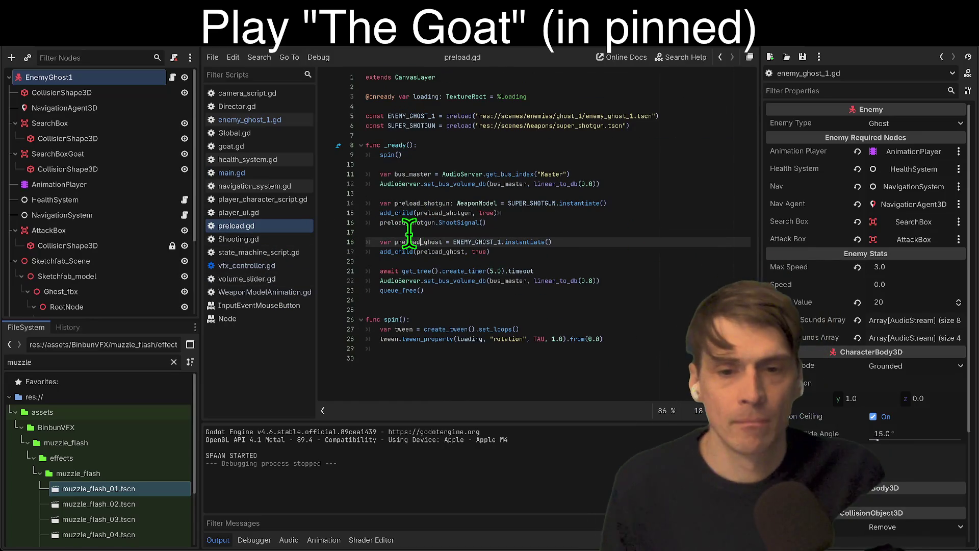
pyautogui.doubleClick(412, 242)
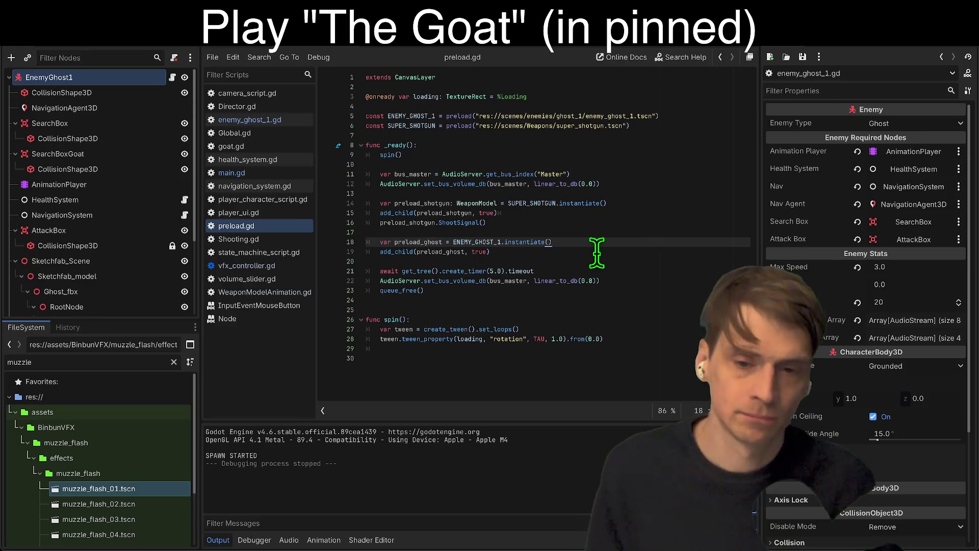
pyautogui.press('Return')
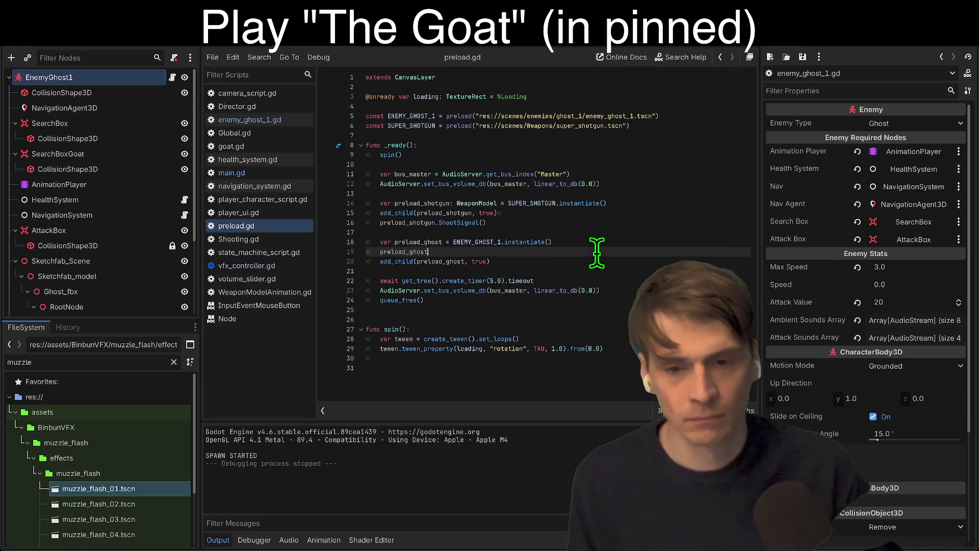
pyautogui.write('preload_ghost.posit')
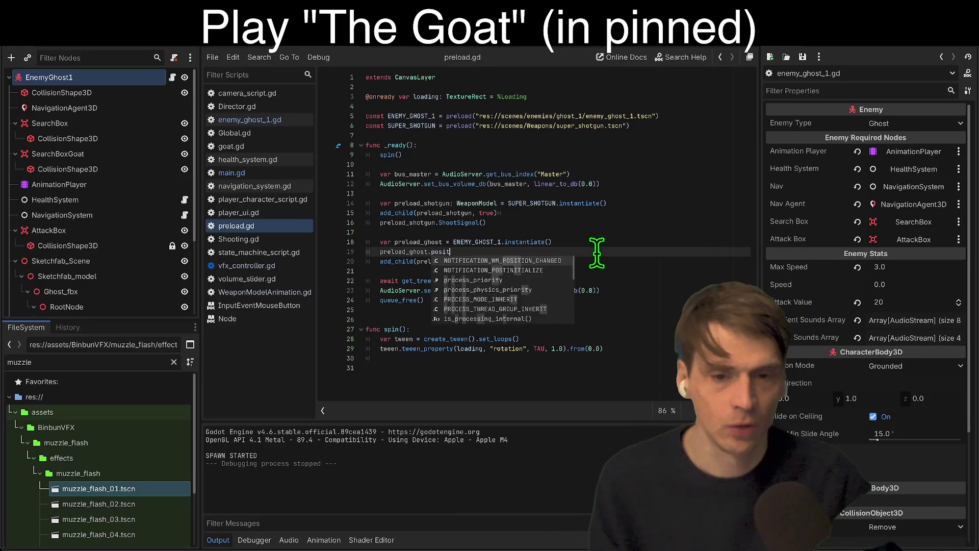
pyautogui.write('ion = Vec')
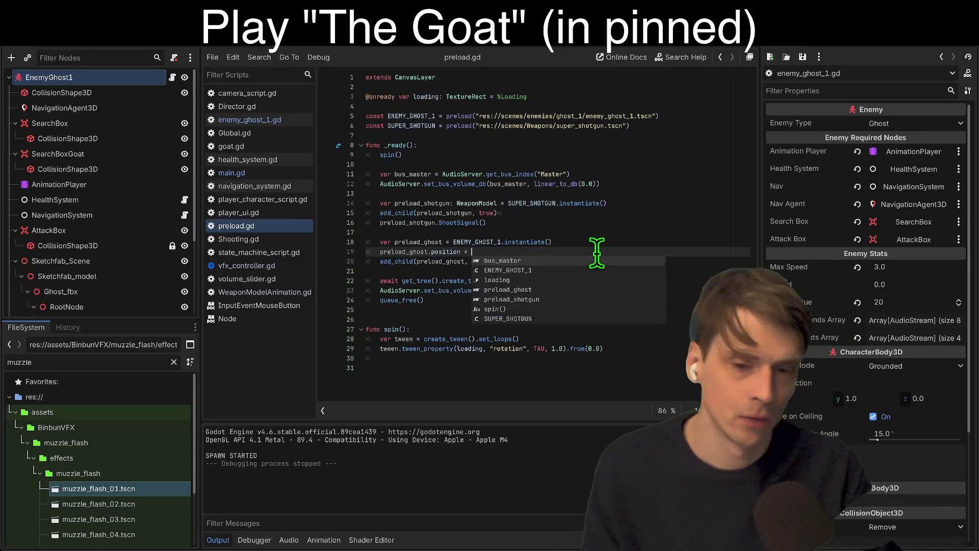
pyautogui.write('tor3.O')
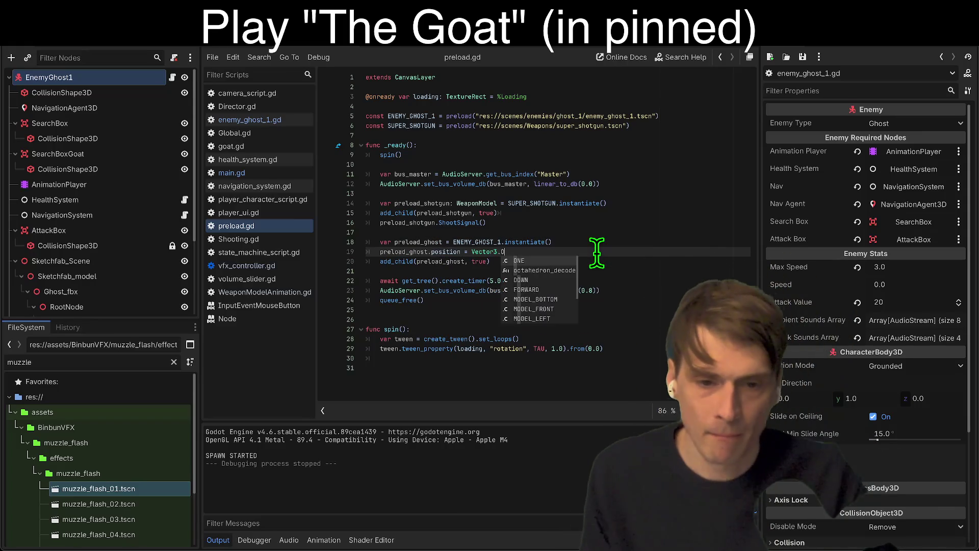
pyautogui.write('NE * 3.0')
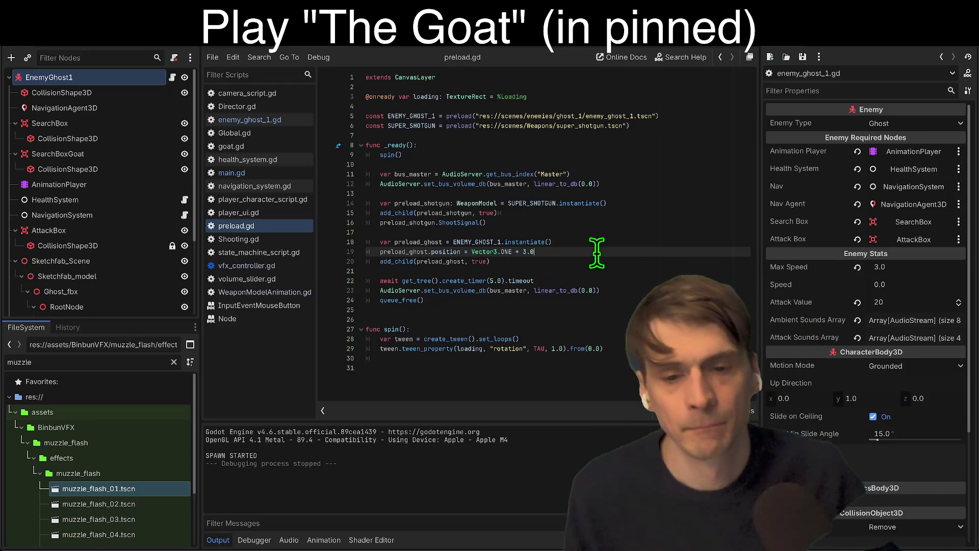
# Run the game to check the ghost position, then stop it.
pyautogui.press('super+r')
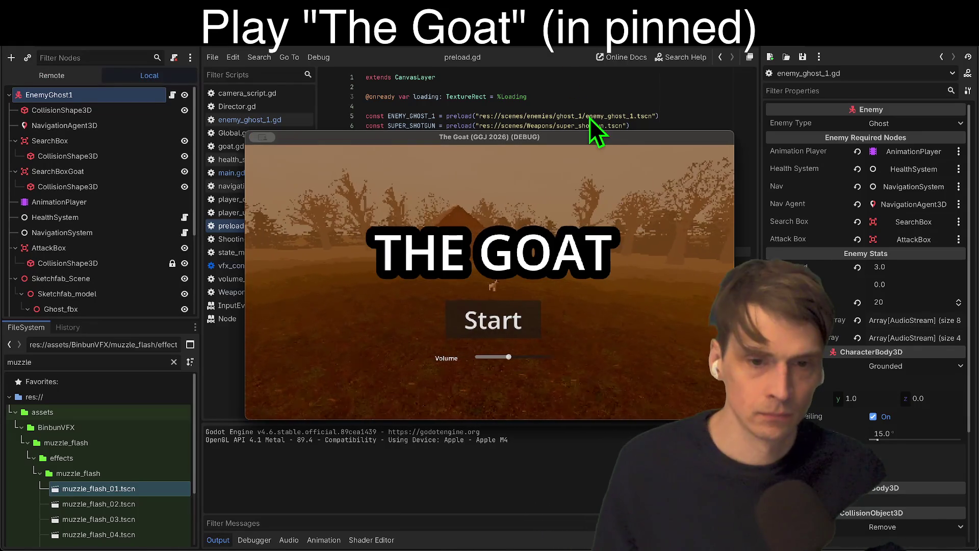
pyautogui.click(588, 129)
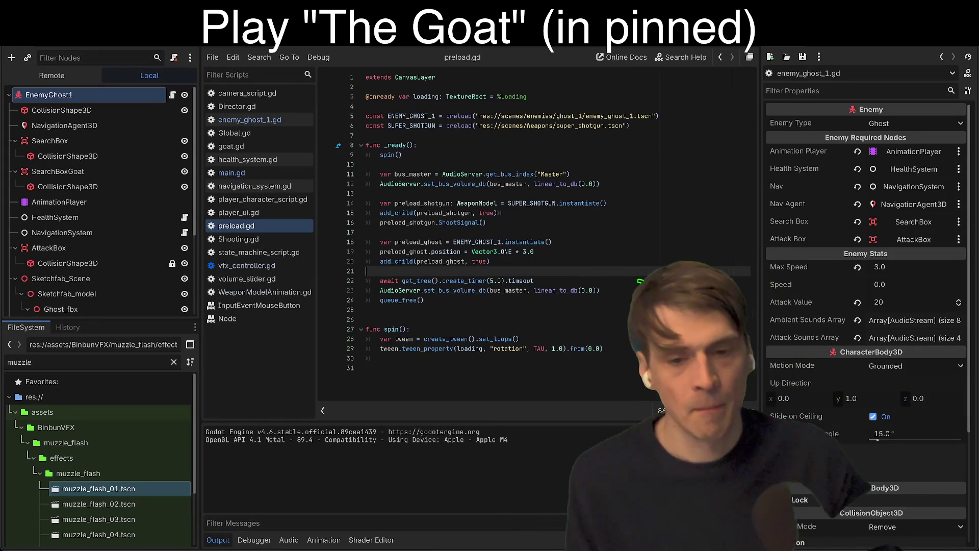
pyautogui.press('super+period')
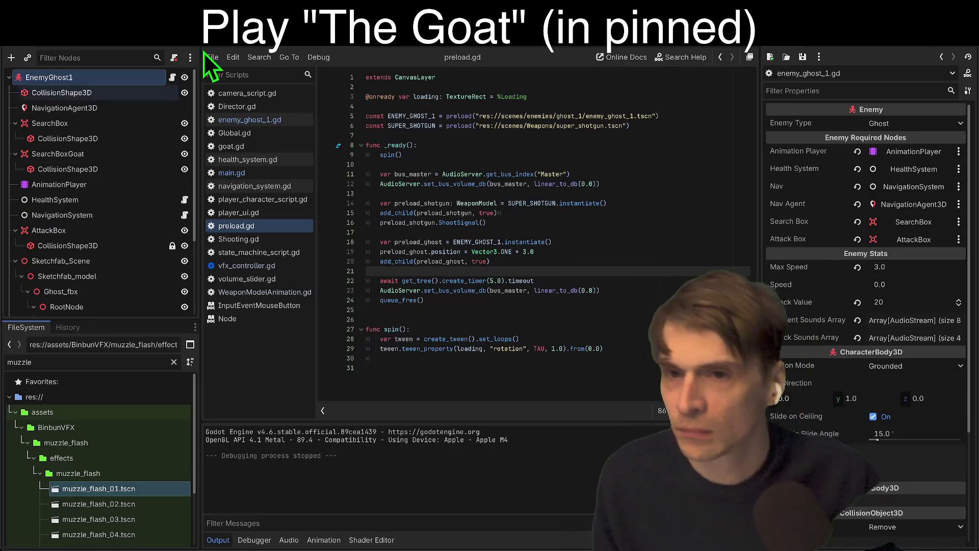
pyautogui.scroll(-5, 801, 382)
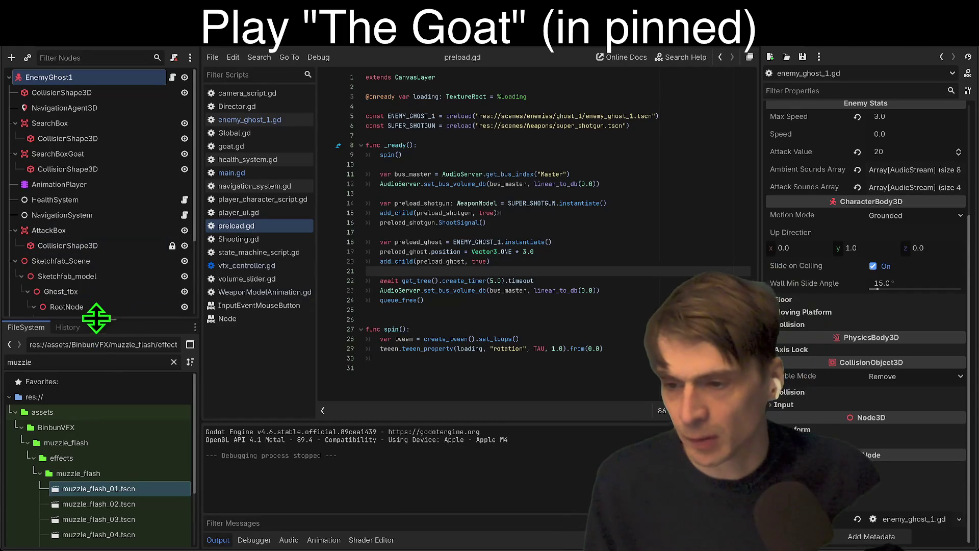
# Add render layer 1 to the three ghost_Material meshes and run the game in the browser.
pyautogui.moveTo(97, 321); pyautogui.dragTo(71, 423)
pyautogui.click(106, 336)
pyautogui.keyDown('shift'); pyautogui.click(105, 367); pyautogui.keyUp('shift')
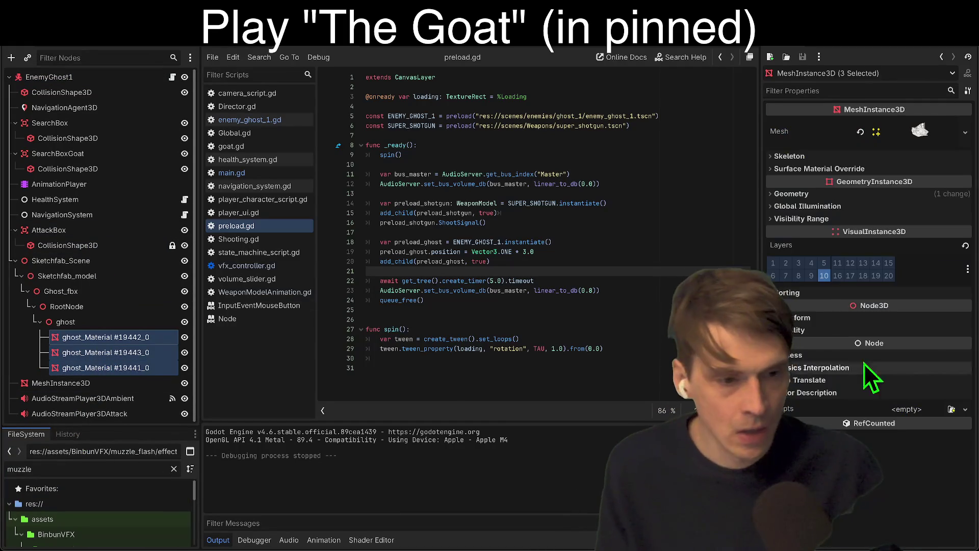
pyautogui.click(773, 262)
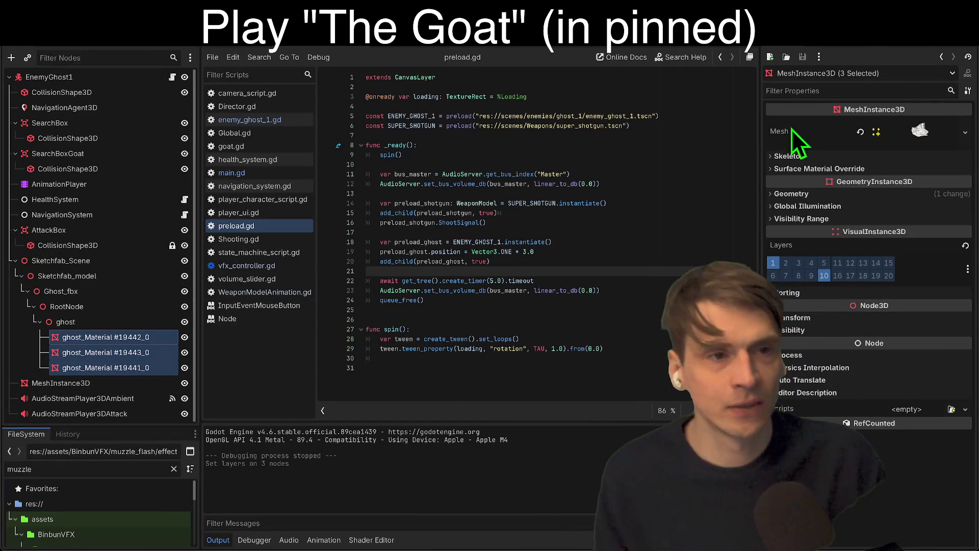
pyautogui.click(845, 45)
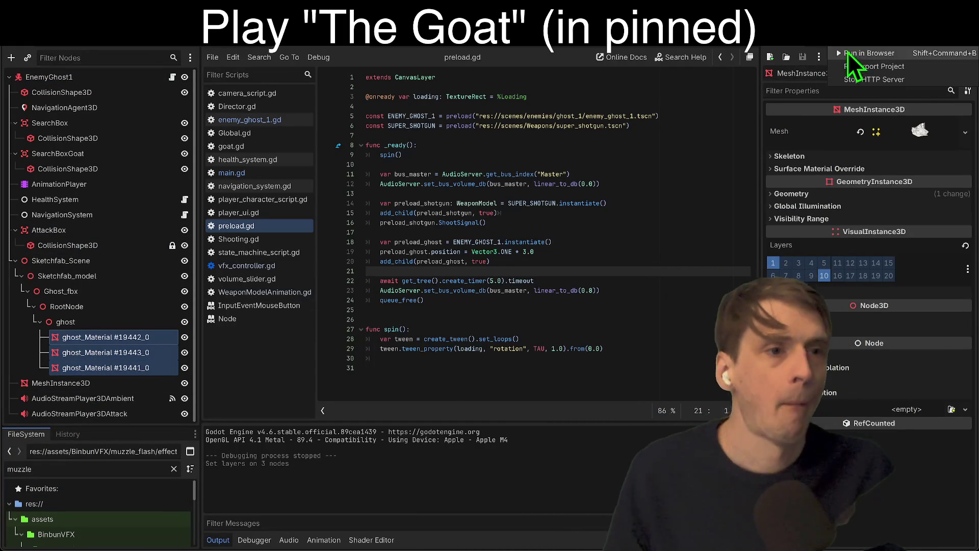
pyautogui.click(867, 53)
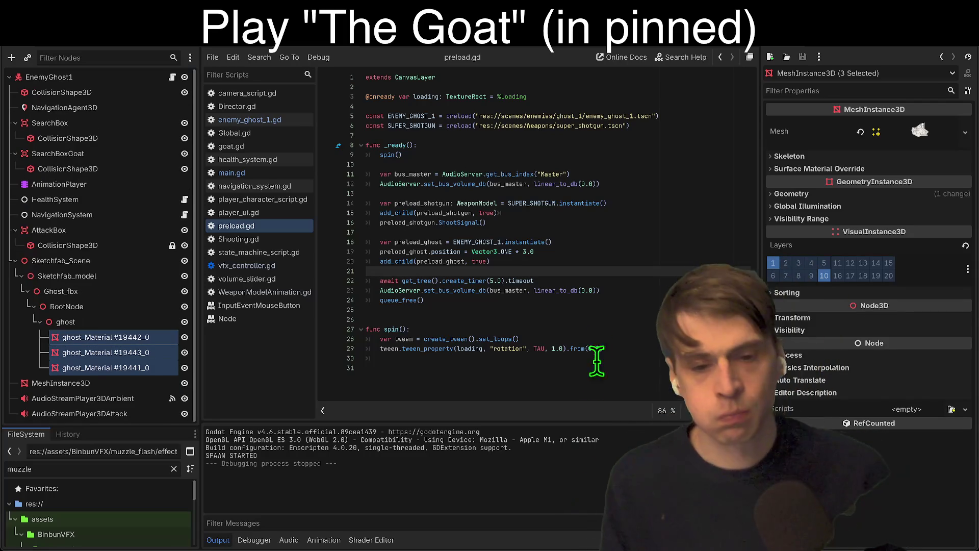
# Change the ghost position on line 19 to Vector3(5.0, 20.0, 5.0).
pyautogui.click(581, 244)
pyautogui.click(574, 253)
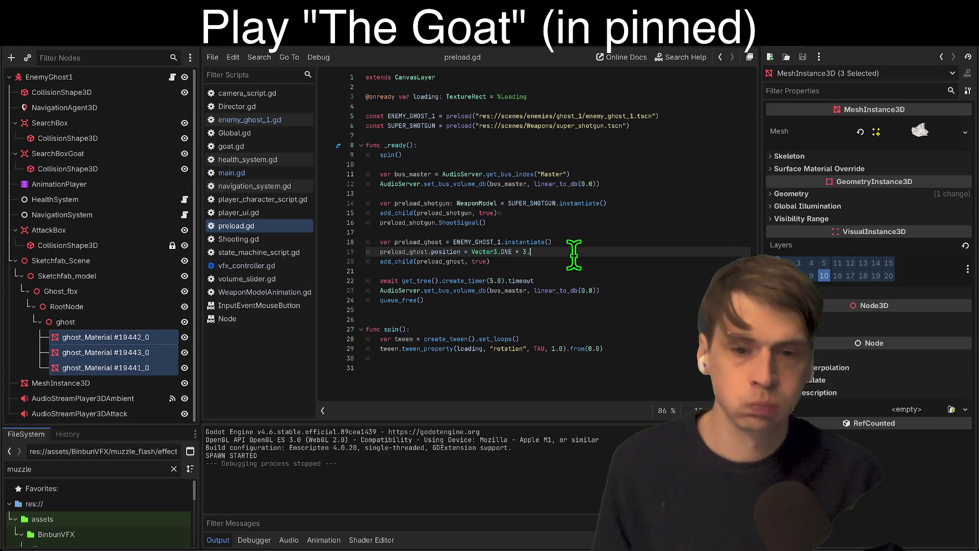
pyautogui.press('BackSpace')
pyautogui.press('BackSpace')
pyautogui.press('BackSpace')
pyautogui.press('BackSpace')
pyautogui.press('BackSpace')
pyautogui.press('BackSpace')
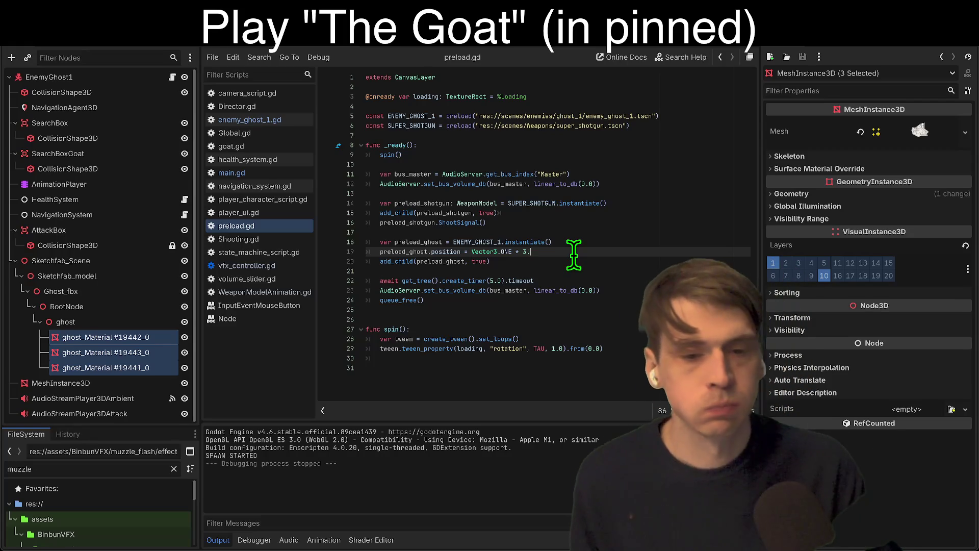
pyautogui.press('BackSpace')
pyautogui.write('(0')
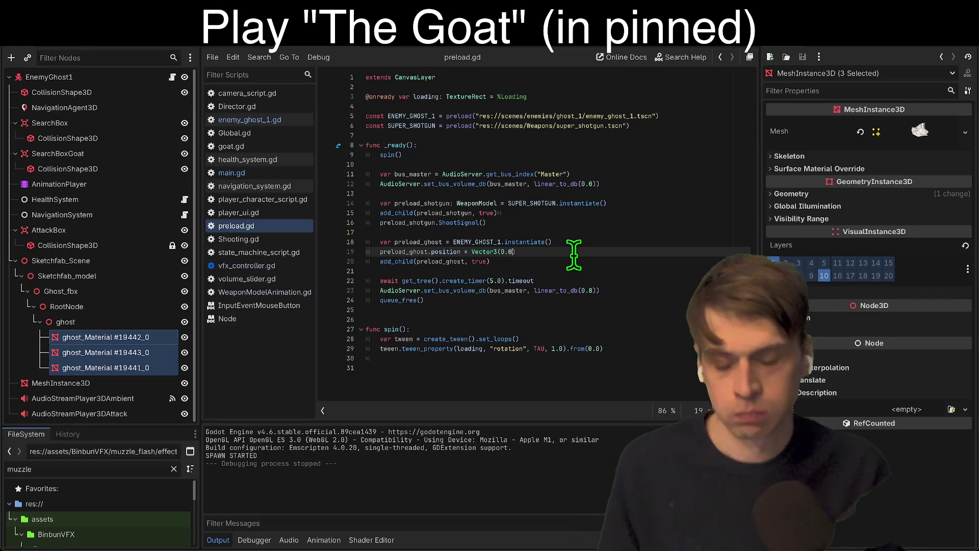
pyautogui.press('BackSpace')
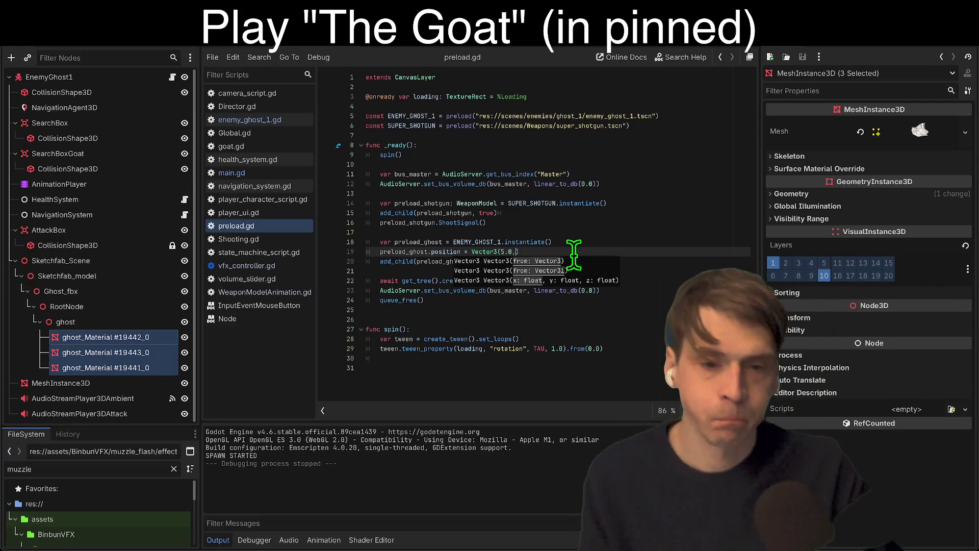
pyautogui.write('5.0, 20.0, 5.0')
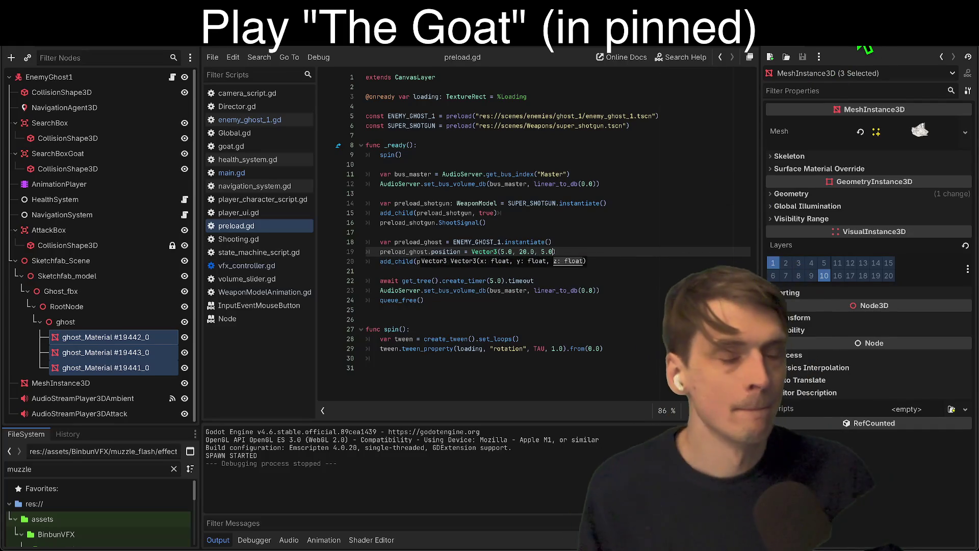
# Run the game to test the new ghost spawn position, then stop it.
pyautogui.click(870, 48)
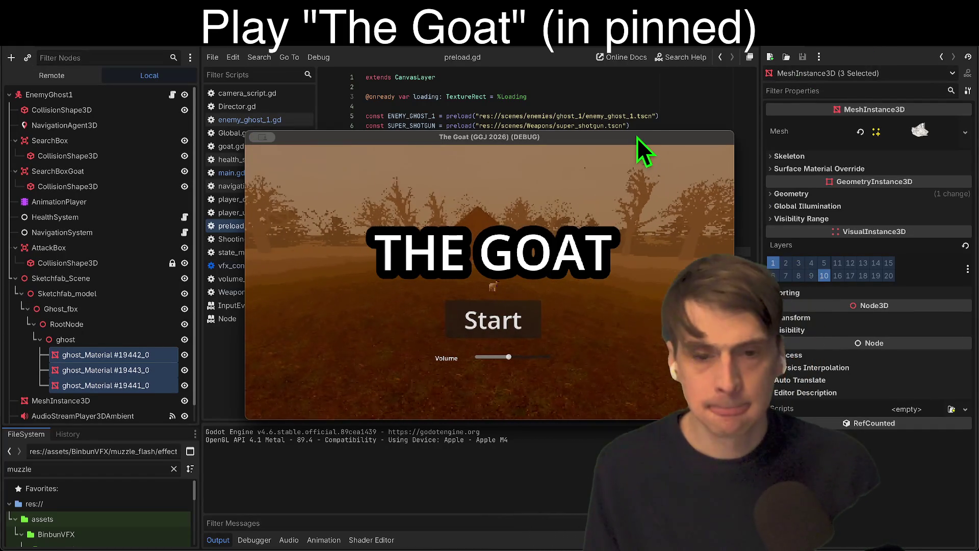
pyautogui.moveTo(638, 138); pyautogui.dragTo(620, 93)
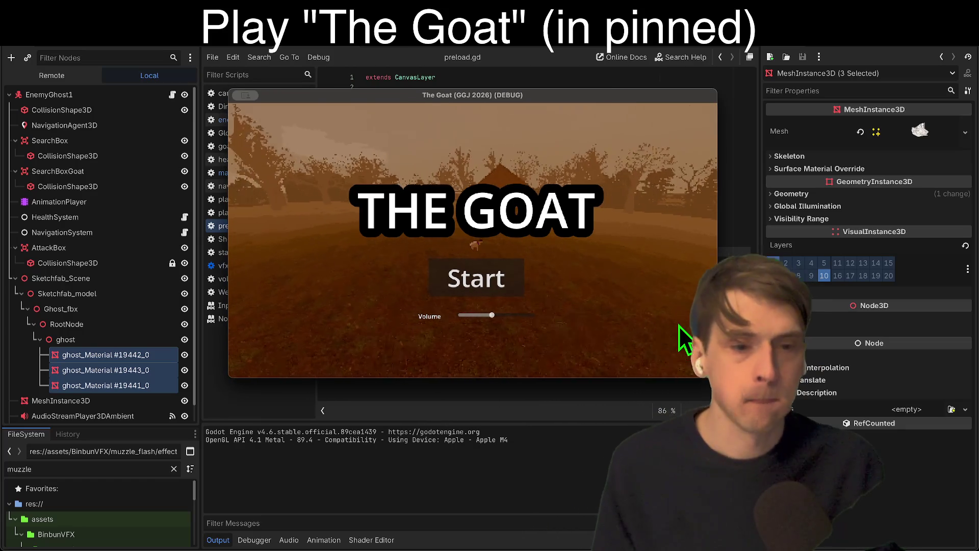
pyautogui.click(686, 388)
pyautogui.press('super+period')
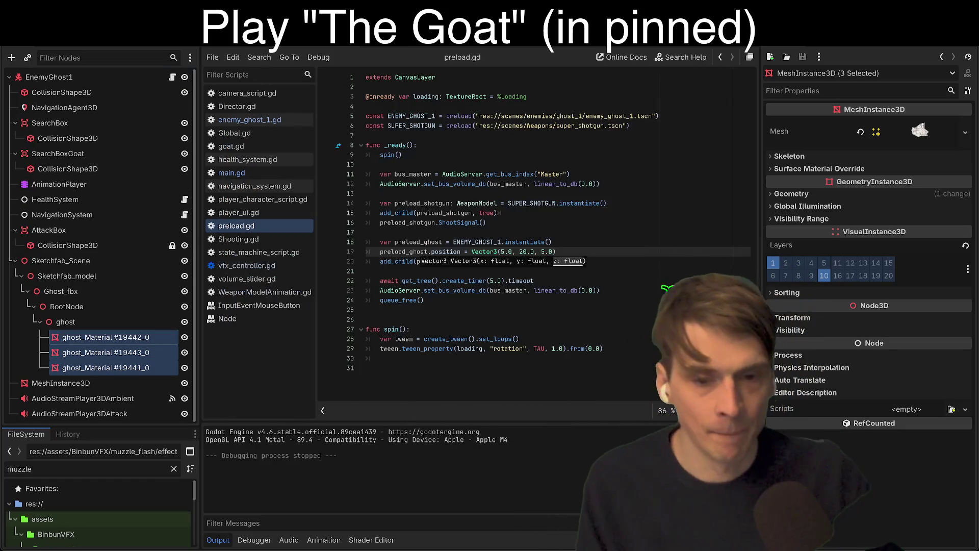
# Turn off render layer 1 on the three ghost_Material meshes and switch to the Main scene.
pyautogui.click(774, 263)
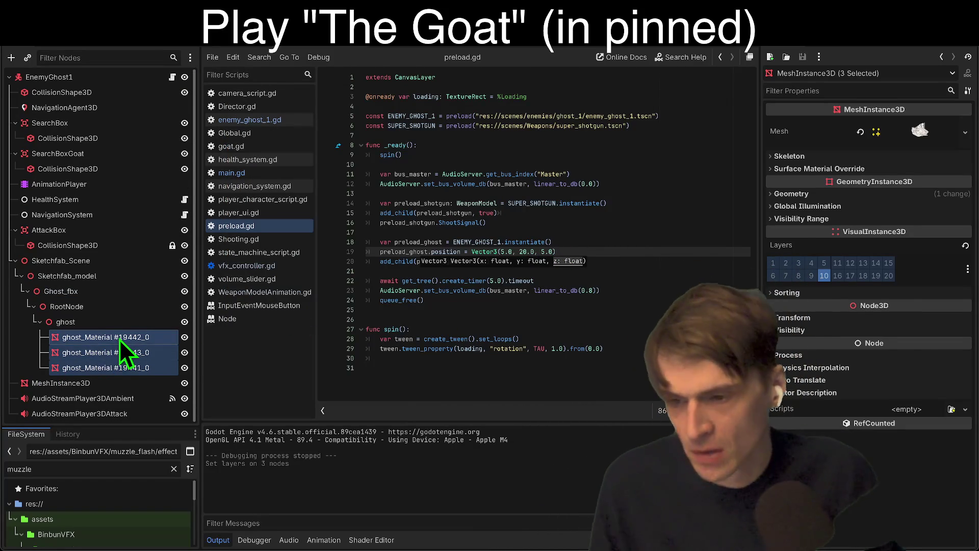
pyautogui.click(127, 325)
pyautogui.click(126, 337)
pyautogui.keyDown('shift'); pyautogui.click(125, 369); pyautogui.keyUp('shift')
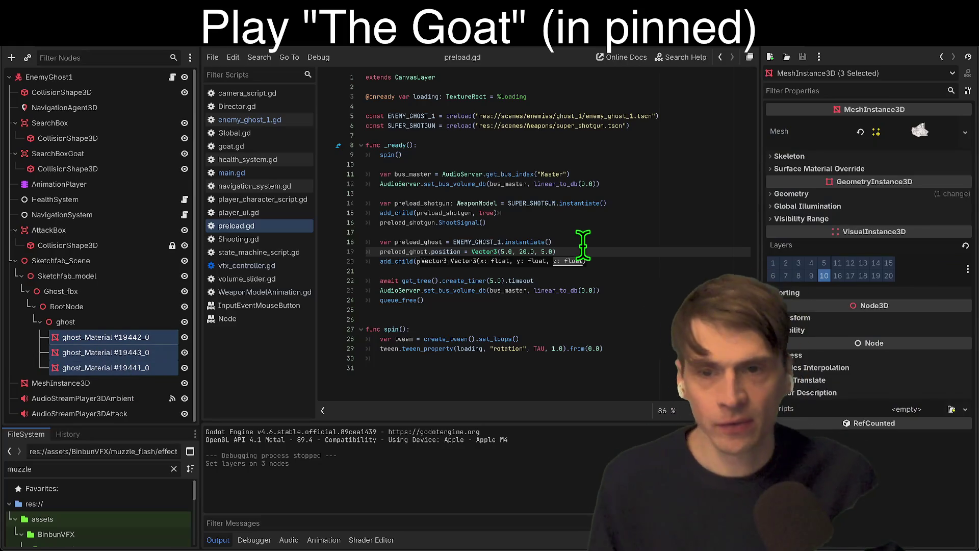
pyautogui.click(374, 48)
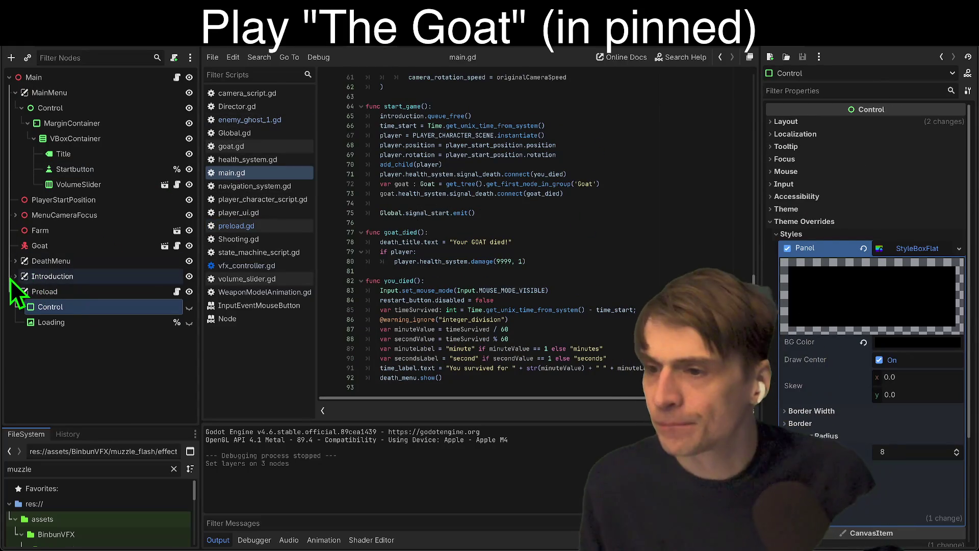
# Enable layer 10 in the cull mask of MenuCameraFocus's Camera3D.
pyautogui.click(16, 215)
pyautogui.click(46, 230)
pyautogui.click(824, 301)
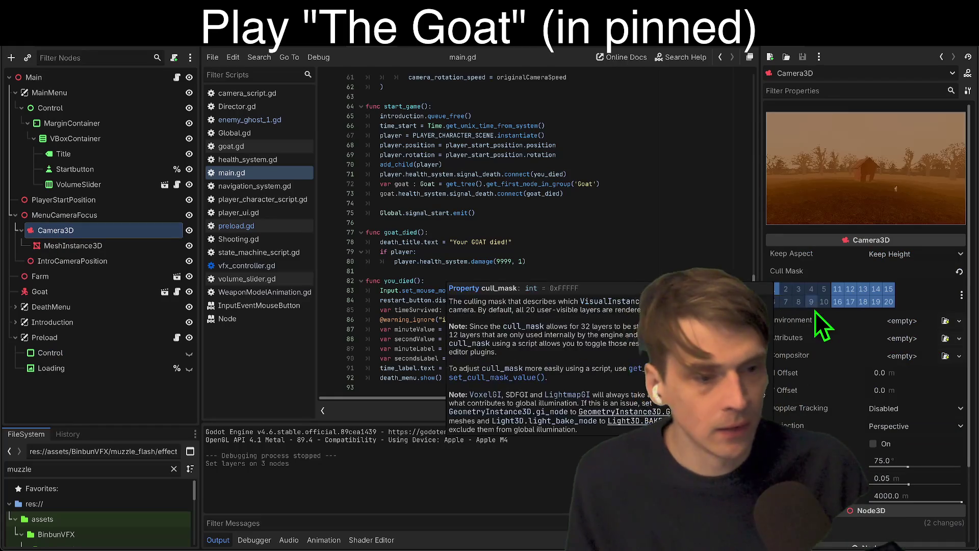
# Test-play the game, looking through the spirit mask twice, then stop it.
pyautogui.press('super+b')
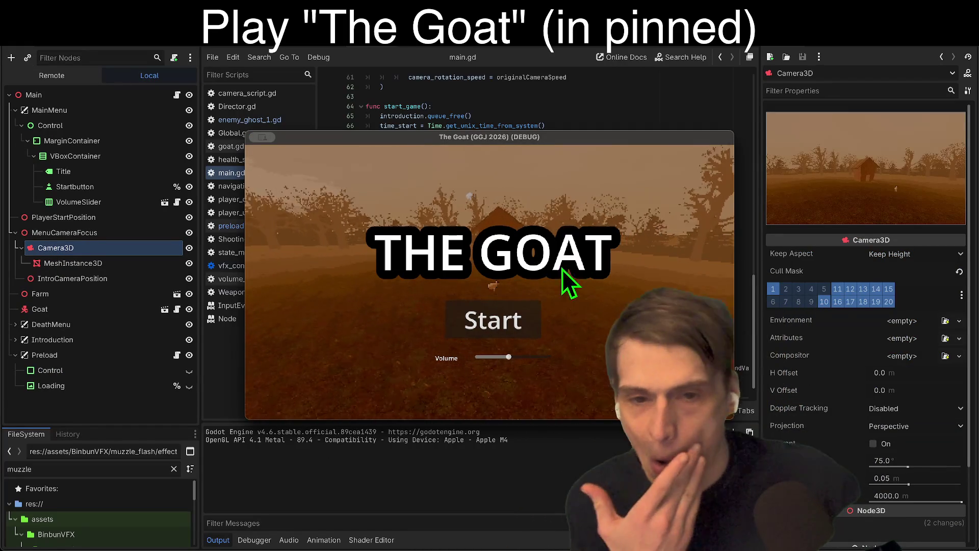
pyautogui.click(498, 324)
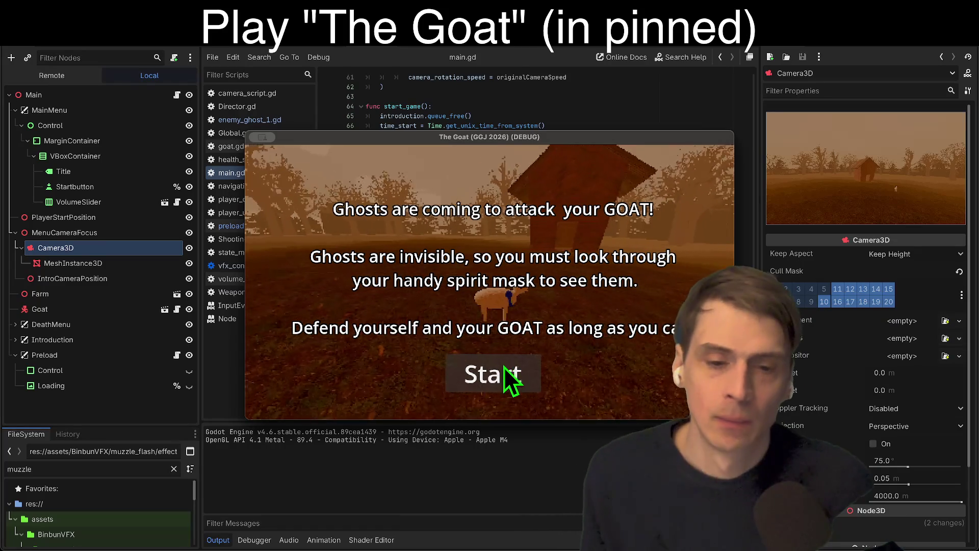
pyautogui.click(503, 363)
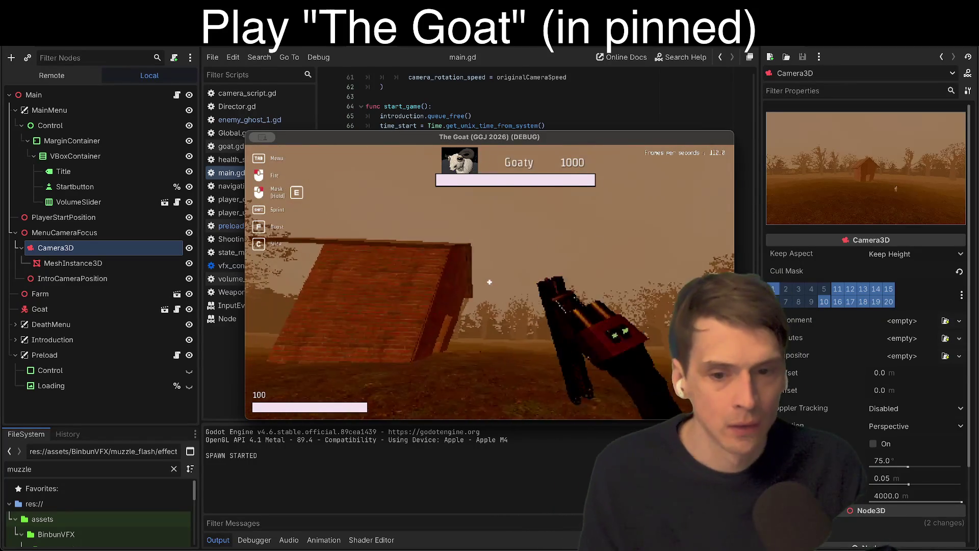
pyautogui.rightClick(489, 282)
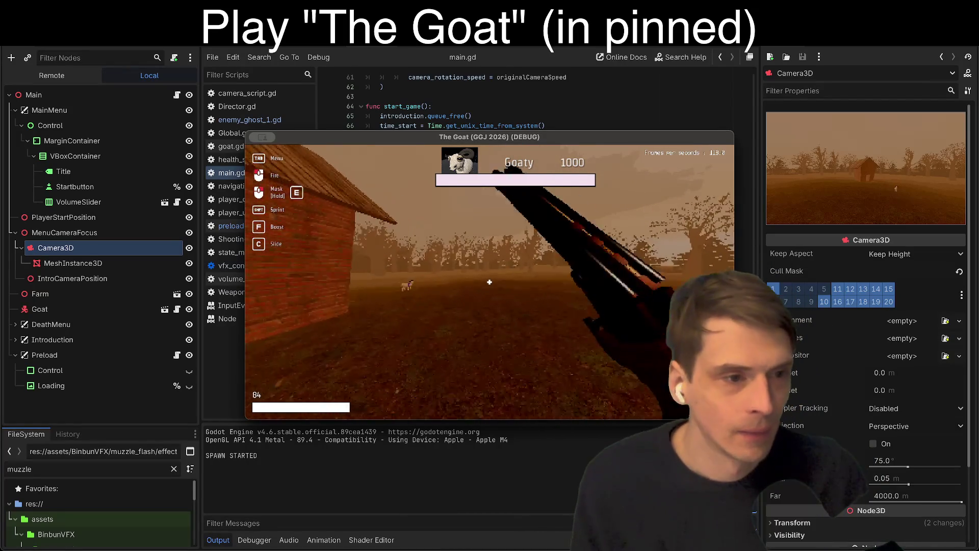
pyautogui.rightClick(489, 282)
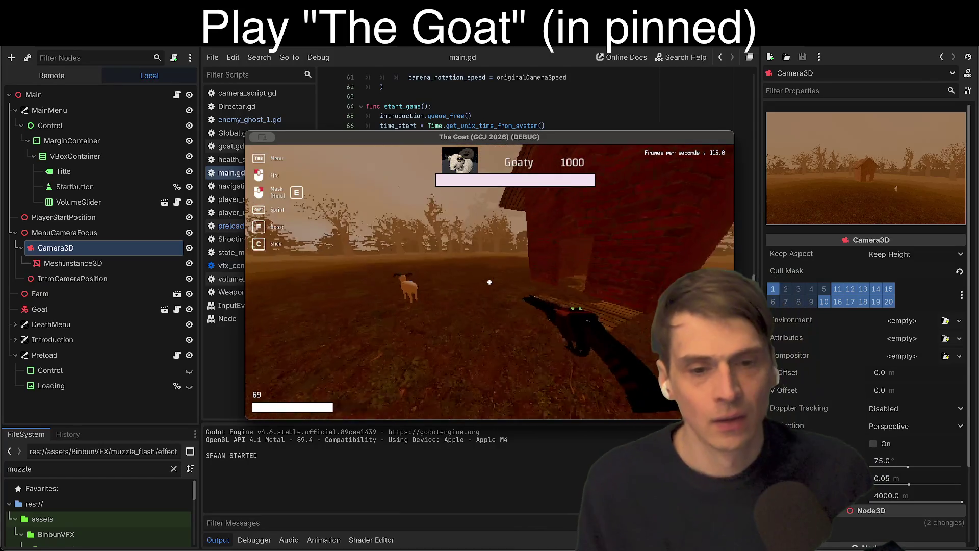
pyautogui.press('super+period')
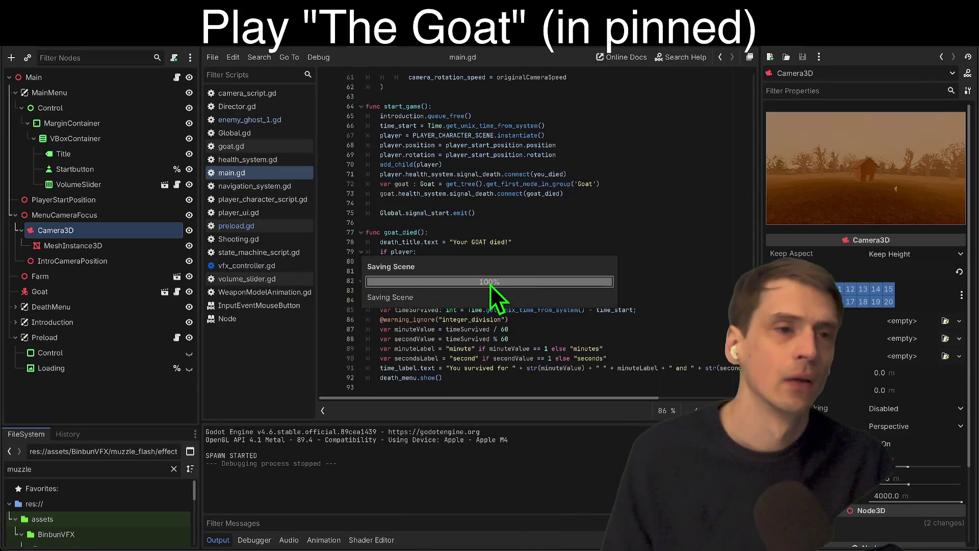
pyautogui.click(847, 58)
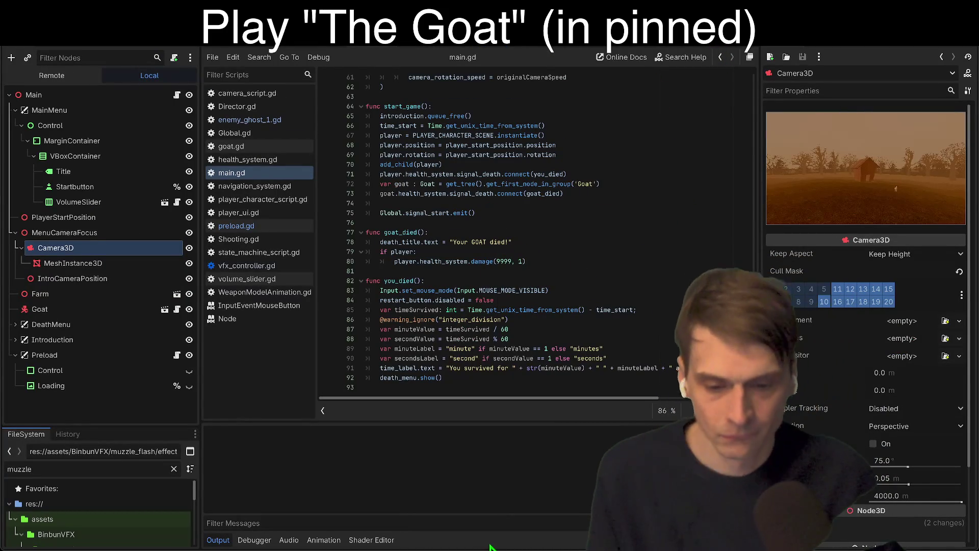
# Launch The Goat with F5 and wait for the web startup log to report SPAWN STARTED.
pyautogui.press('F5')
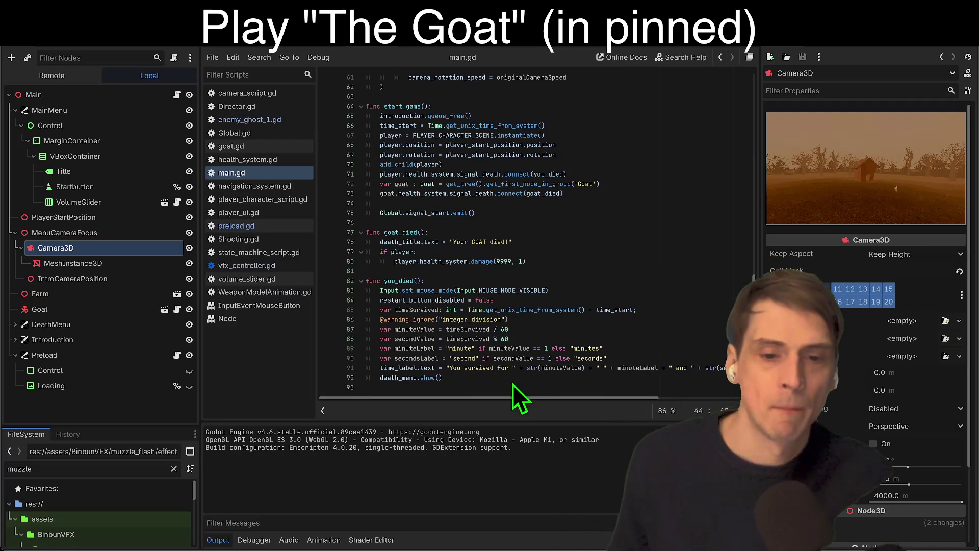
pyautogui.press('F5')
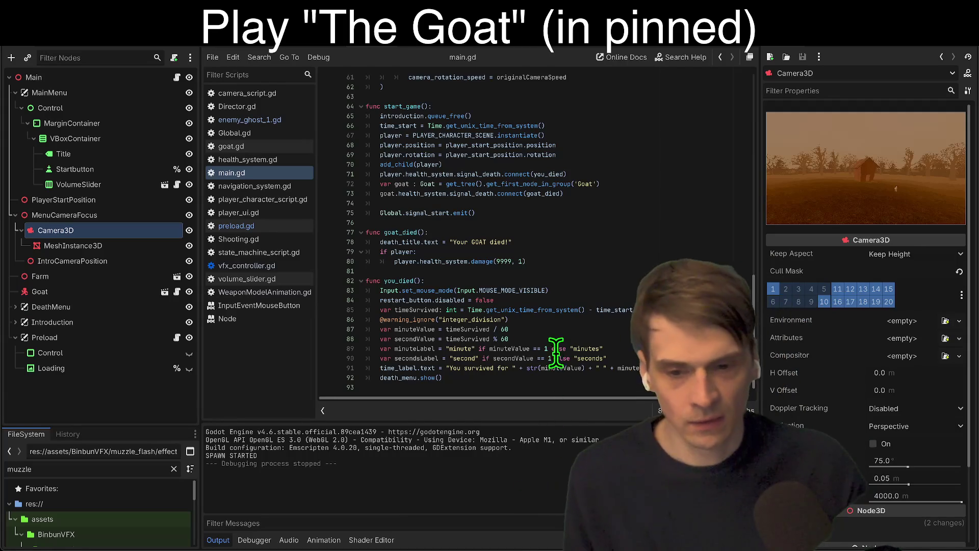
pyautogui.moveTo(378, 289)
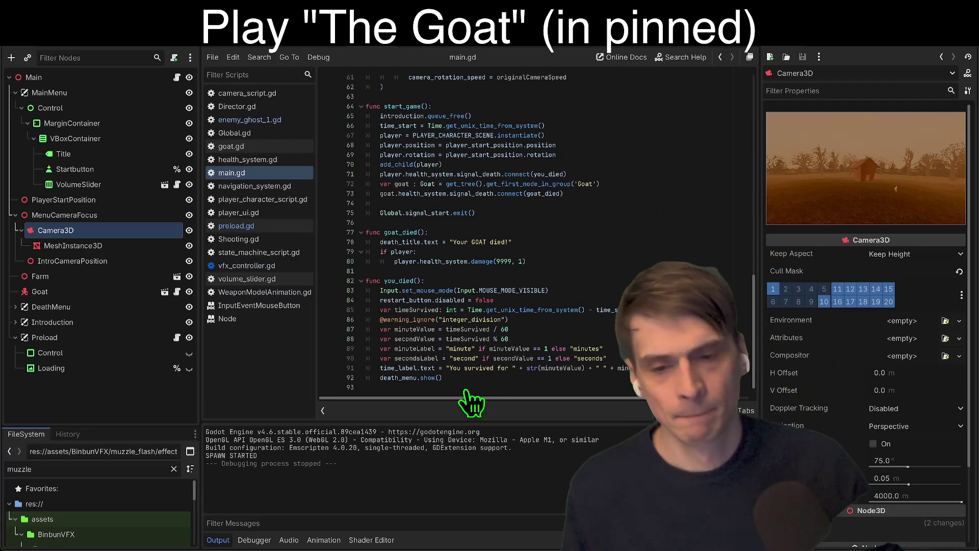
pyautogui.click(560, 257)
# Open preload.gd and shorten the timer duration by typing 21 into its value.
pyautogui.click(250, 120)
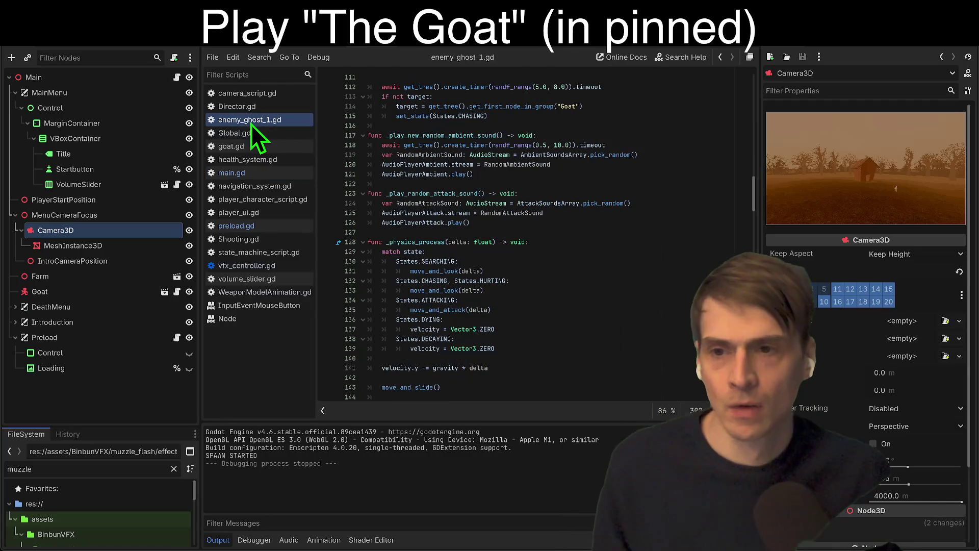
pyautogui.click(270, 226)
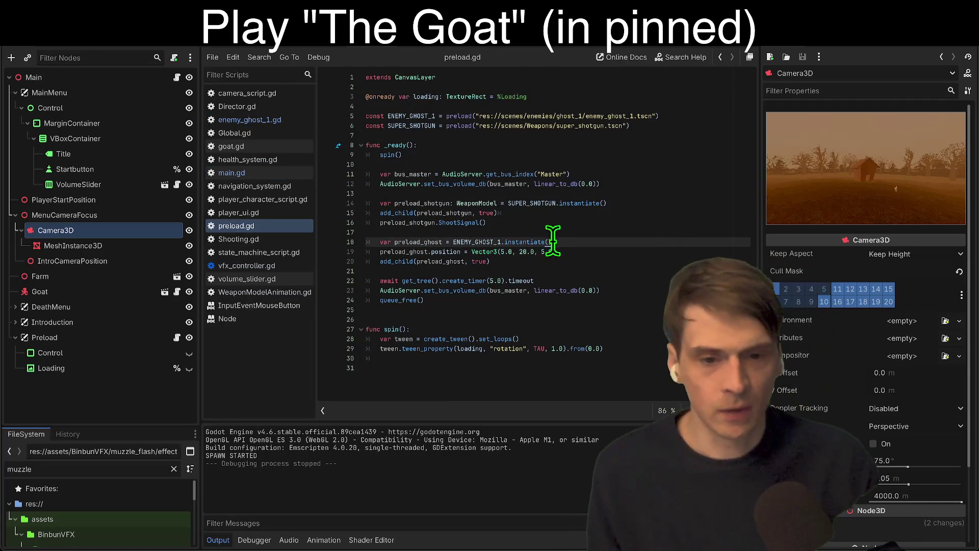
pyautogui.click(515, 281)
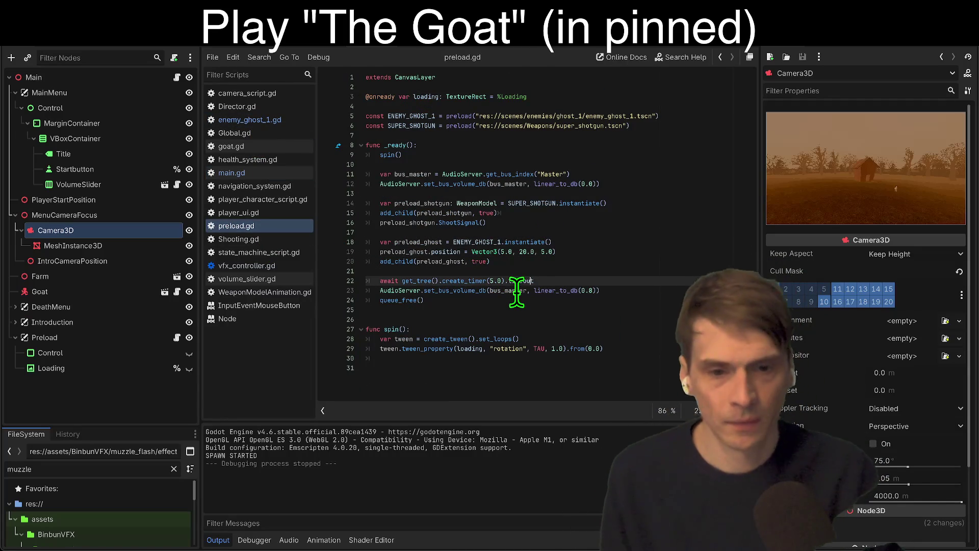
pyautogui.press('BackSpace')
pyautogui.write('2')
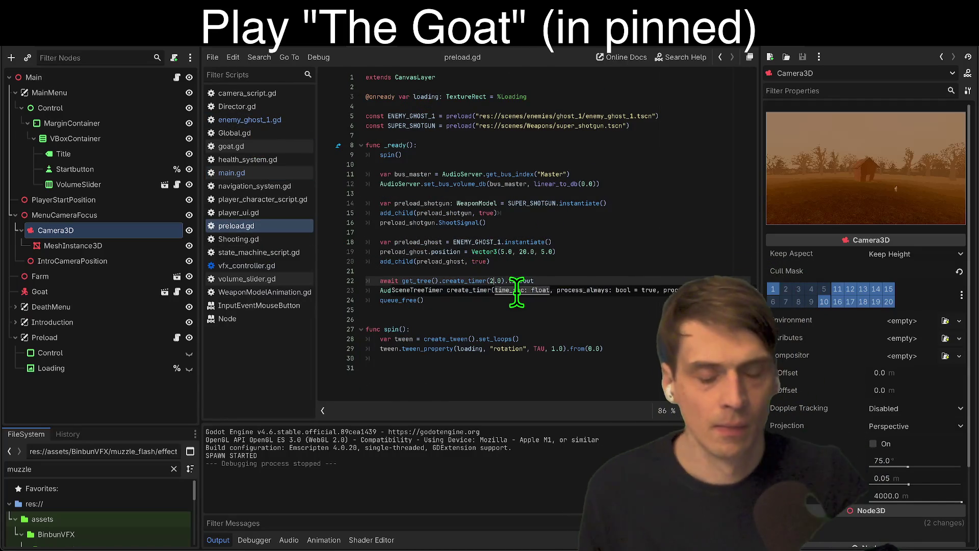
pyautogui.write('1')
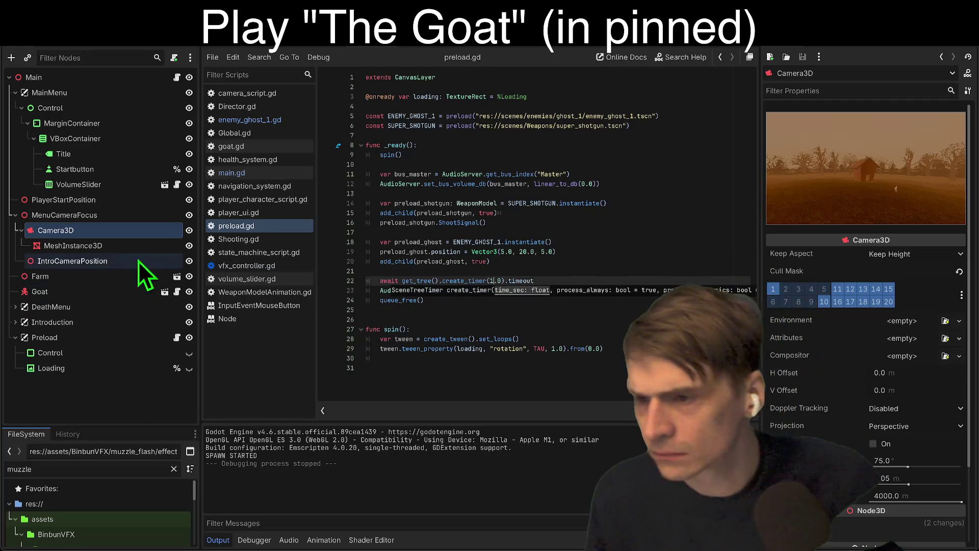
# Run the project in the browser from the run targets list.
pyautogui.click(634, 242)
pyautogui.click(656, 280)
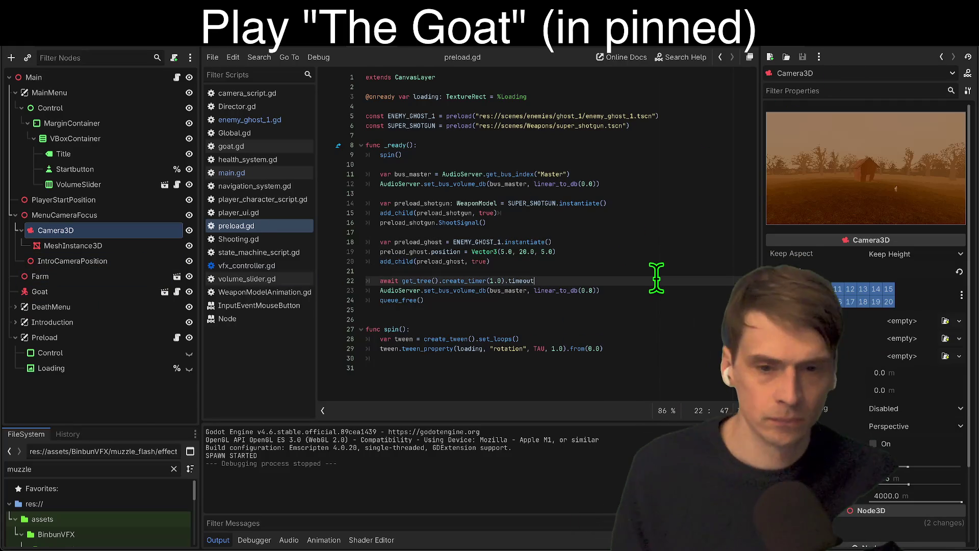
pyautogui.click(670, 309)
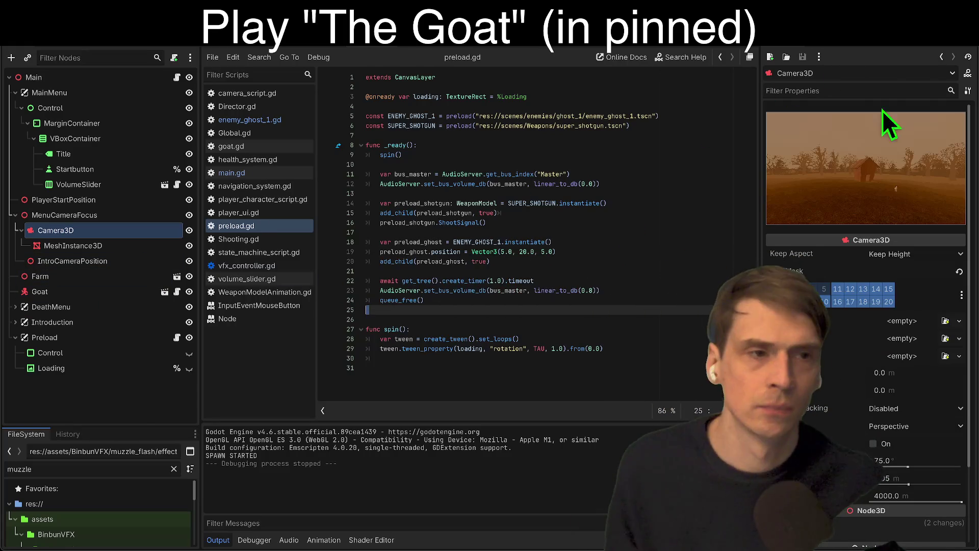
pyautogui.click(881, 51)
pyautogui.click(864, 69)
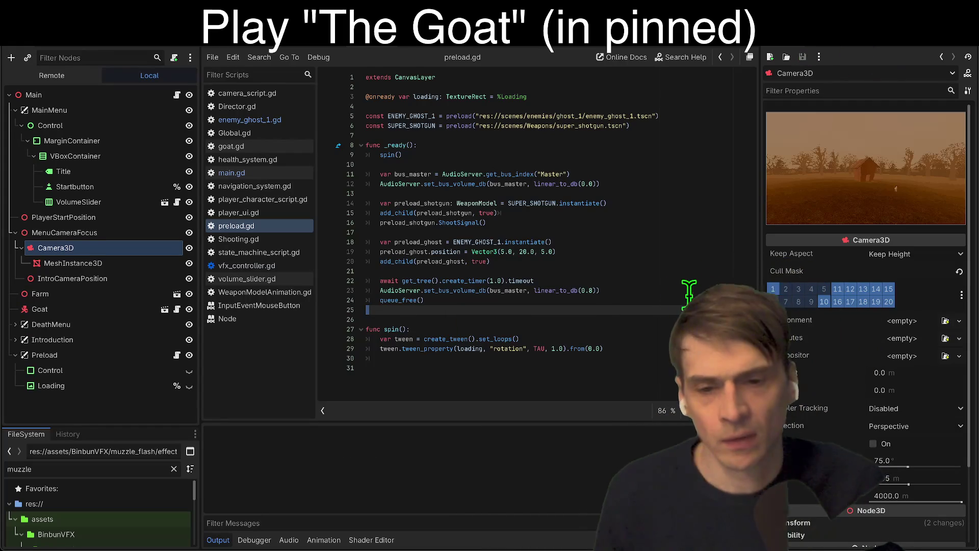
# Copy the ghost position line and paste it under the shotgun instantiation.
pyautogui.press('Up')
pyautogui.press('Up')
pyautogui.press('Up')
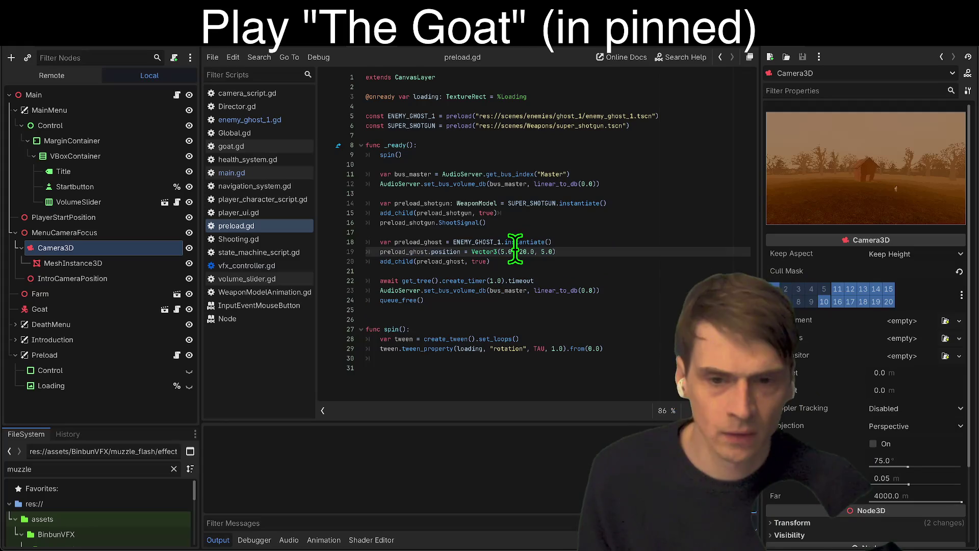
pyautogui.press('Return')
pyautogui.hotkey('ctrl', 'z')
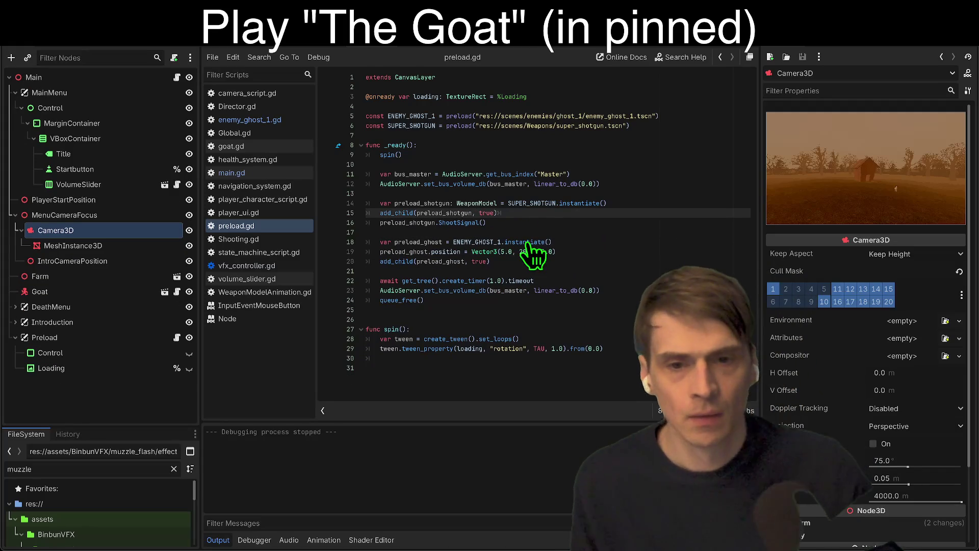
pyautogui.press('Down')
pyautogui.press('Down')
pyautogui.press('Down')
pyautogui.press('Home')
pyautogui.hotkey('shift', 'Down')
pyautogui.hotkey('shift', 'Down')
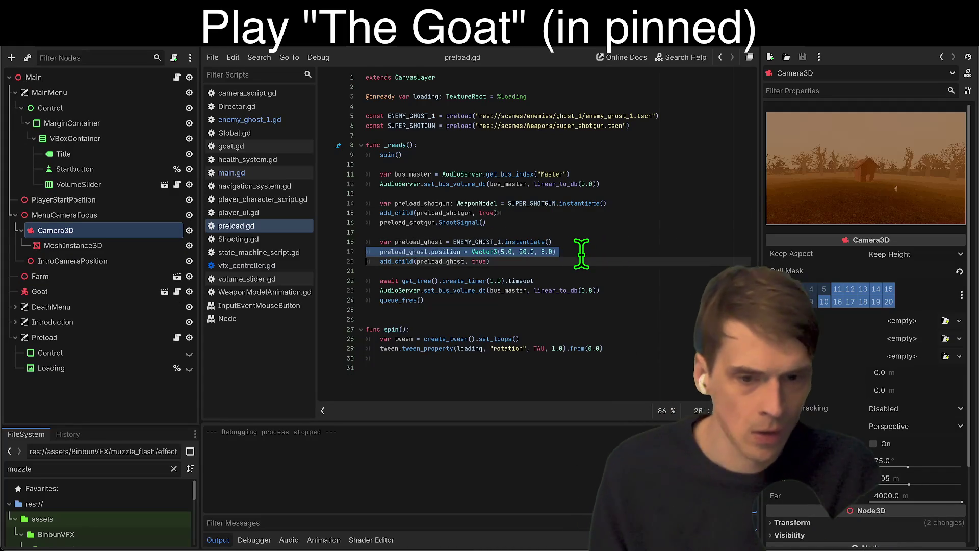
pyautogui.press('Left')
pyautogui.press('Down')
pyautogui.hotkey('ctrl', 'c')
pyautogui.press('Up')
pyautogui.press('Up')
pyautogui.press('Up')
pyautogui.hotkey('ctrl', 'v')
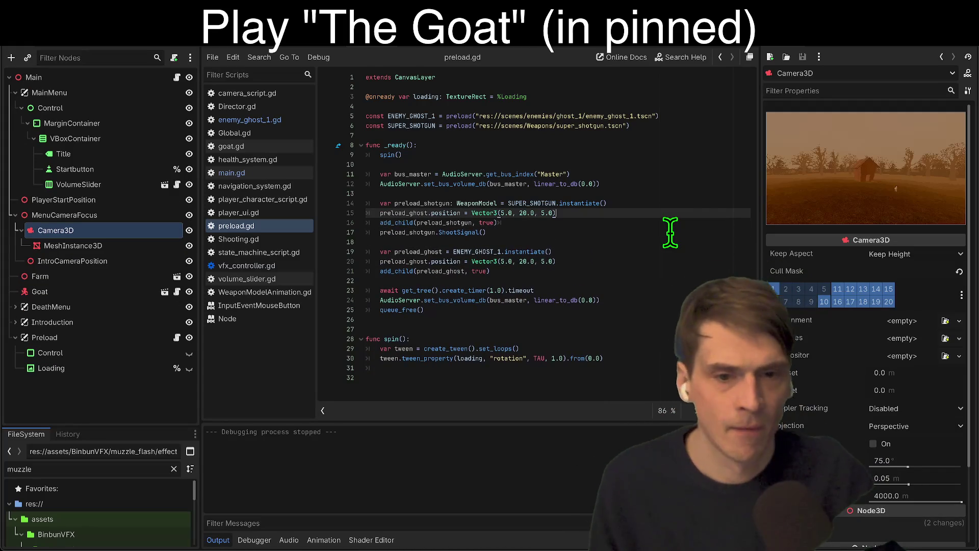
# In the pasted line, change 20.0 to 5.0 and rename preload_ghost to preload_shotgun.
pyautogui.press('Left')
pyautogui.press('Left')
pyautogui.press('Left')
pyautogui.press('BackSpace')
pyautogui.press('BackSpace')
pyautogui.write('5')
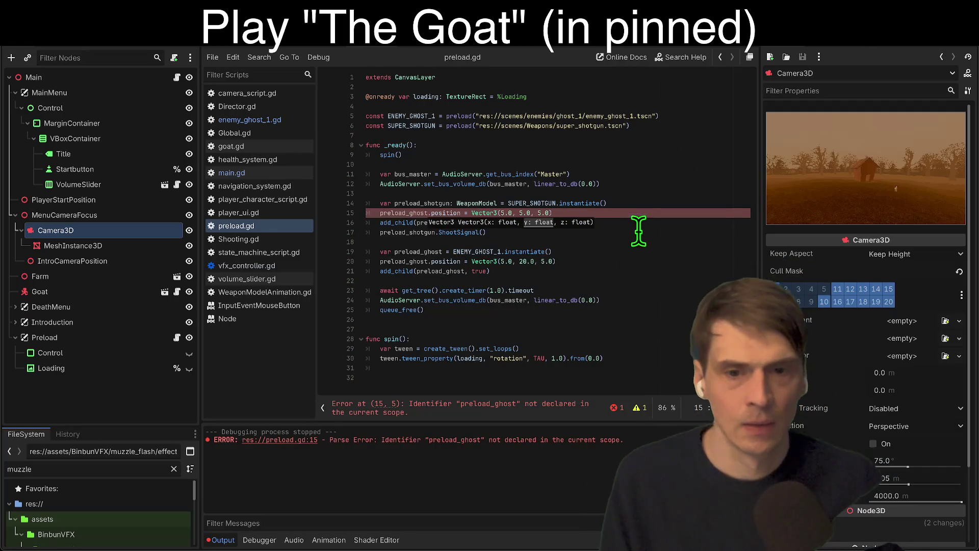
pyautogui.doubleClick(416, 213)
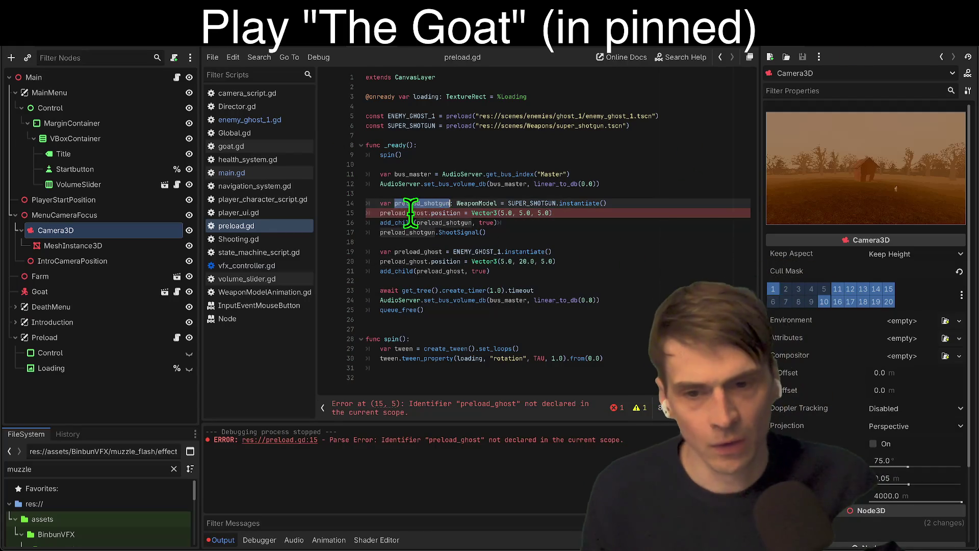
pyautogui.write('preload_shotgun')
pyautogui.click(835, 51)
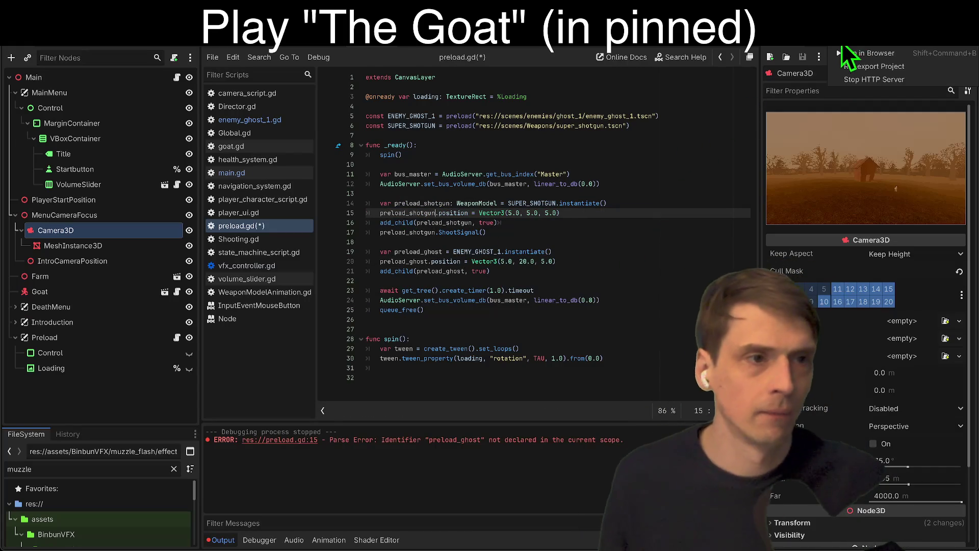
# Save and play the game, stop it, then run it in the browser.
pyautogui.click(542, 267)
pyautogui.press('super+b')
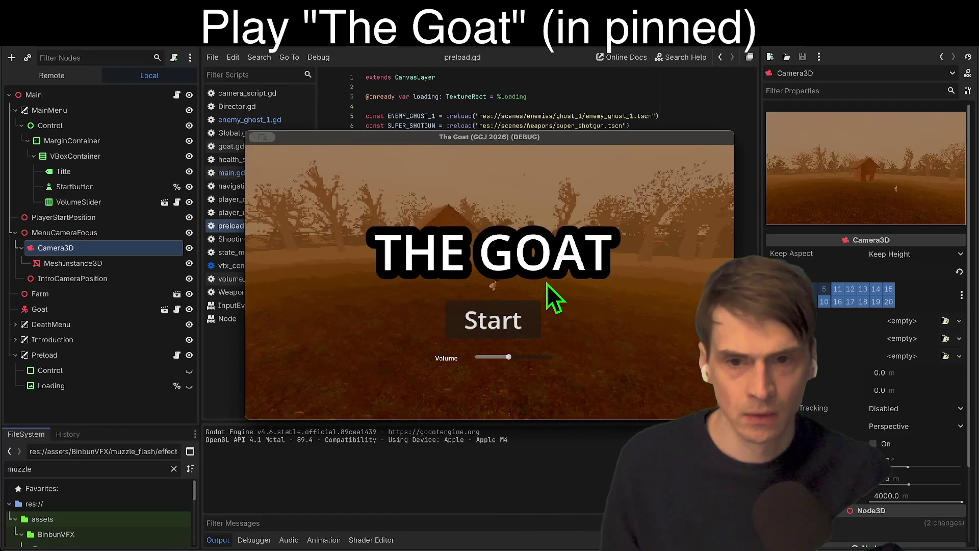
pyautogui.press('super+period')
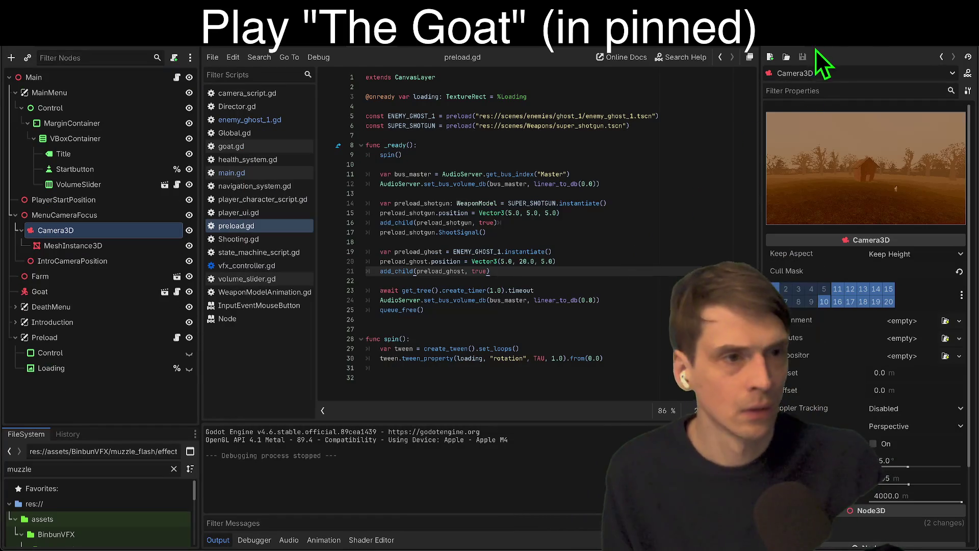
pyautogui.click(836, 51)
pyautogui.click(859, 51)
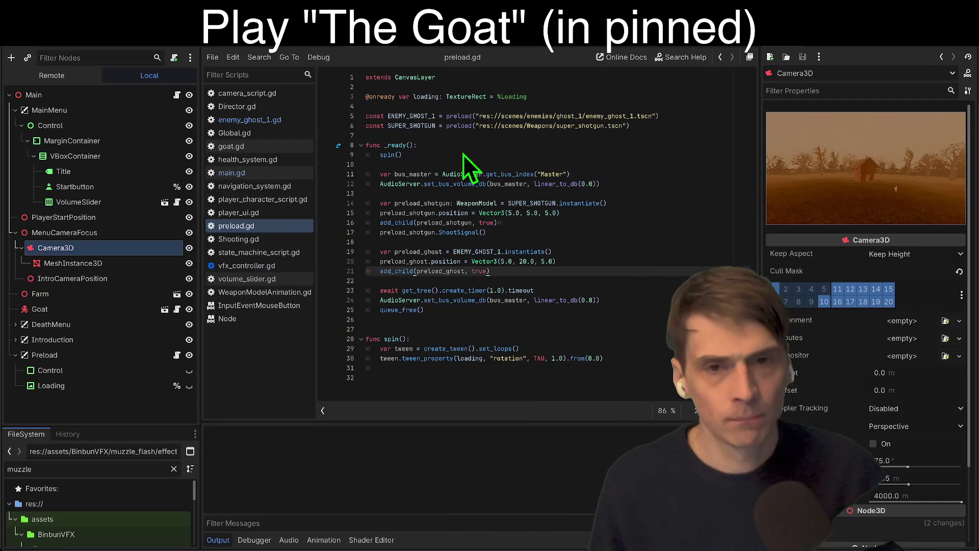
# Change the shotgun's y position to 10.0 and relaunch the game in the browser.
pyautogui.click(530, 223)
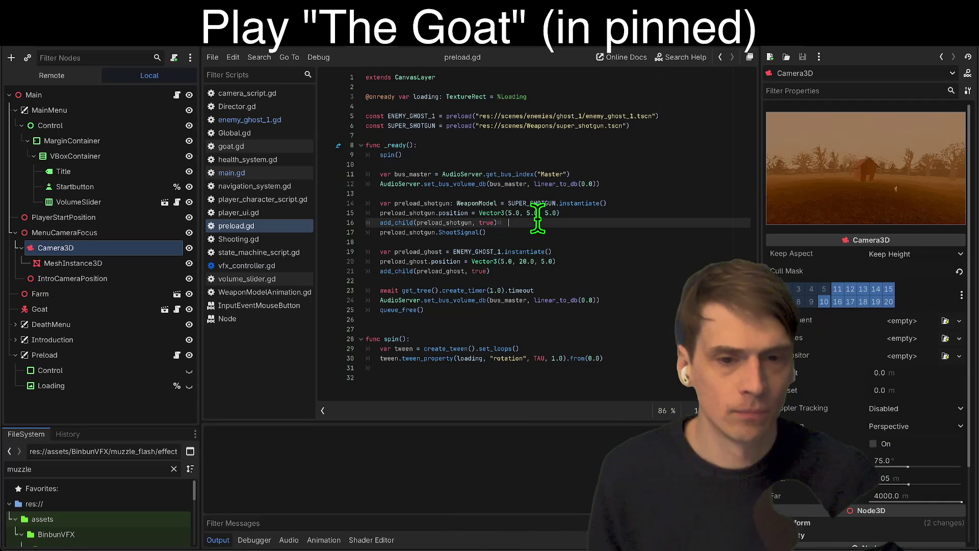
pyautogui.click(524, 213)
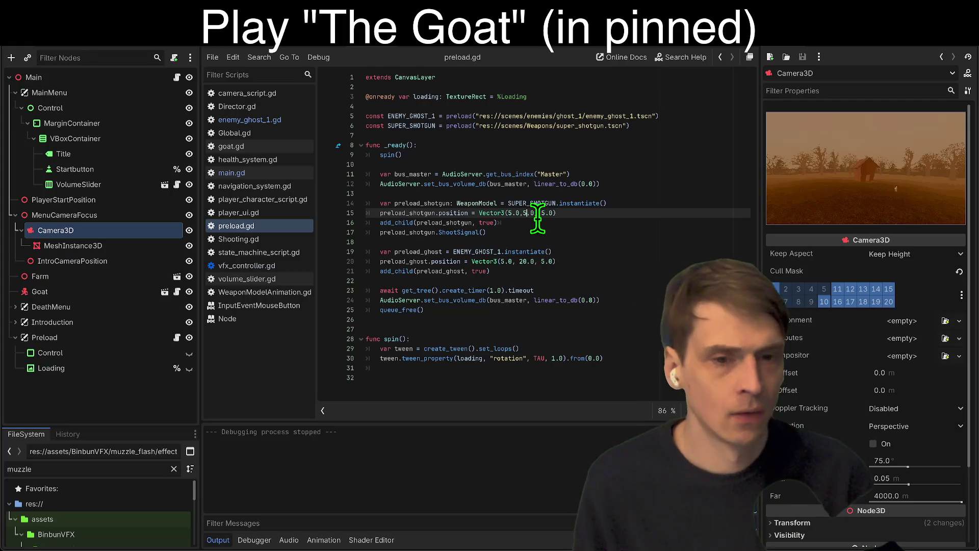
pyautogui.click(534, 213)
pyautogui.write('10')
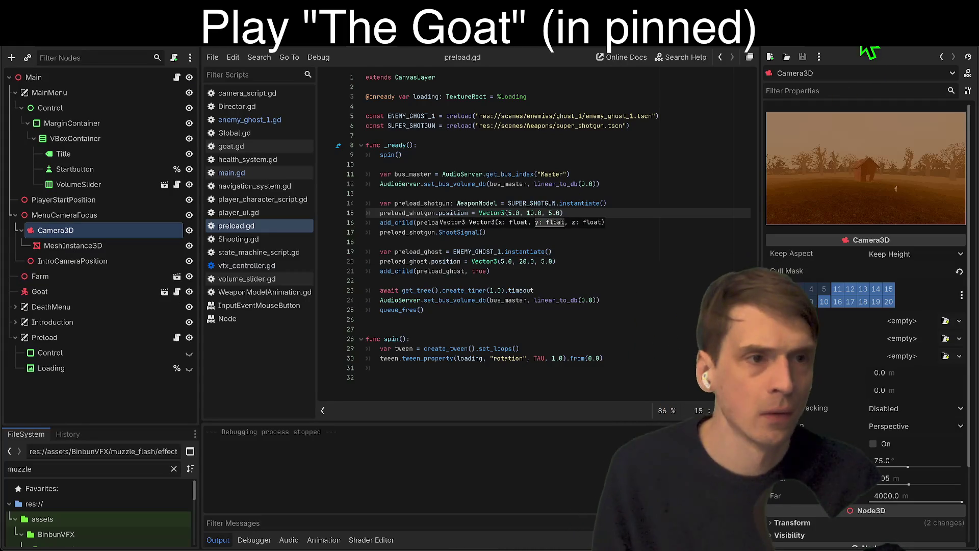
pyautogui.click(866, 54)
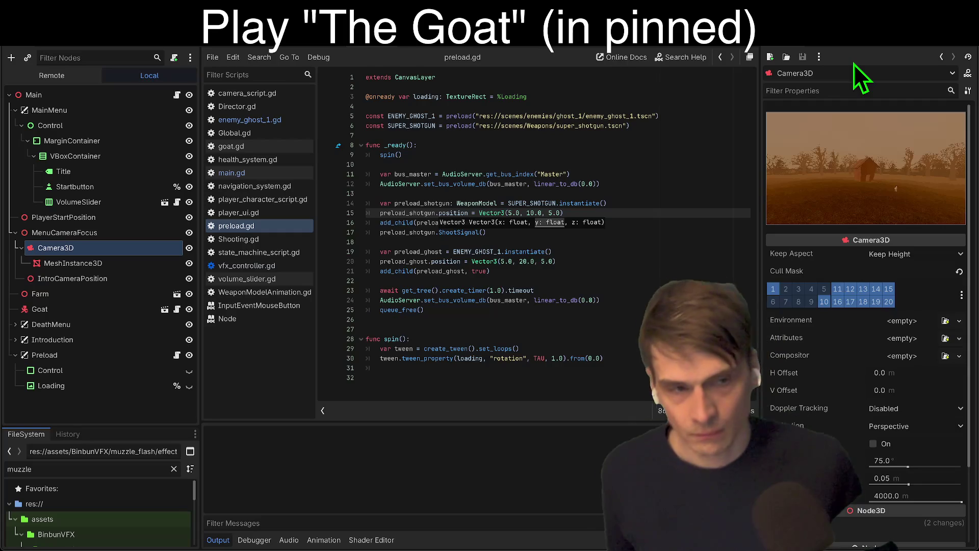
# Start the project with F5, then open and dismiss the run options without choosing.
pyautogui.press('F5')
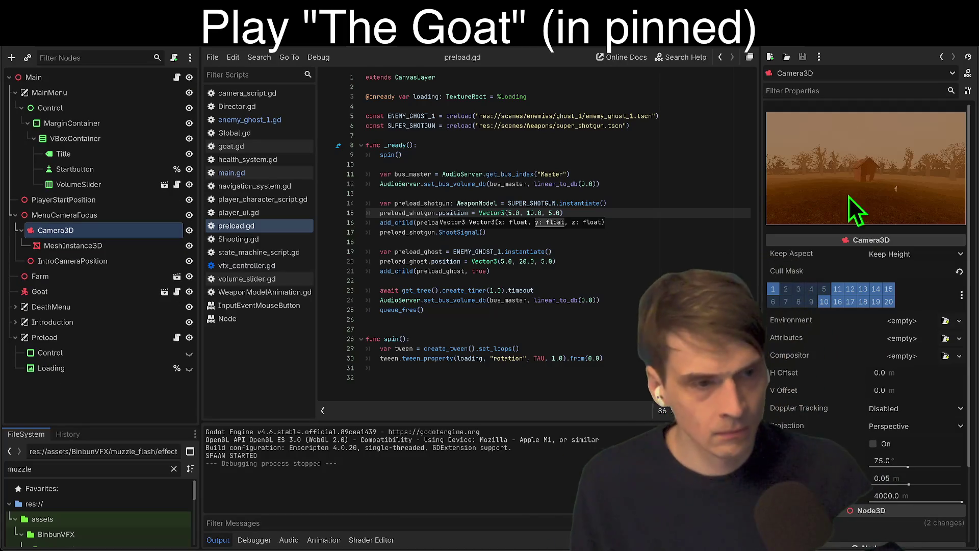
pyautogui.click(848, 48)
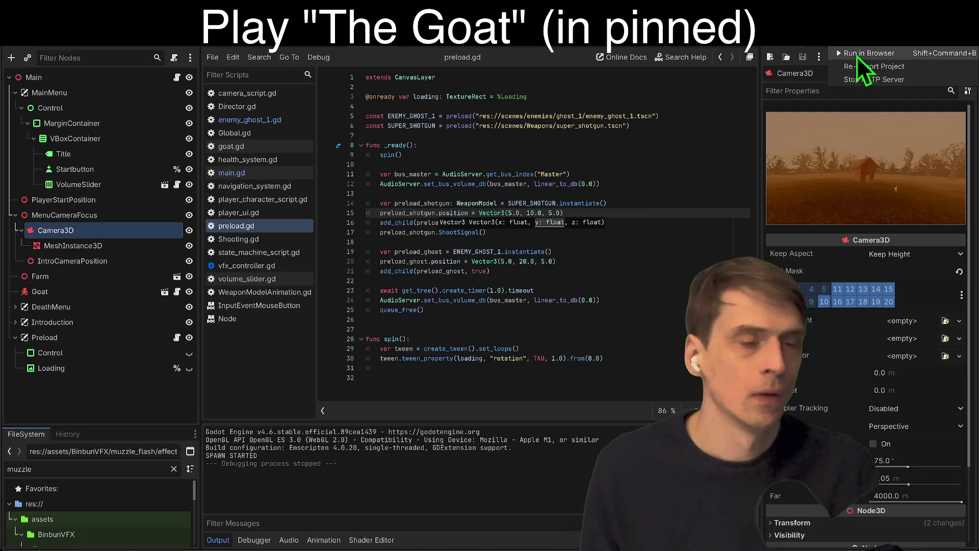
pyautogui.click(589, 163)
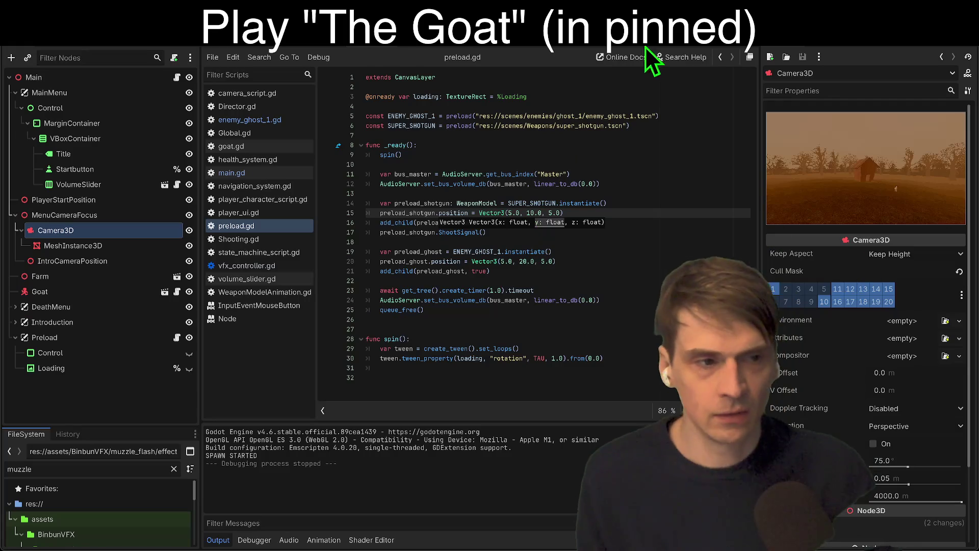
# Make the shotgun's x and z negative (-5.0, 10.0, -5.0), save, and run in the browser.
pyautogui.write('-')
pyautogui.click(509, 213)
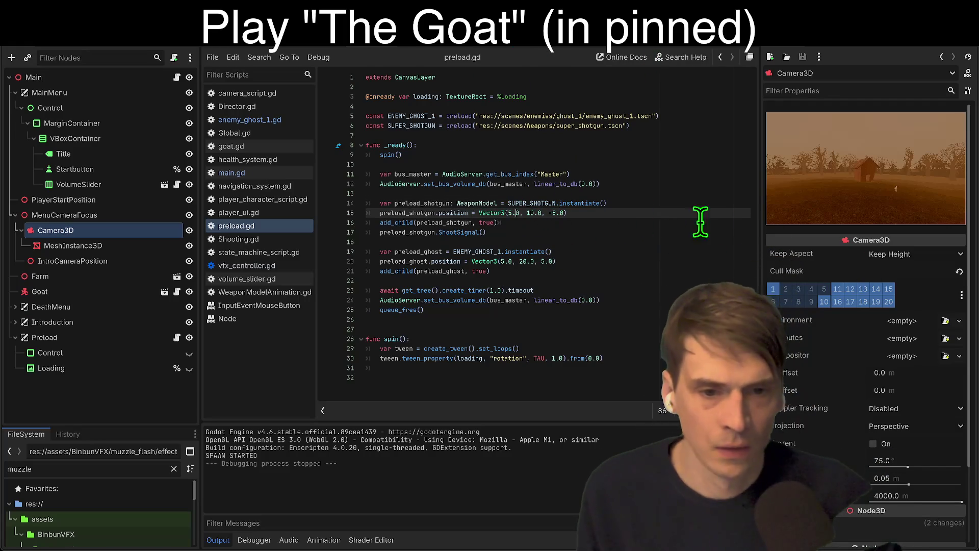
pyautogui.write('-')
pyautogui.hotkey('ctrl', 's')
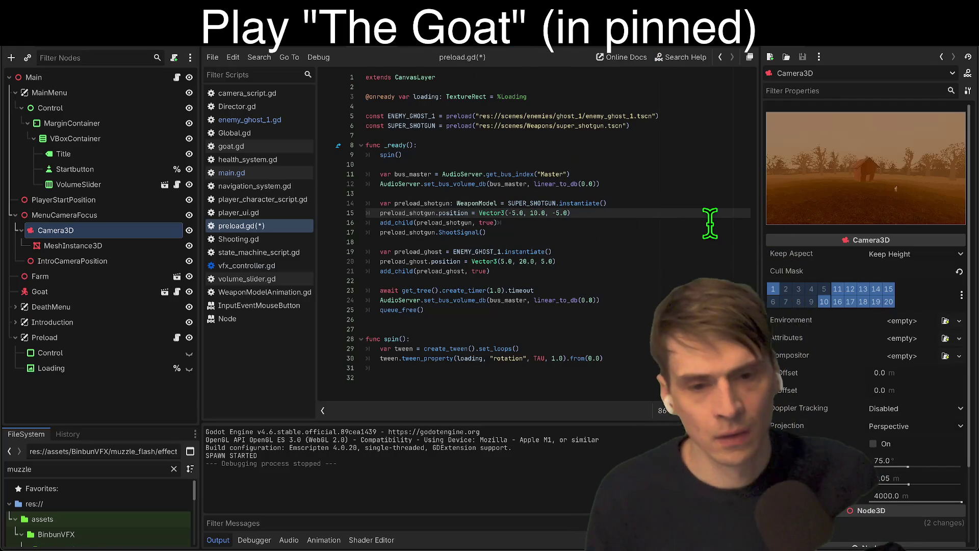
pyautogui.click(710, 220)
pyautogui.click(858, 38)
pyautogui.click(861, 61)
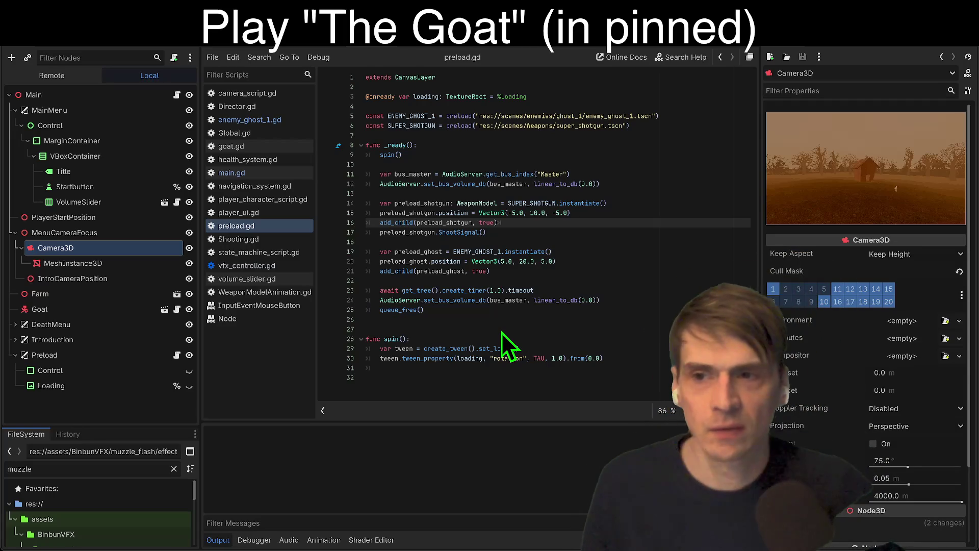
# In the 2D view, make the Loading node visible and run the game in the browser again.
pyautogui.click(567, 57)
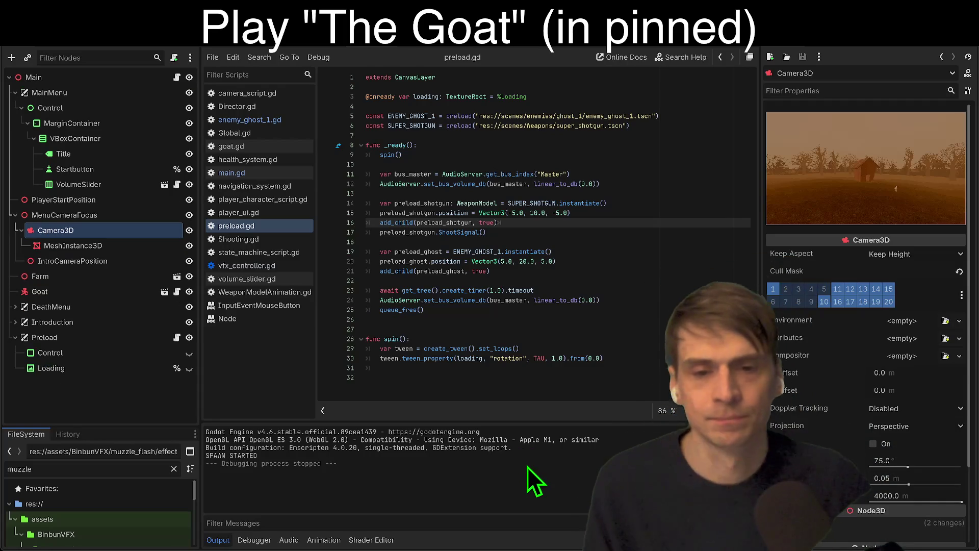
pyautogui.click(100, 391)
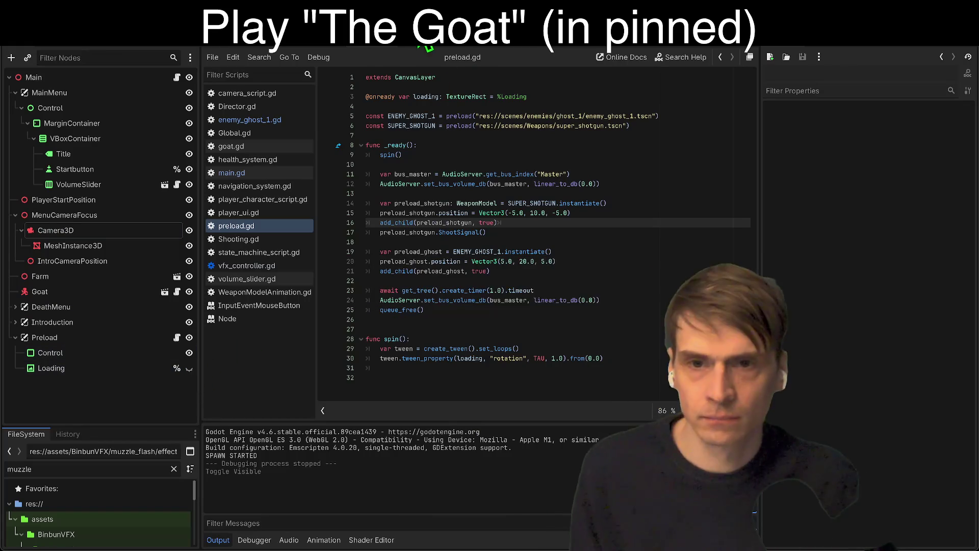
pyautogui.click(421, 48)
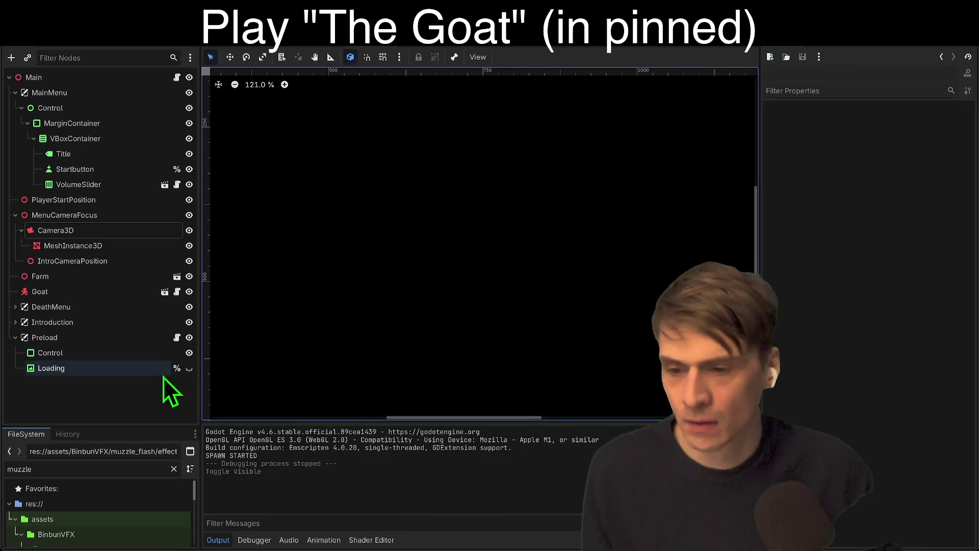
pyautogui.click(189, 369)
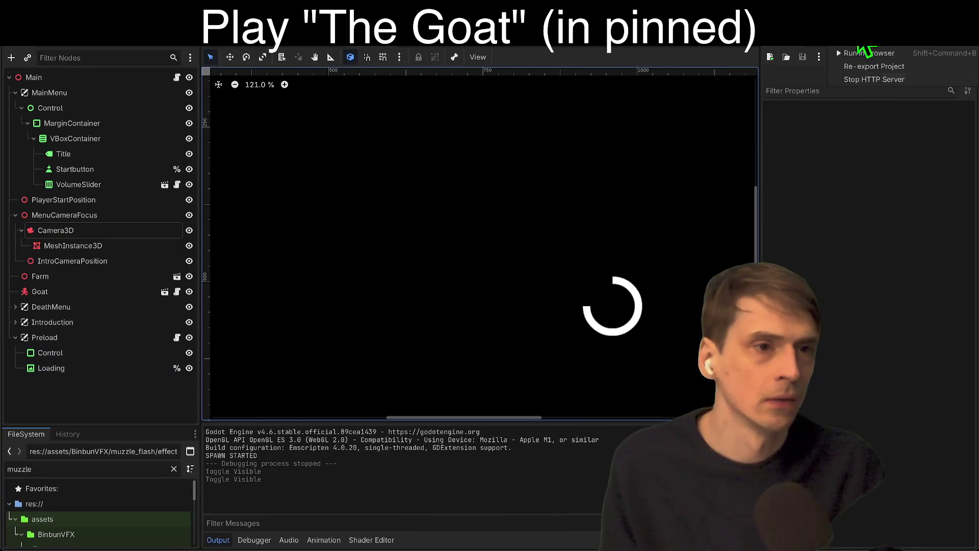
pyautogui.click(878, 53)
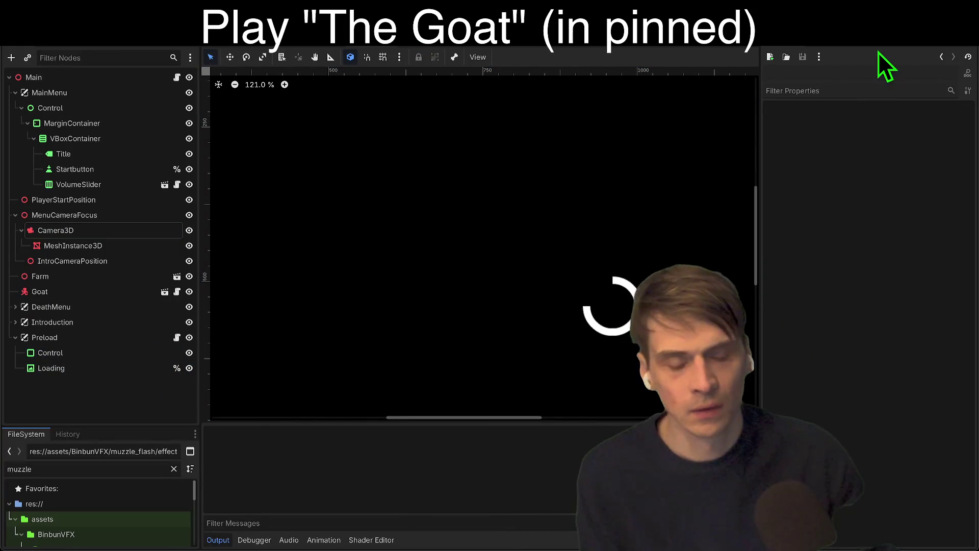
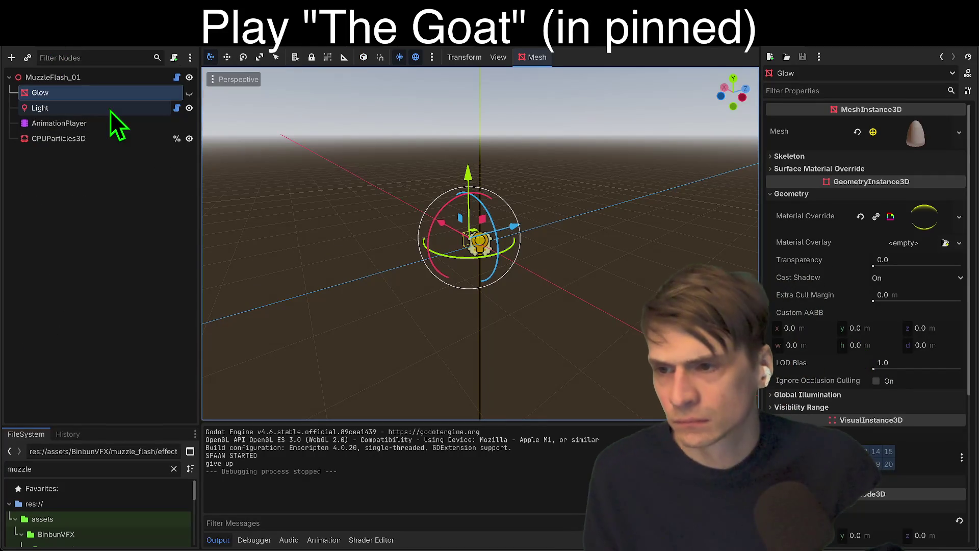
# Open MuzzleFlash_01's vfx_controller.gd script and scroll through it.
pyautogui.click(104, 140)
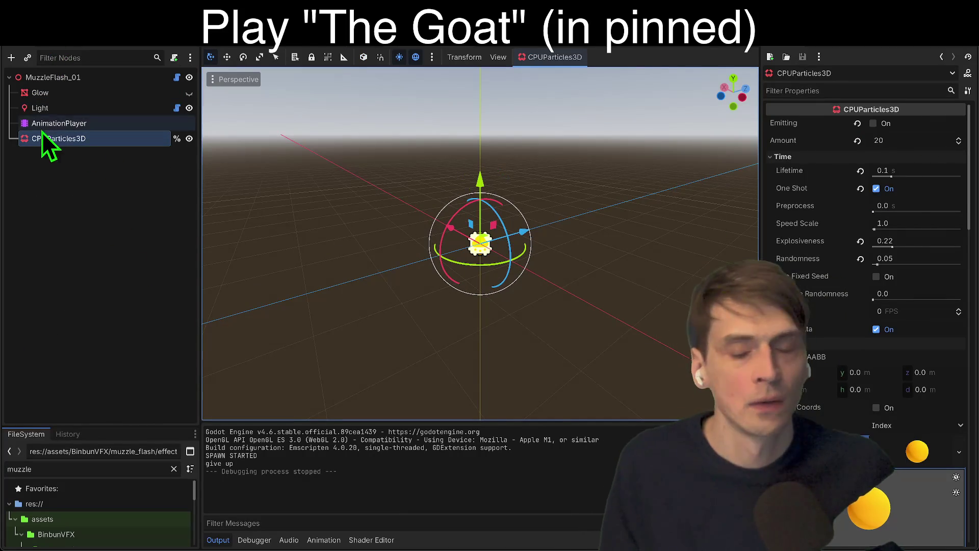
pyautogui.click(143, 82)
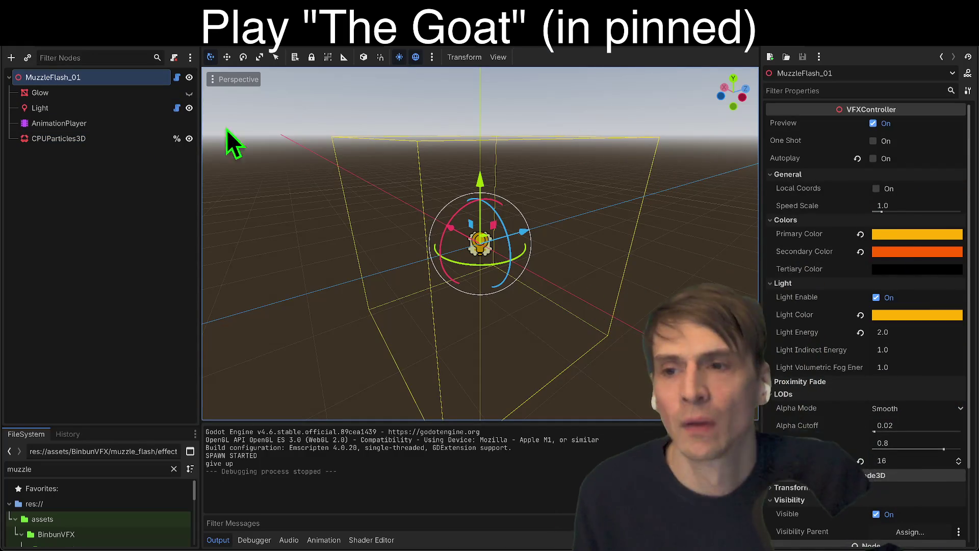
pyautogui.click(176, 78)
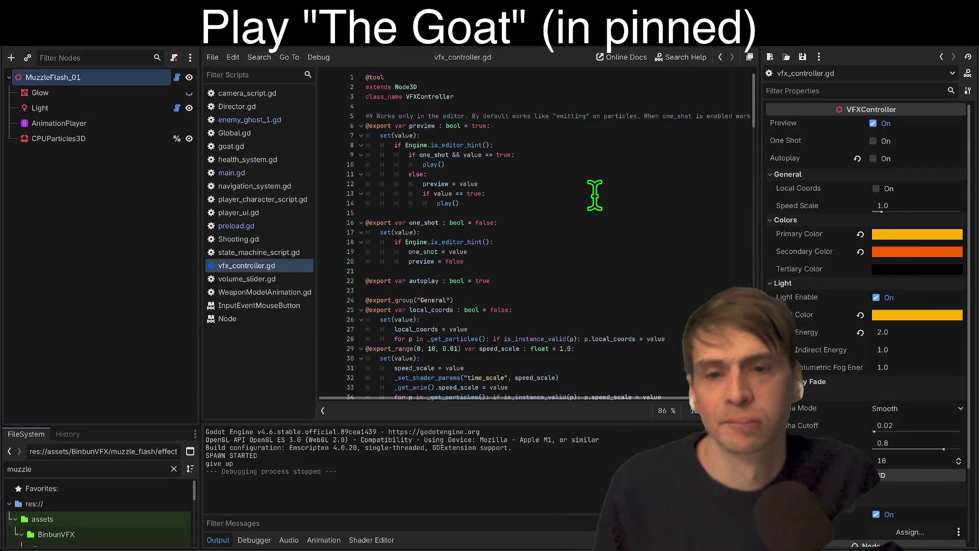
pyautogui.scroll(-10, 544, 124)
pyautogui.scroll(-5, 578, 154)
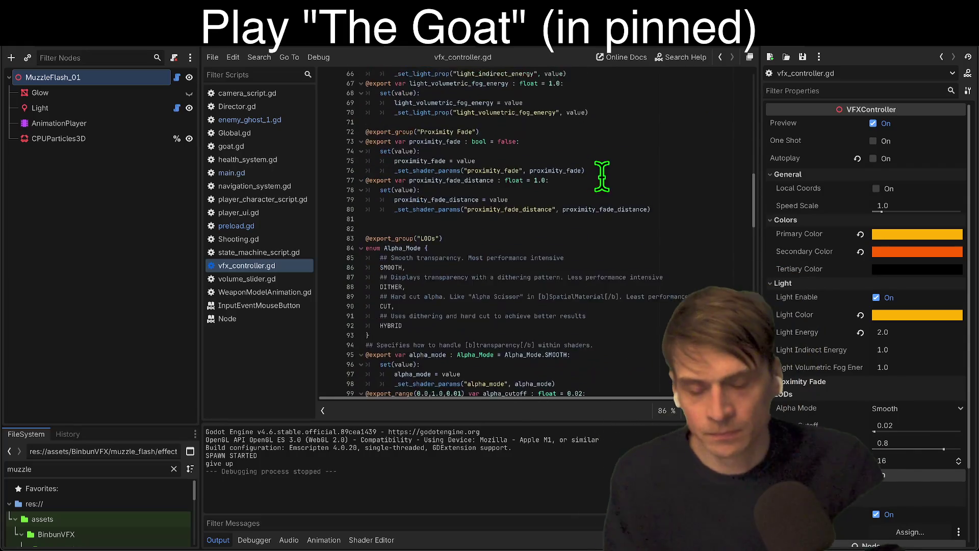
pyautogui.scroll(20, 591, 173)
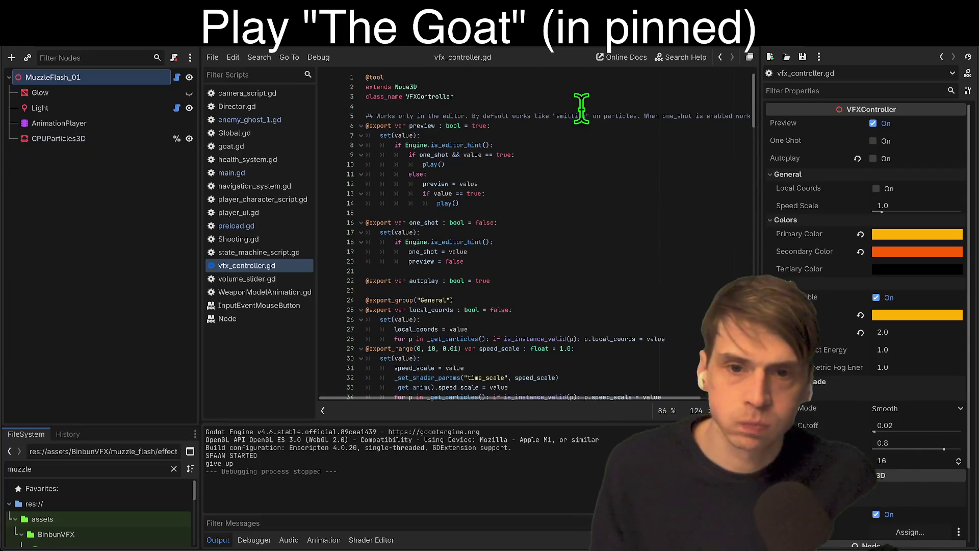
# Browse vfx_controller.gd and place the caret on empty line 130.
pyautogui.click(84, 139)
pyautogui.click(533, 87)
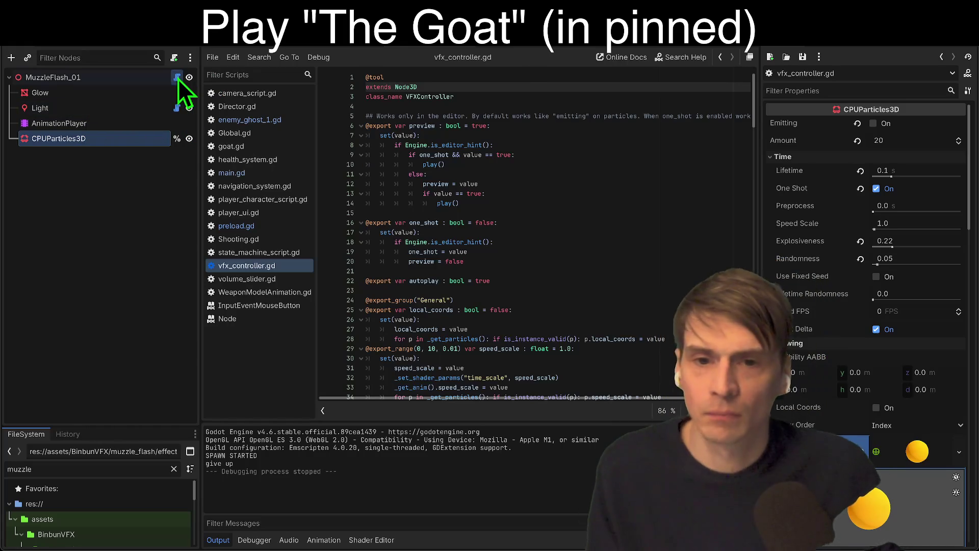
pyautogui.scroll(-20, 499, 159)
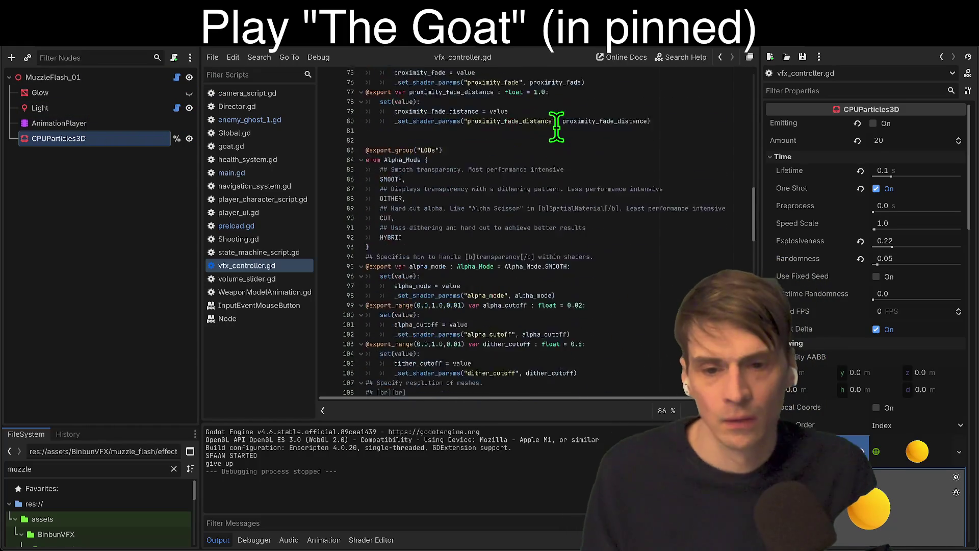
pyautogui.scroll(-3, 531, 161)
pyautogui.click(574, 155)
pyautogui.scroll(1, 577, 153)
pyautogui.click(576, 188)
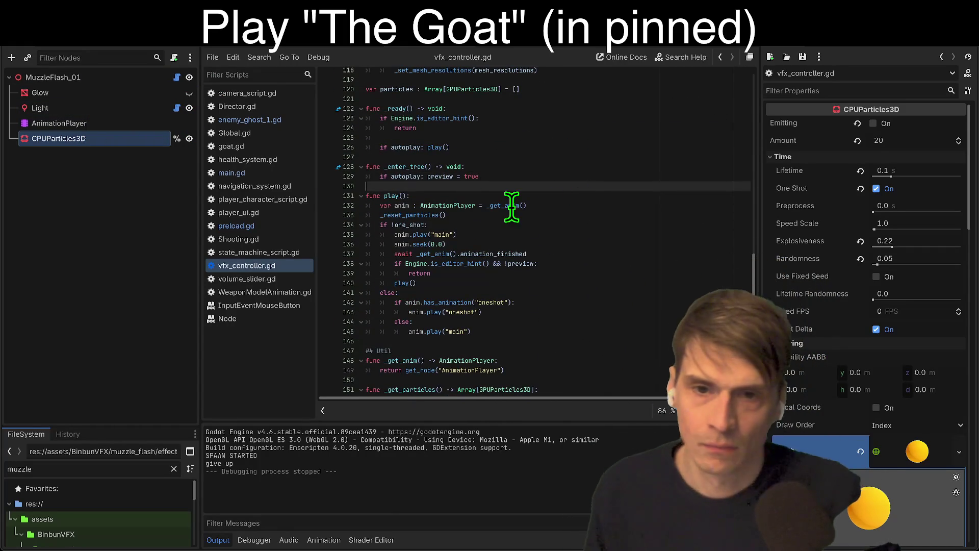
pyautogui.press('Return')
pyautogui.press('BackSpace')
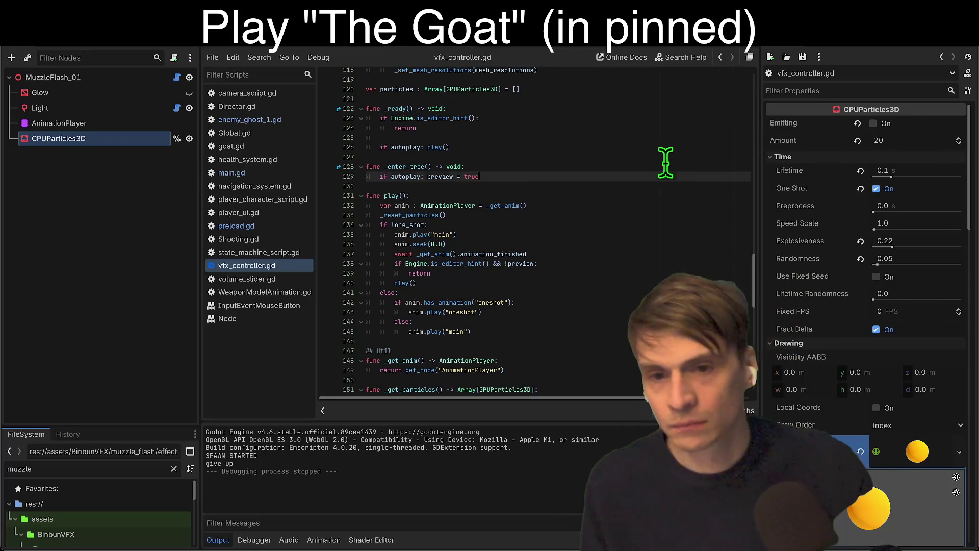
pyautogui.click(94, 179)
pyautogui.moveTo(106, 145)
pyautogui.mouseDown()
pyautogui.moveTo(498, 171)
pyautogui.moveTo(538, 185)
pyautogui.mouseUp()
pyautogui.hotkey('ctrl', 'z')
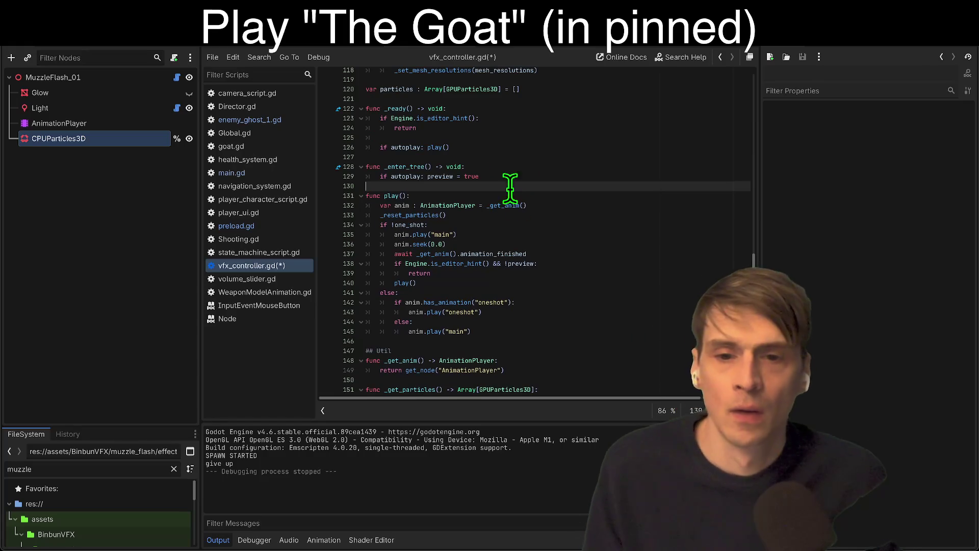
pyautogui.scroll(-2, 592, 199)
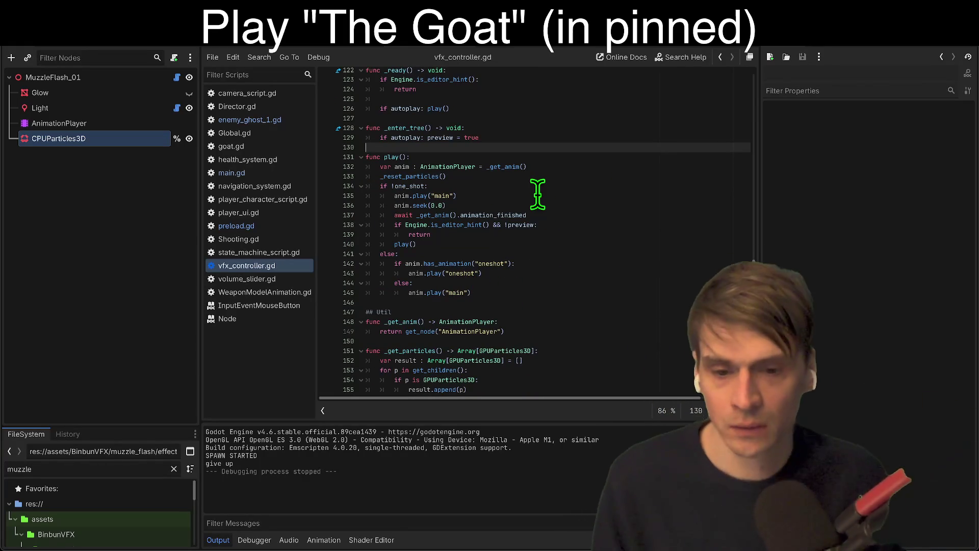
pyautogui.scroll(-1, 536, 173)
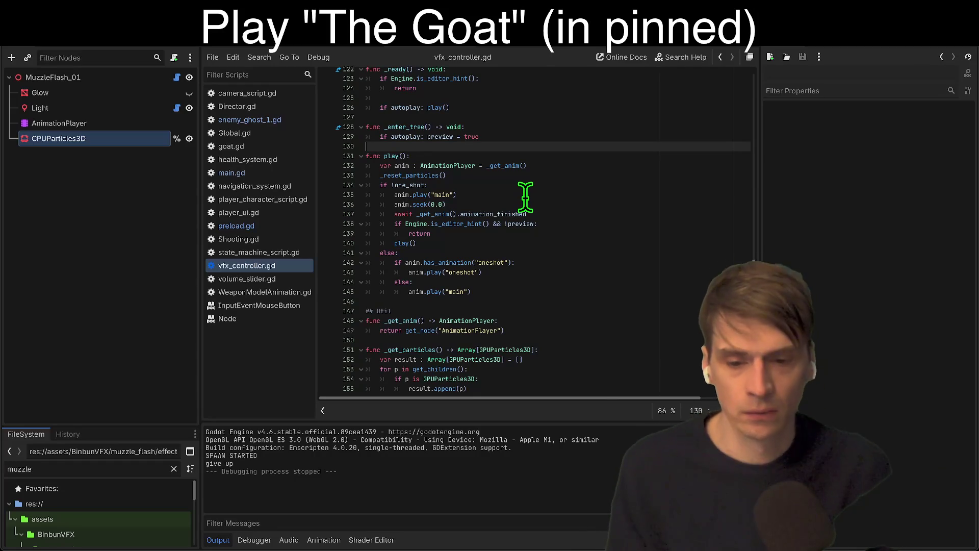
pyautogui.click(541, 328)
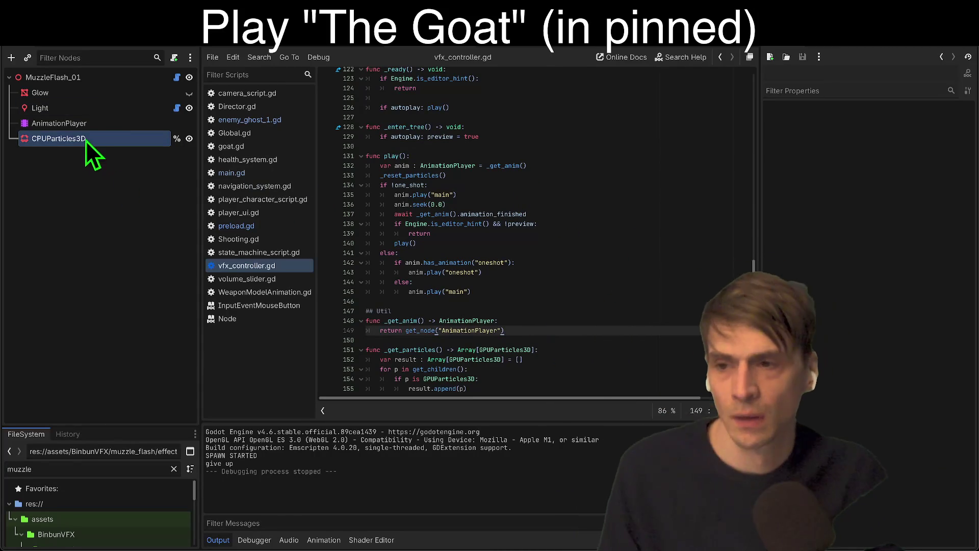
pyautogui.click(61, 122)
pyautogui.click(476, 344)
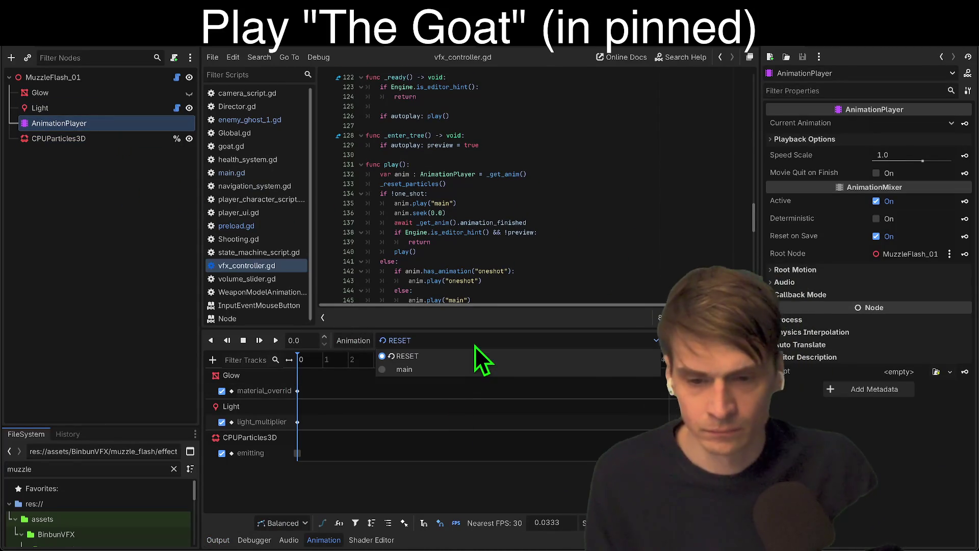
pyautogui.click(452, 376)
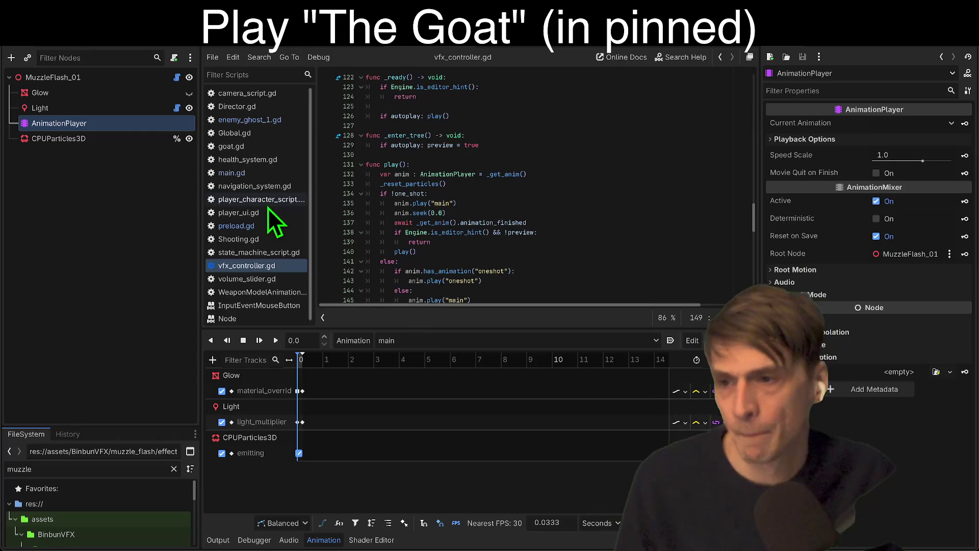
pyautogui.click(568, 155)
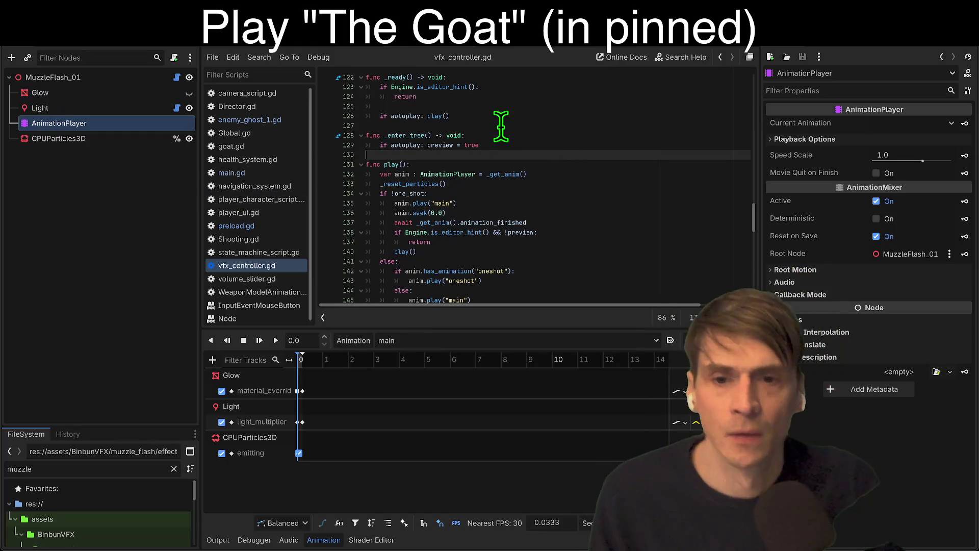
pyautogui.keyDown('ctrl'); pyautogui.click(96, 138); pyautogui.keyUp('ctrl')
pyautogui.moveTo(97, 138); pyautogui.dragTo(687, 153)
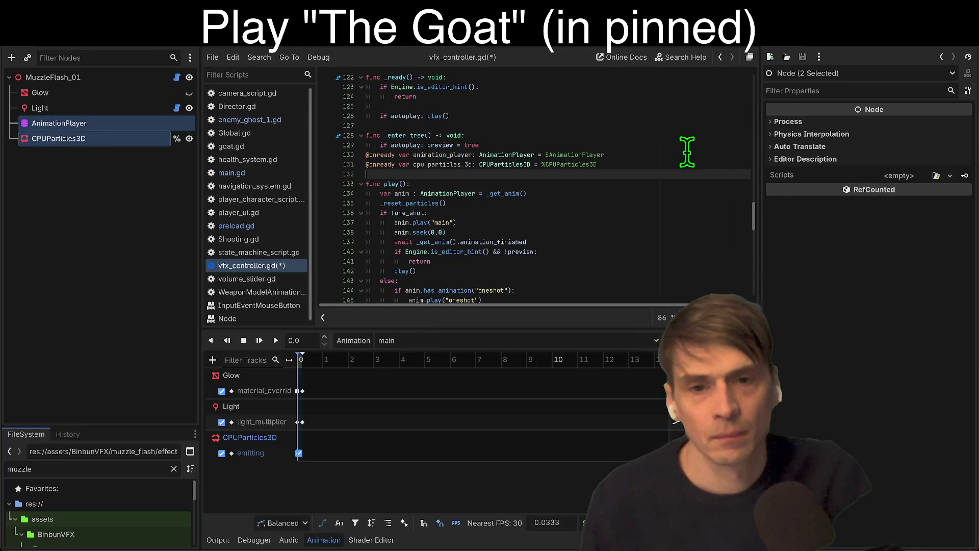
pyautogui.hotkey('ctrl', 'z')
pyautogui.click(110, 139)
pyautogui.moveTo(120, 143)
pyautogui.mouseDown()
pyautogui.moveTo(477, 158)
pyautogui.moveTo(302, 175)
pyautogui.moveTo(123, 137)
pyautogui.moveTo(616, 158)
pyautogui.mouseUp()
pyautogui.hotkey('alt', 'Up')
pyautogui.hotkey('alt', 'Up')
pyautogui.hotkey('alt', 'Up')
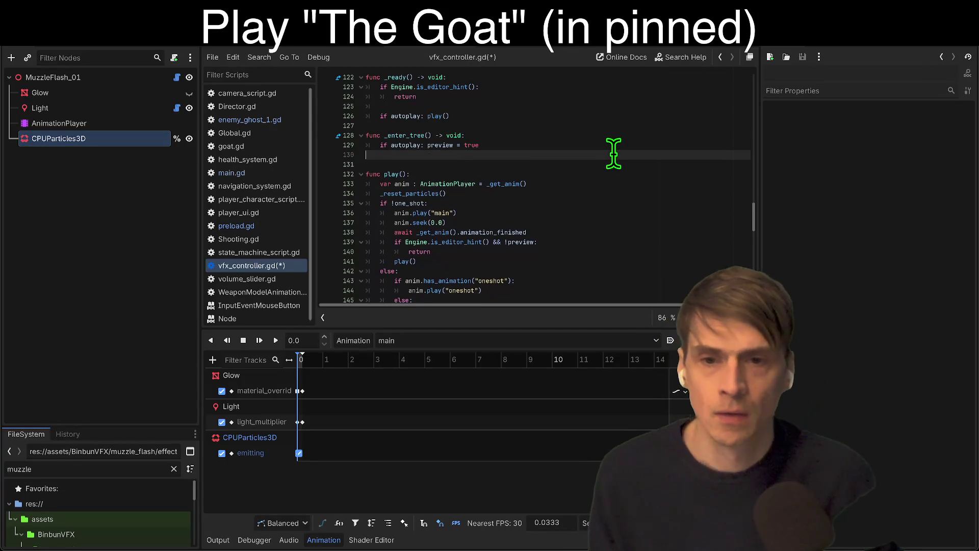
pyautogui.press('Return')
# Add an emitting line to _enter_tree and run the game, which hits a Nil error.
pyautogui.click(550, 174)
pyautogui.press('Return')
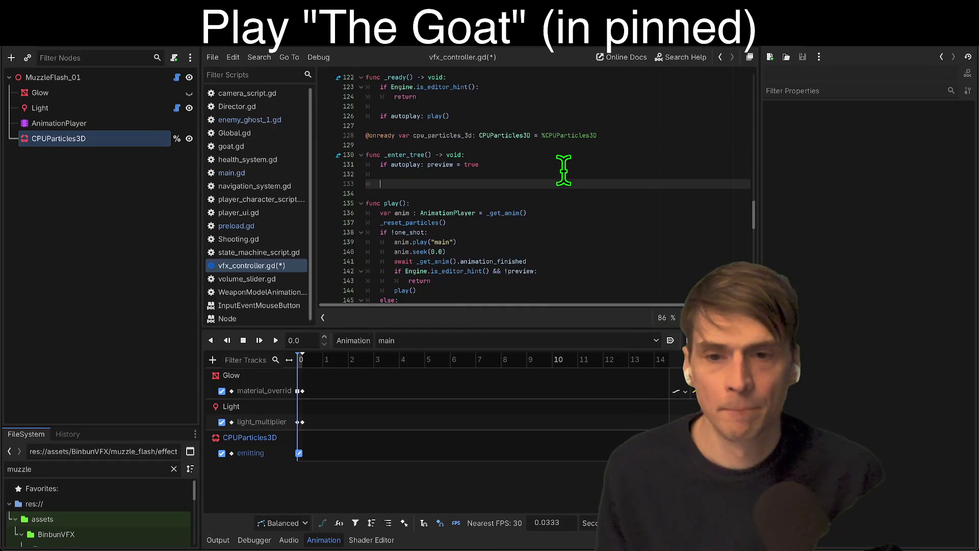
pyautogui.write('cpu_particles_3d.emitting = true')
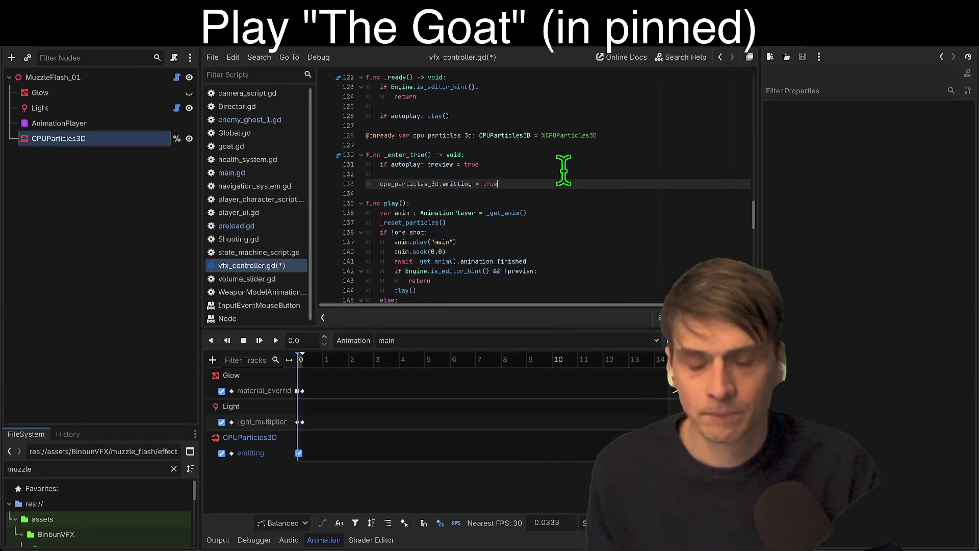
pyautogui.press('Up')
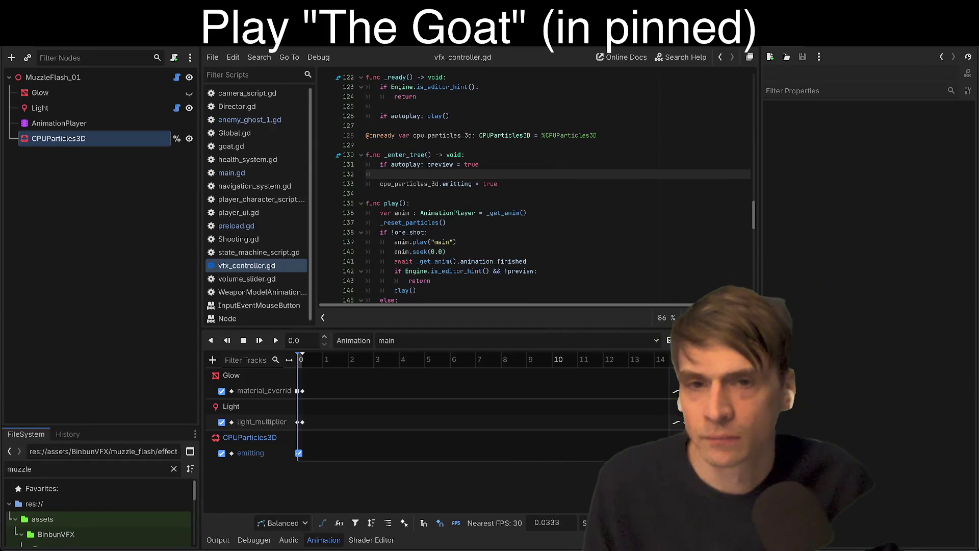
pyautogui.press('super+r')
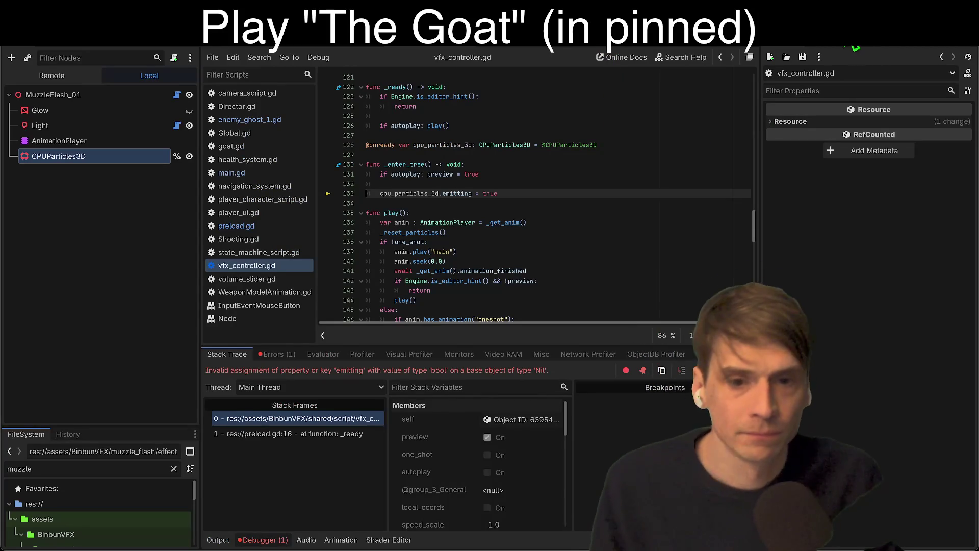
# Stop the errored run and select the CPUParticles3D node.
pyautogui.click(855, 46)
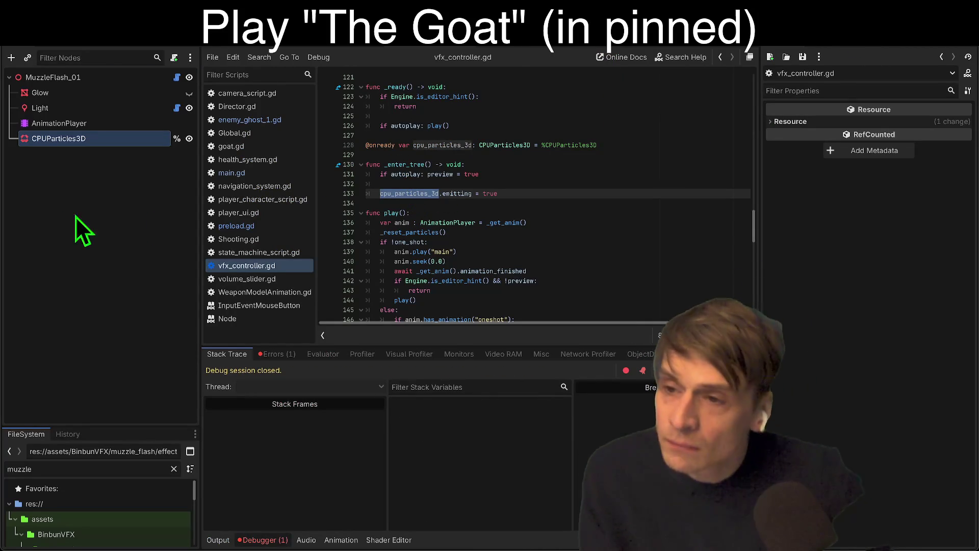
pyautogui.click(138, 78)
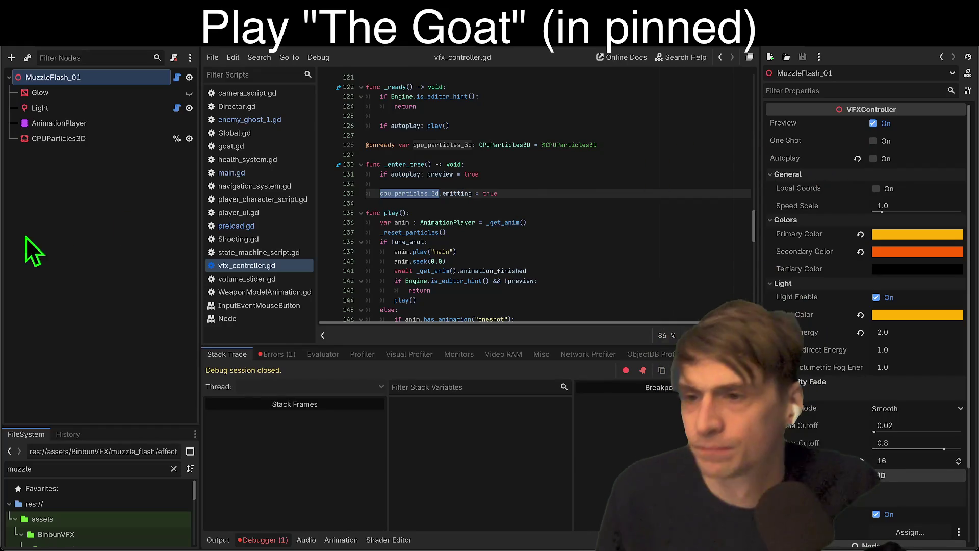
pyautogui.click(93, 113)
pyautogui.click(91, 139)
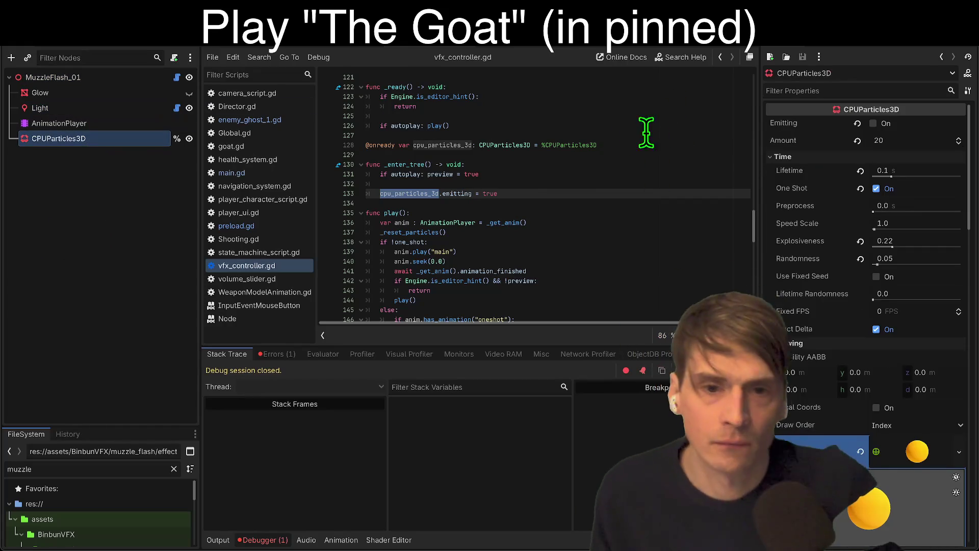
# Move the emitting = true line from _enter_tree into _ready.
pyautogui.tripleClick(585, 194)
pyautogui.hotkey('ctrl', 'c')
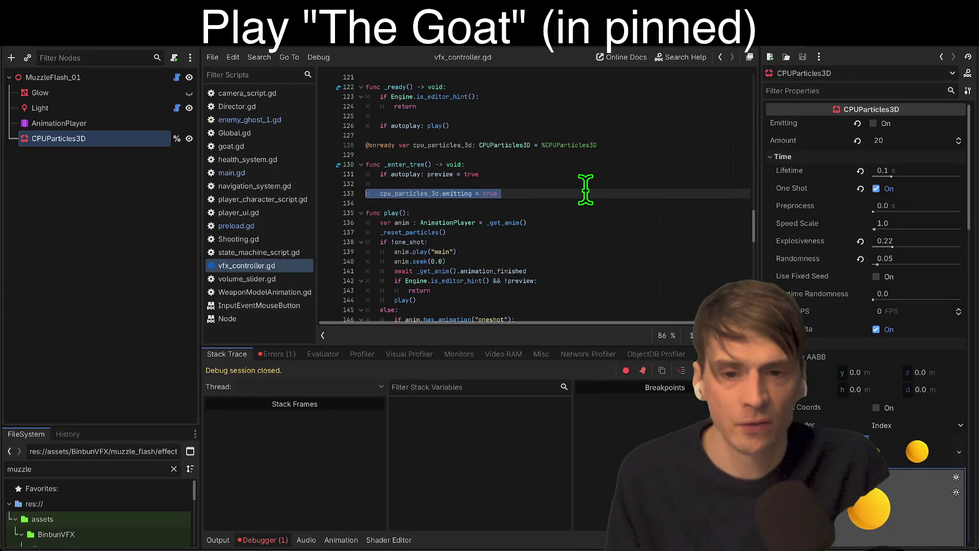
pyautogui.press('BackSpace')
pyautogui.click(642, 117)
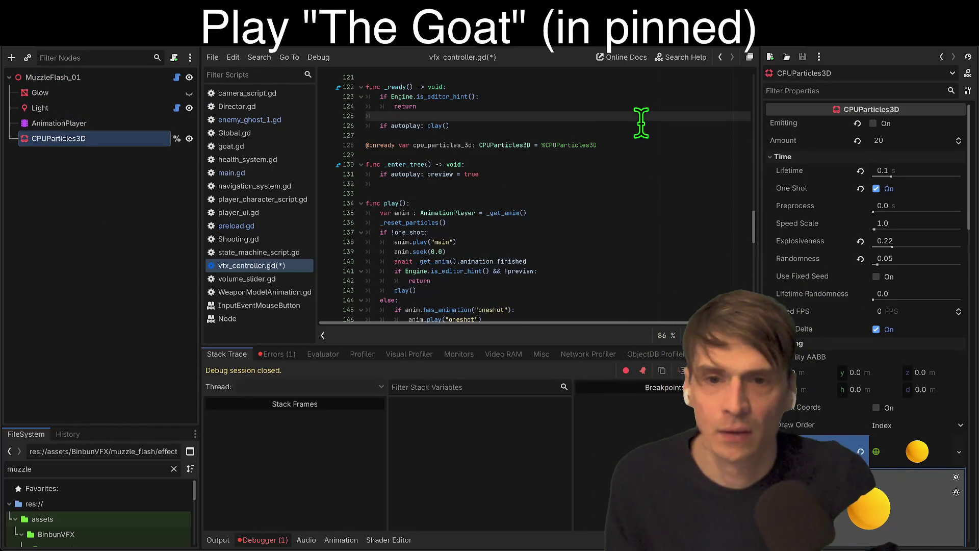
pyautogui.press('Return')
pyautogui.press('Return')
pyautogui.press('Up')
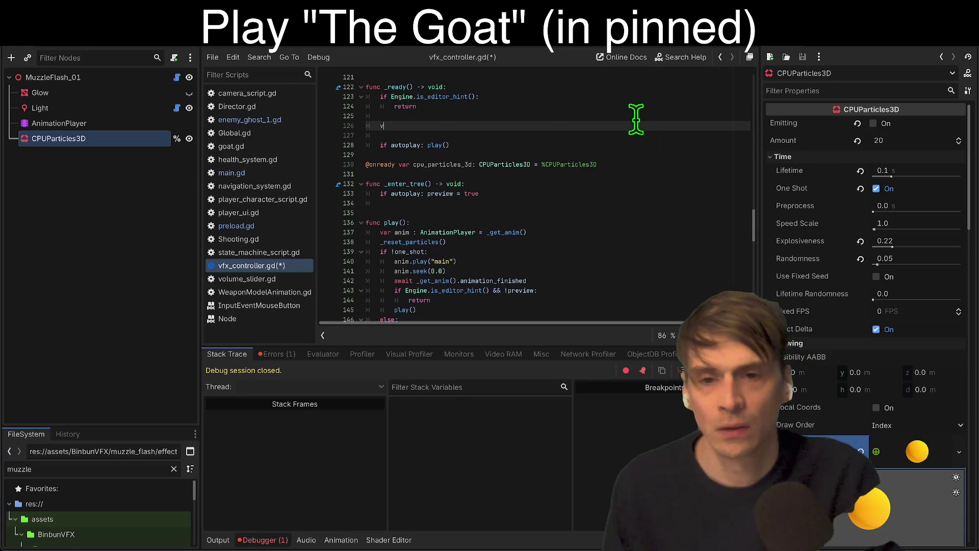
pyautogui.press('BackSpace')
pyautogui.hotkey('ctrl', 'v')
pyautogui.press('Down')
pyautogui.press('Down')
pyautogui.press('Down')
pyautogui.hotkey('ctrl', 'x')
pyautogui.press('Up')
pyautogui.press('Up')
pyautogui.press('Up')
pyautogui.press('Up')
pyautogui.press('Up')
pyautogui.press('Up')
pyautogui.press('Return')
pyautogui.press('Return')
pyautogui.press('Return')
pyautogui.press('Up')
pyautogui.press('Up')
pyautogui.hotkey('ctrl', 'v')
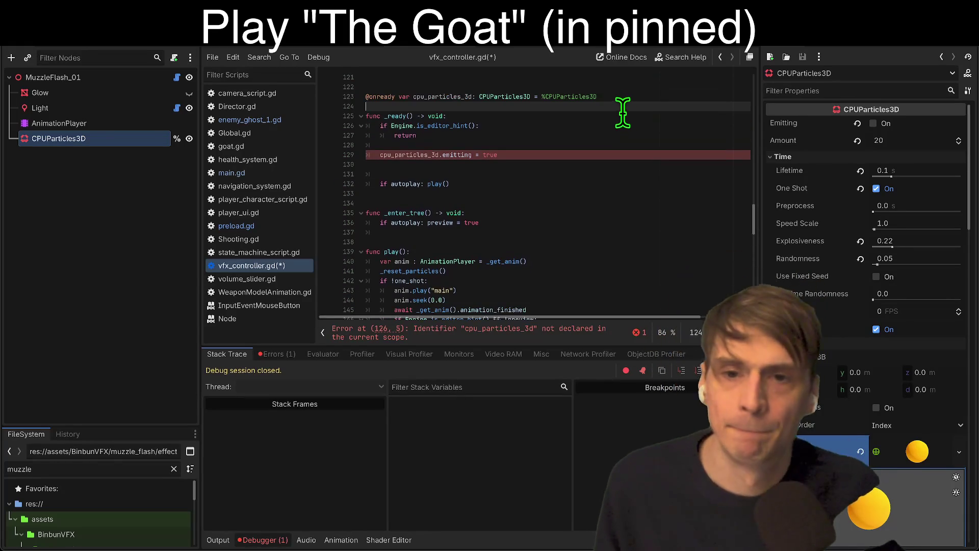
pyautogui.press('F5')
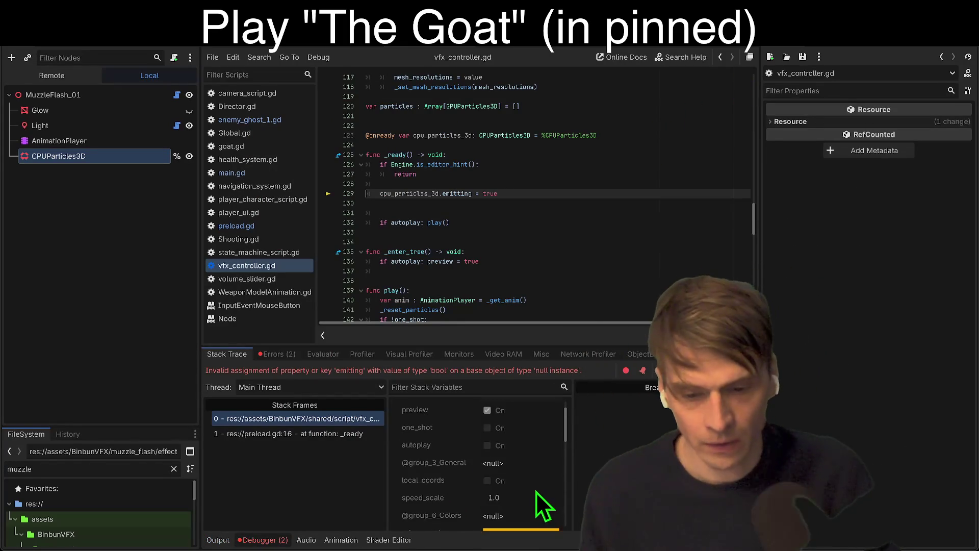
pyautogui.scroll(2, 420, 203)
pyautogui.click(399, 198)
pyautogui.hotkey('ctrl', 'BackSpace')
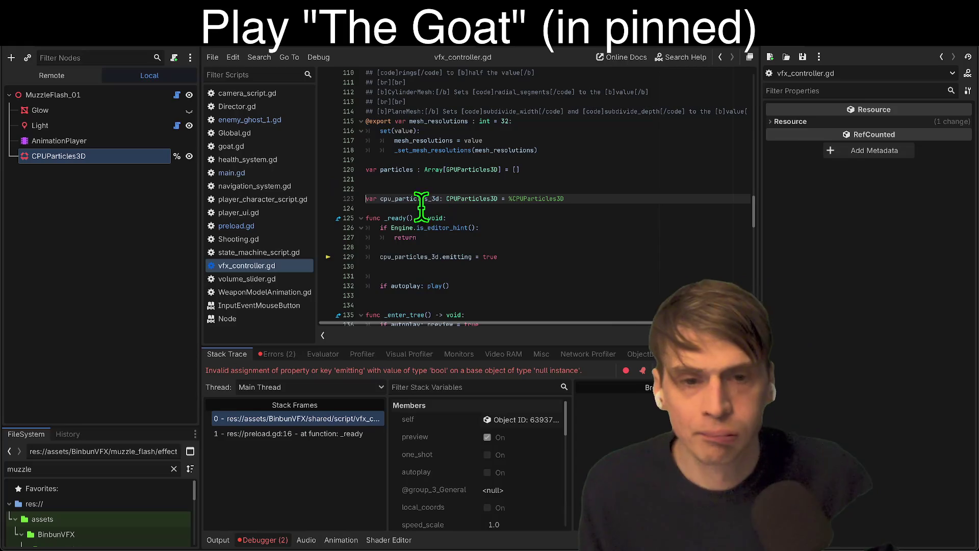
pyautogui.click(408, 250)
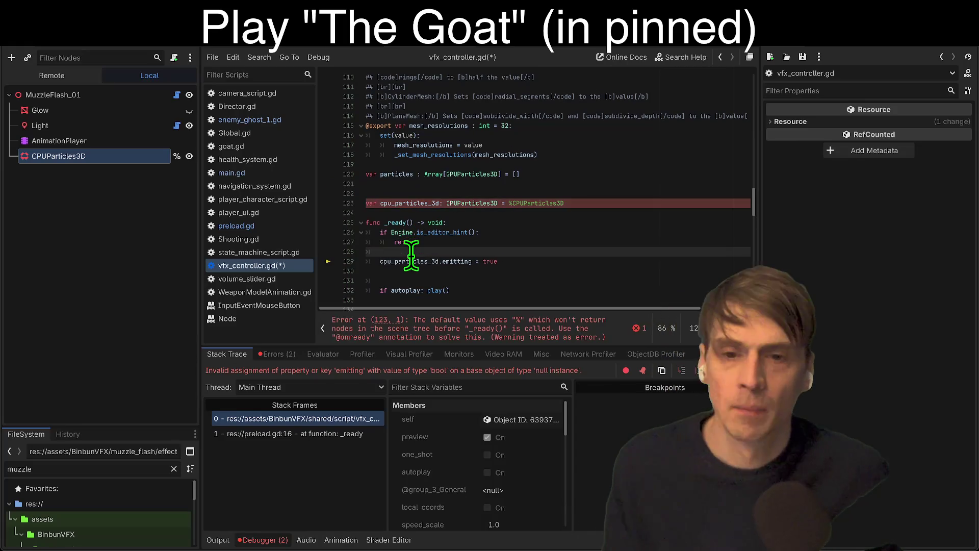
pyautogui.scroll(-1, 518, 213)
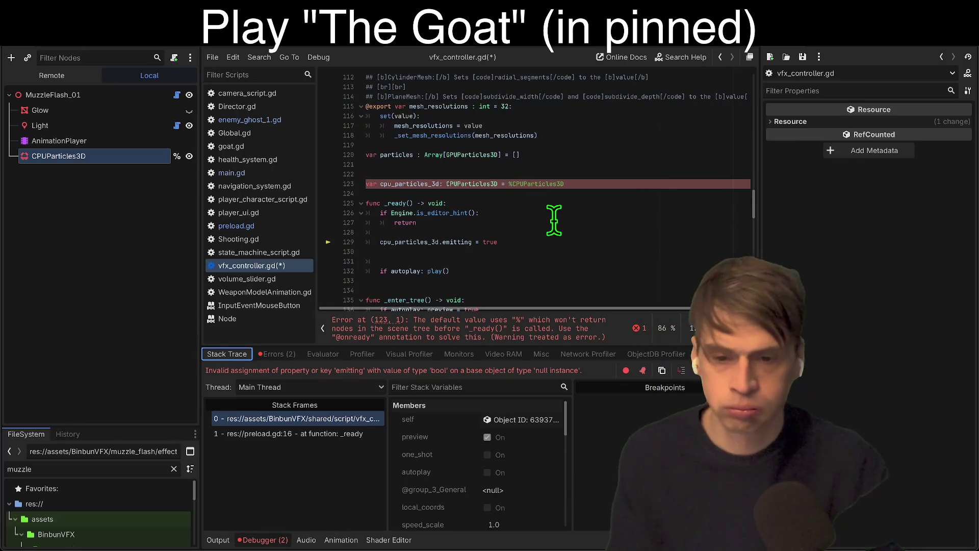
pyautogui.press('Return')
pyautogui.write('cpu_particles_3d =')
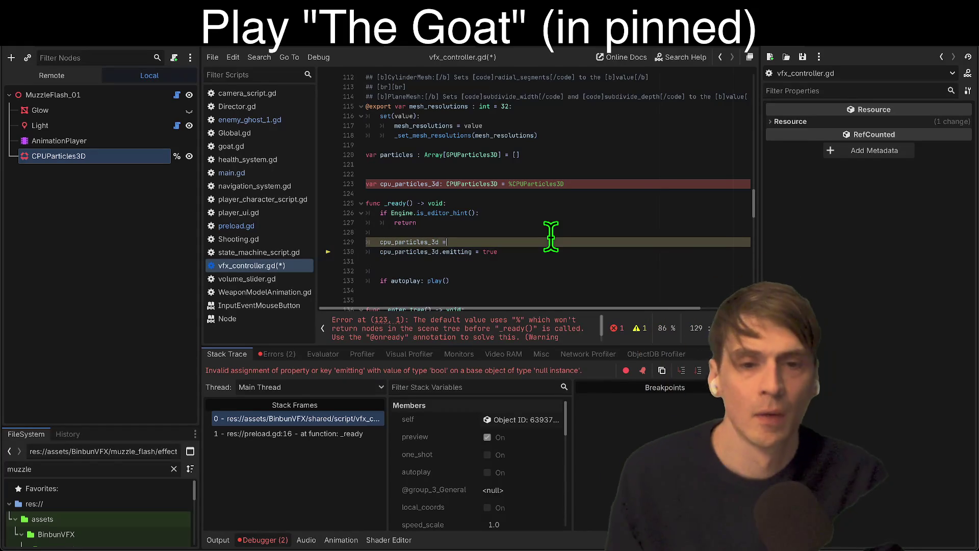
pyautogui.moveTo(507, 185); pyautogui.dragTo(631, 186)
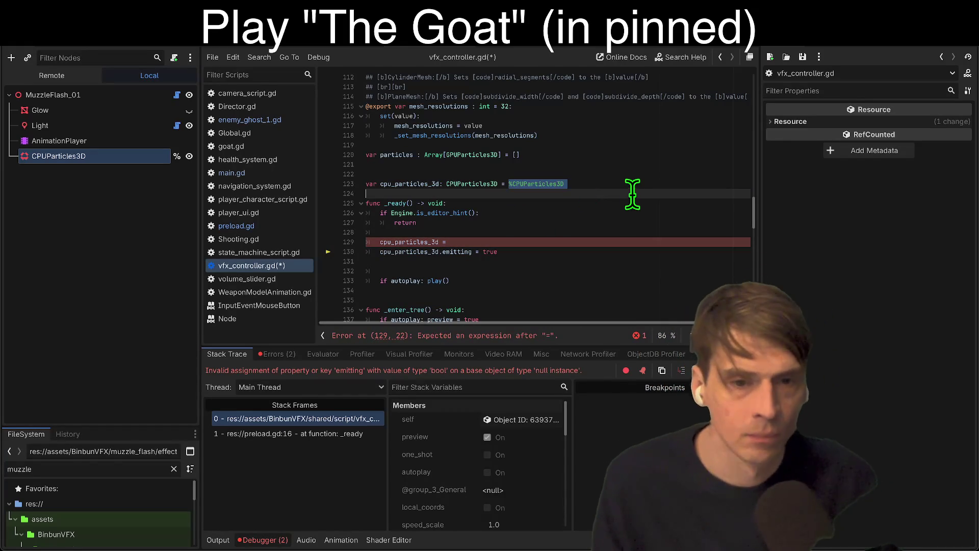
pyautogui.moveTo(573, 234); pyautogui.dragTo(573, 237)
pyautogui.click(624, 186)
pyautogui.press('BackSpace')
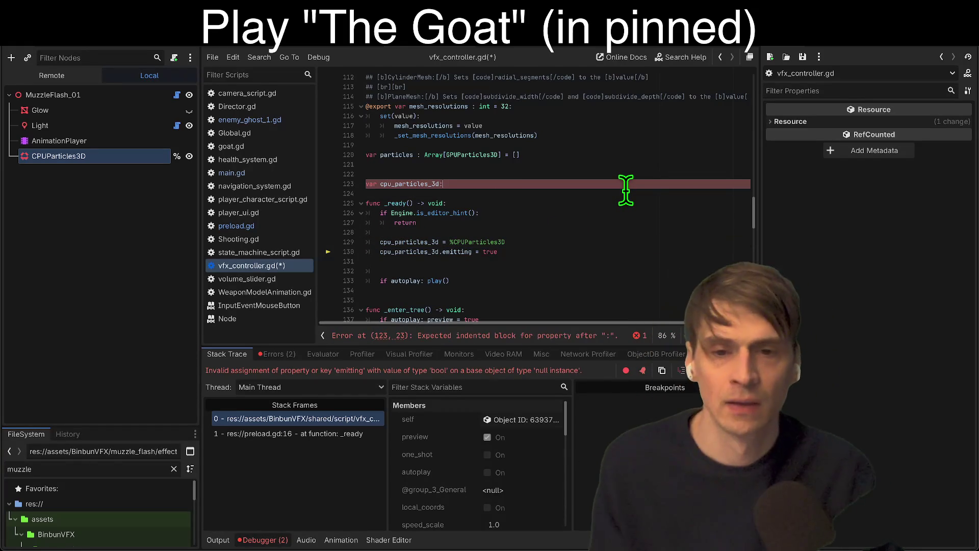
pyautogui.hotkey('ctrl', 's')
pyautogui.press('F5')
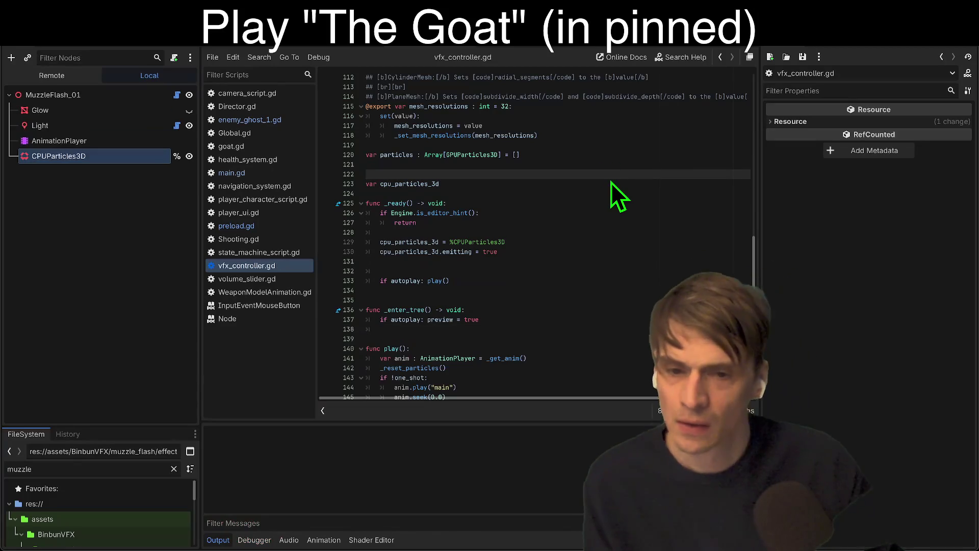
pyautogui.click(606, 191)
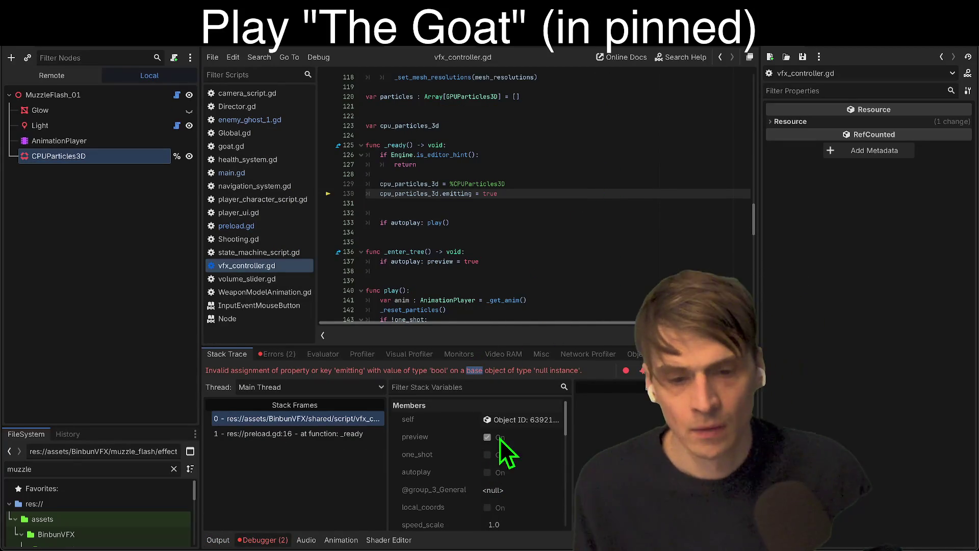
pyautogui.hotkey('ctrl', 'z')
pyautogui.hotkey('ctrl', 'z')
pyautogui.hotkey('ctrl', 'y')
pyautogui.hotkey('ctrl', 'y')
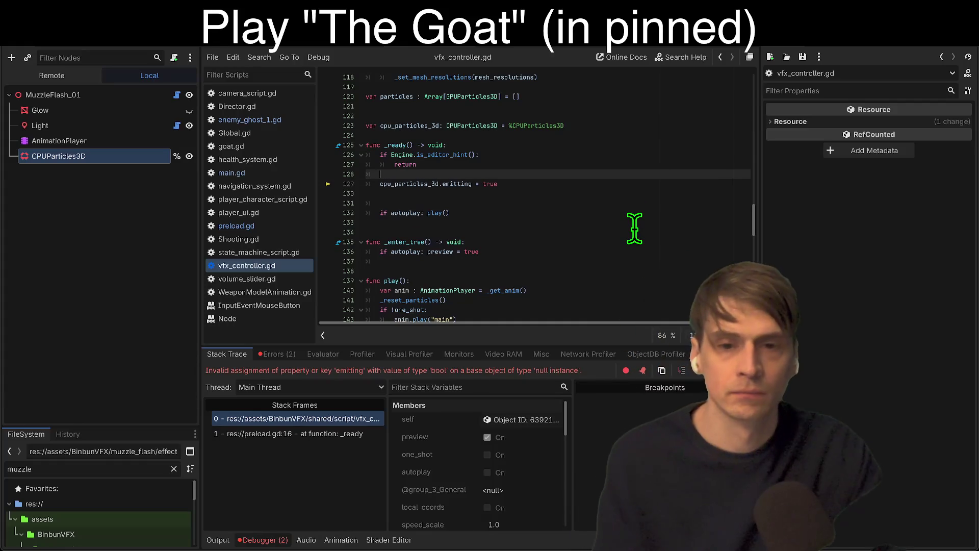
pyautogui.press('Down')
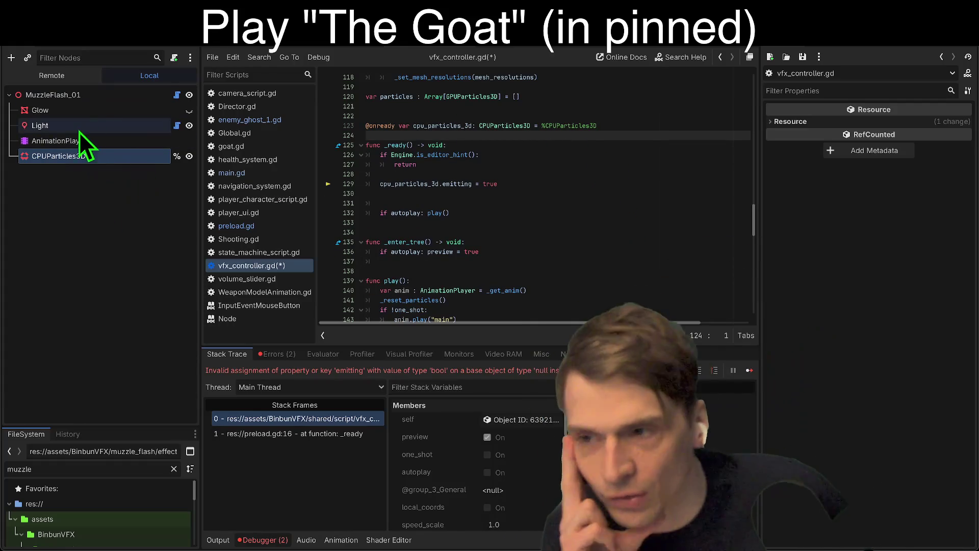
# Switch to the SuperShotgun scene and select MuzzleFlash_01 under Barrels.
pyautogui.click(374, 48)
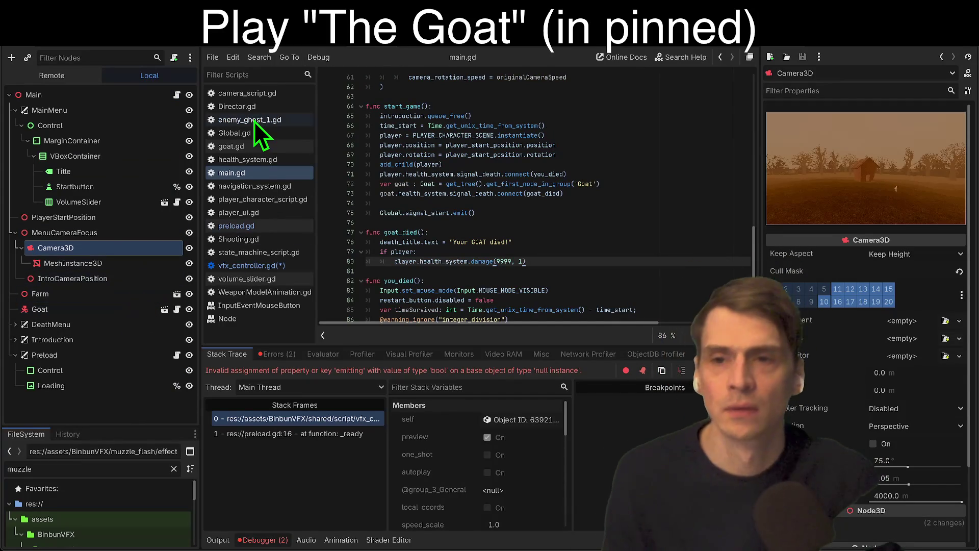
pyautogui.click(227, 48)
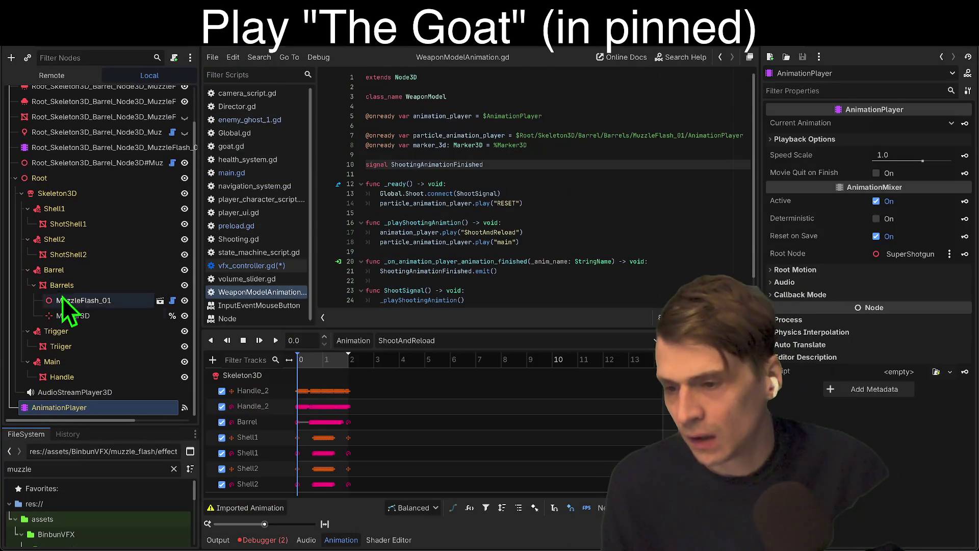
pyautogui.click(94, 361)
pyautogui.click(91, 391)
pyautogui.moveTo(91, 396)
pyautogui.mouseDown()
pyautogui.moveTo(103, 383)
pyautogui.moveTo(108, 271)
pyautogui.moveTo(100, 293)
pyautogui.mouseUp()
pyautogui.click(101, 299)
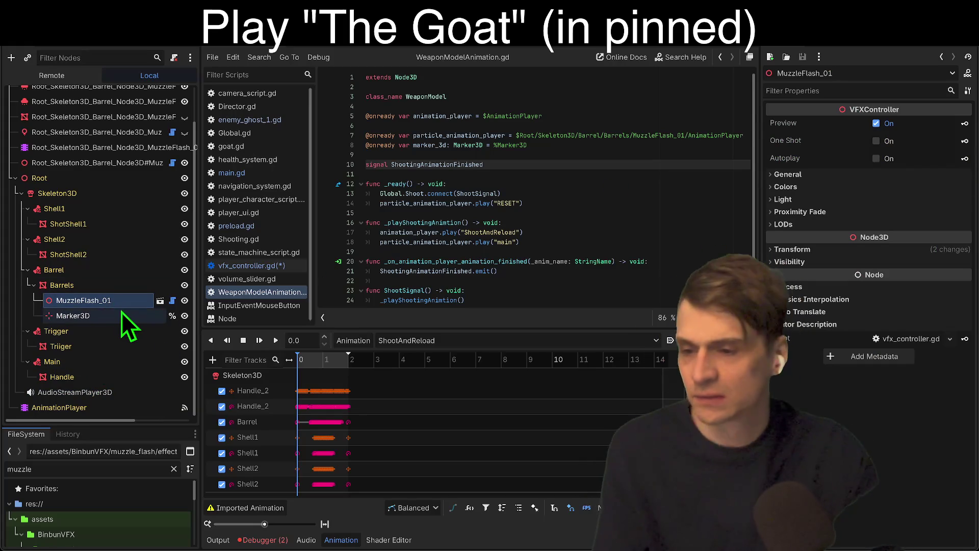
pyautogui.scroll(2, 106, 350)
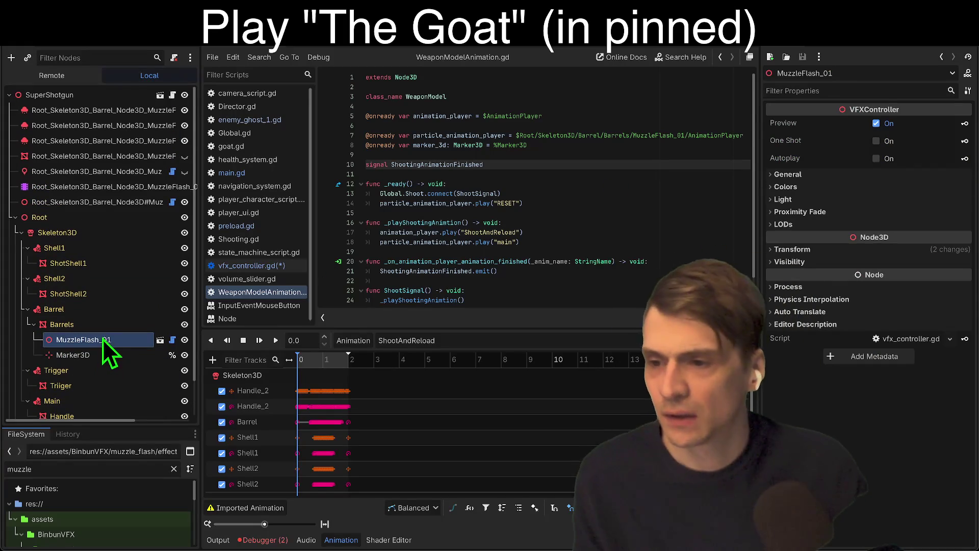
# Delete the three duplicated Root_Skeleton3D muzzle-flash particle nodes and save the scene.
pyautogui.click(133, 91)
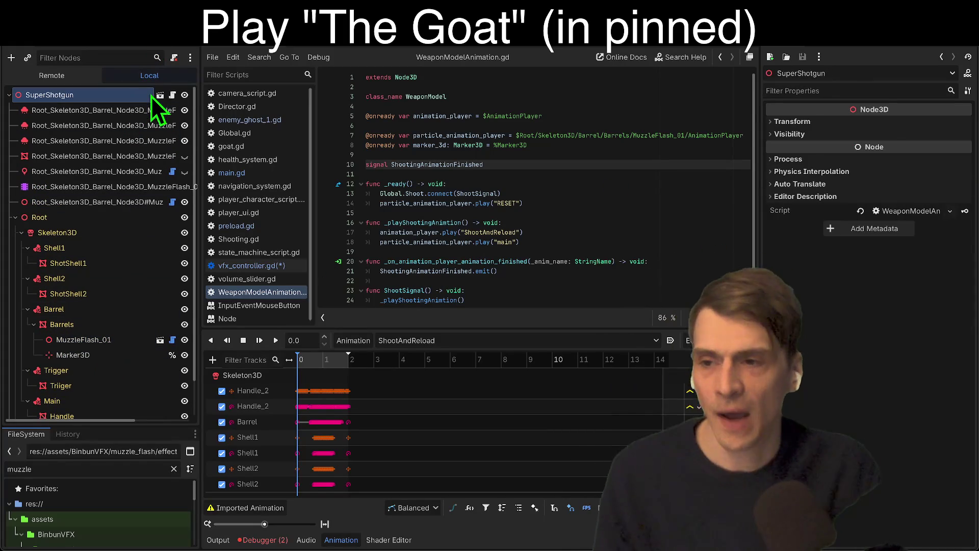
pyautogui.click(72, 141)
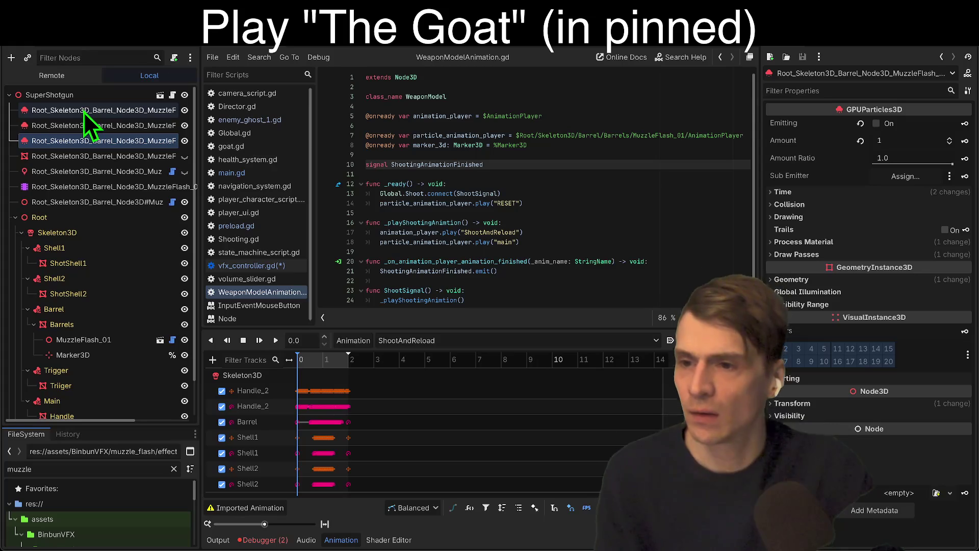
pyautogui.keyDown('shift'); pyautogui.click(84, 111); pyautogui.keyUp('shift')
pyautogui.rightClick(84, 111)
pyautogui.click(130, 309)
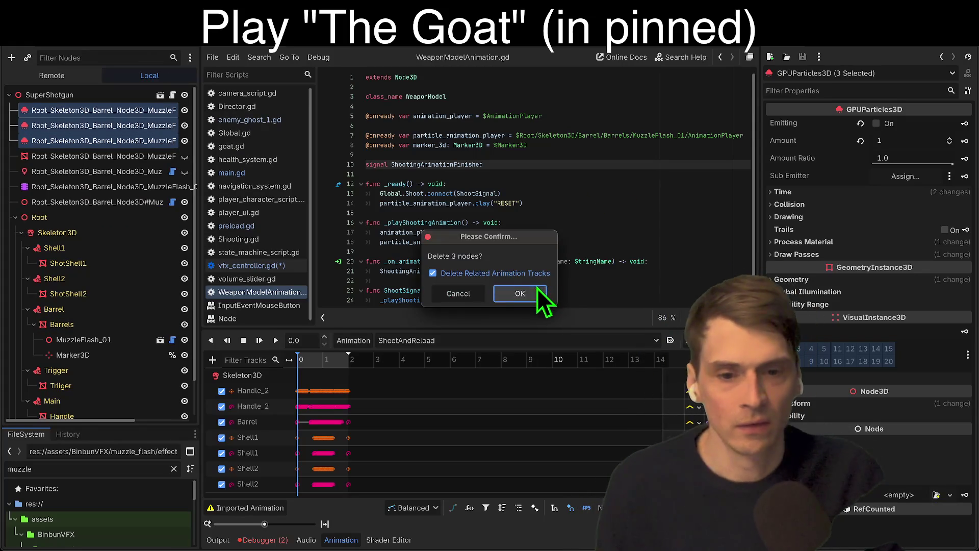
pyautogui.click(520, 293)
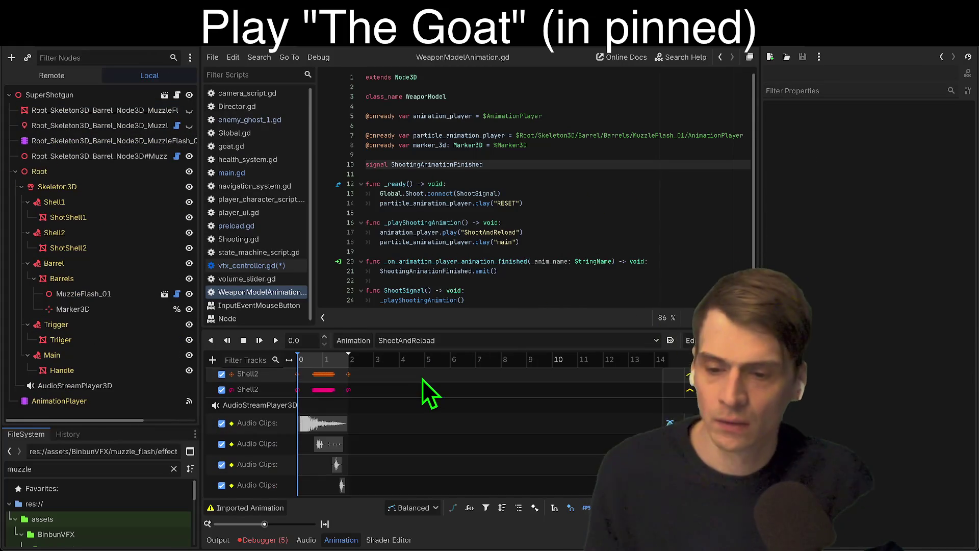
pyautogui.hotkey('ctrl', 's')
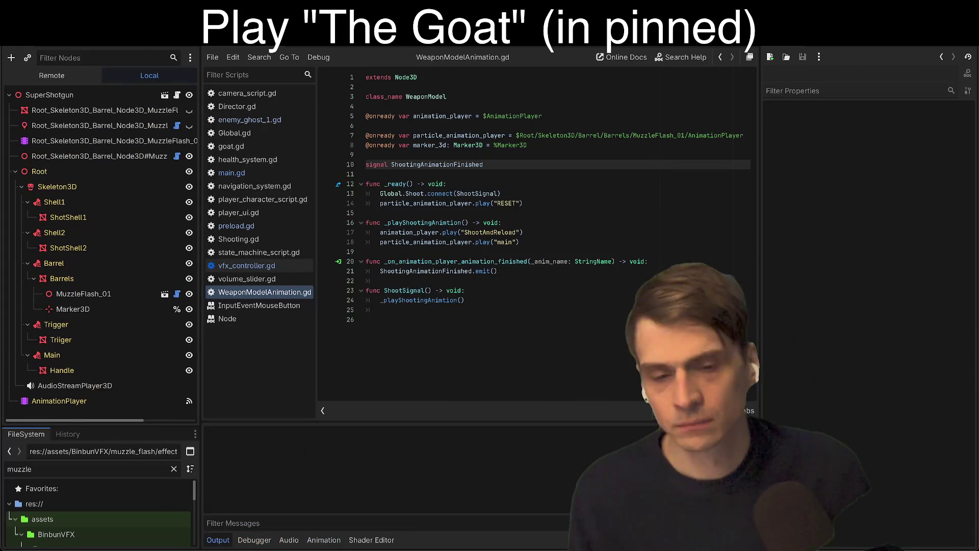
# Remove the emitting line from vfx_controller.gd and run the game.
pyautogui.click(582, 181)
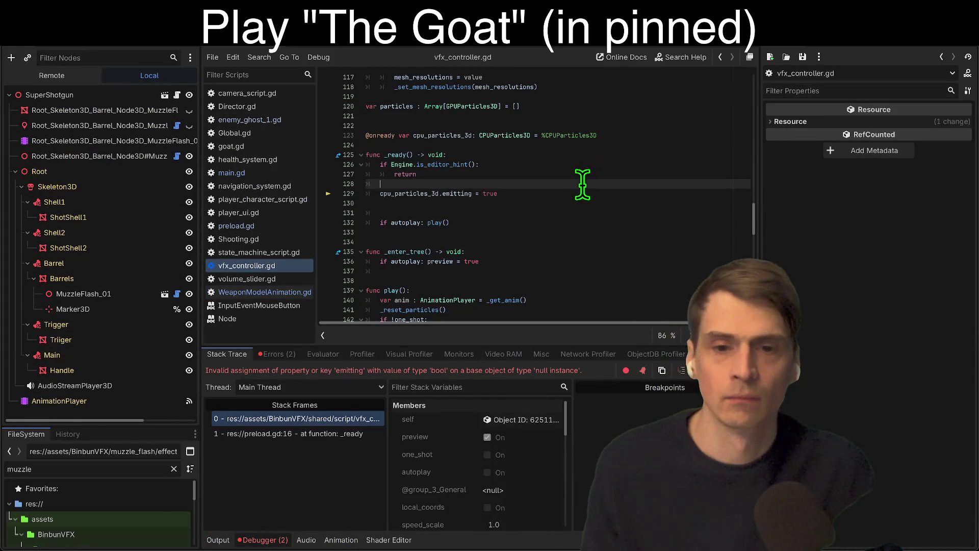
pyautogui.hotkey('shift', 'Down')
pyautogui.hotkey('shift', 'Down')
pyautogui.hotkey('shift', 'Down')
pyautogui.press('Delete')
pyautogui.press('F5')
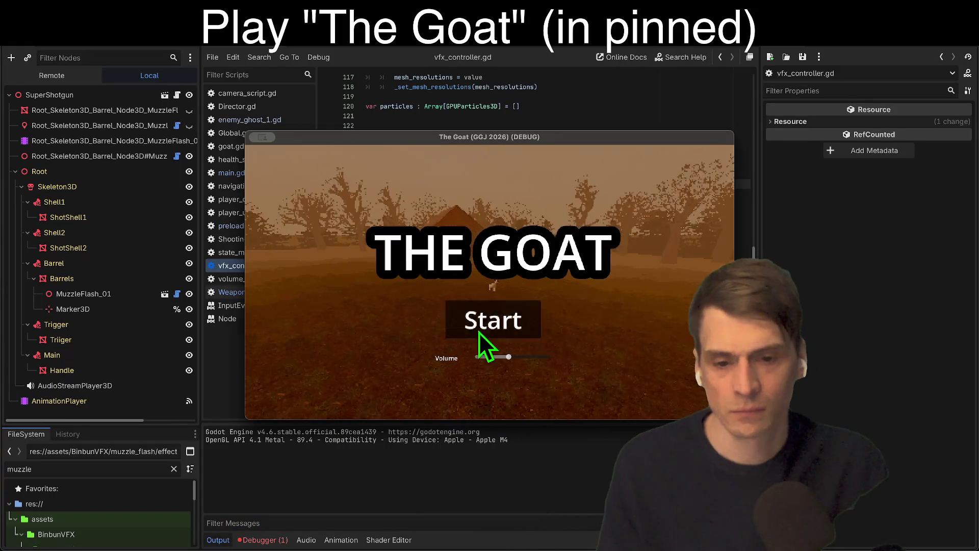
# Play past the title screen, stop the game, and show the Debugger's error list.
pyautogui.click(482, 333)
pyautogui.click(484, 378)
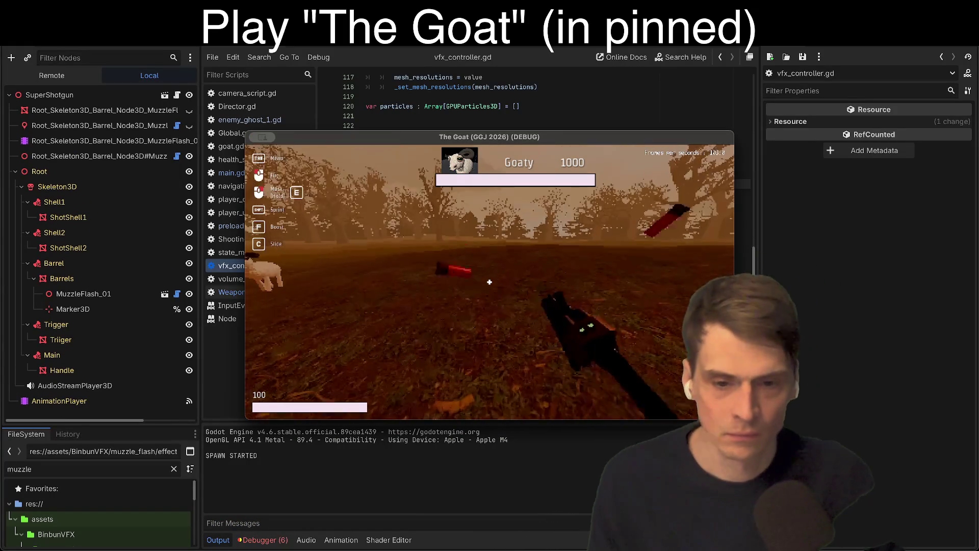
pyautogui.press('F8')
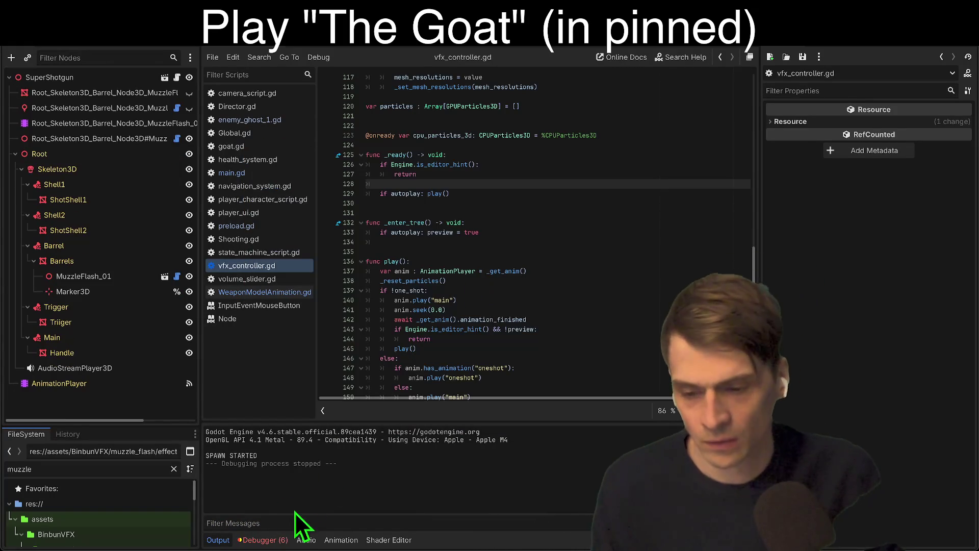
pyautogui.click(264, 540)
pyautogui.click(283, 356)
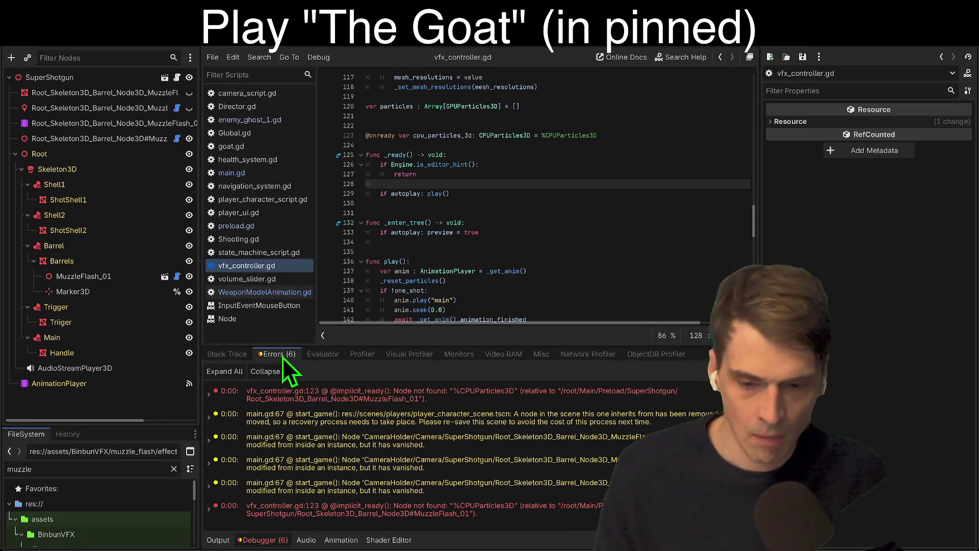
# Delete the cpu_particles_3d declaration lines in vfx_controller.gd, save, and review the missing %CPUParticles3D error.
pyautogui.doubleClick(448, 513)
pyautogui.moveTo(649, 208); pyautogui.dragTo(647, 175)
pyautogui.press('BackSpace')
pyautogui.click(510, 394)
pyautogui.click(681, 226)
pyautogui.hotkey('ctrl', 's')
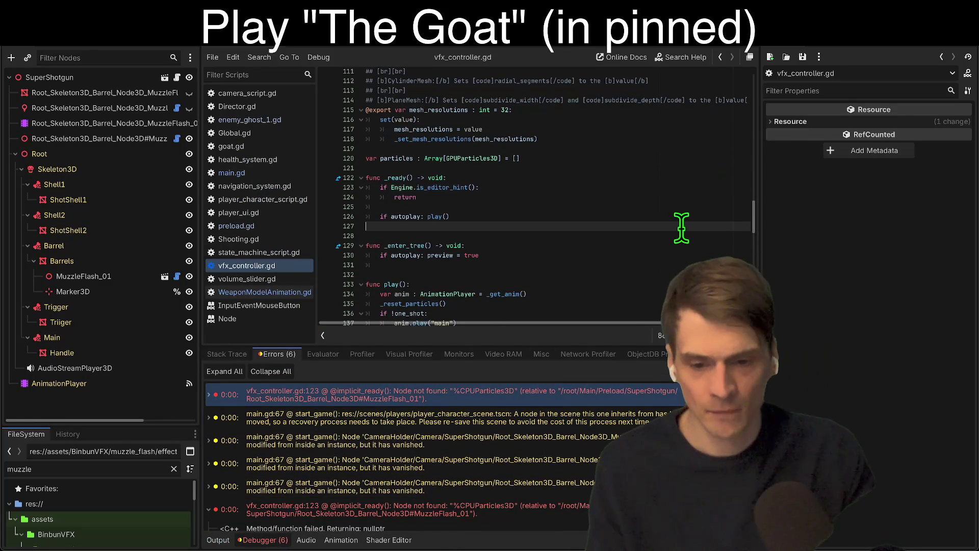
pyautogui.scroll(-2, 570, 392)
pyautogui.click(540, 456)
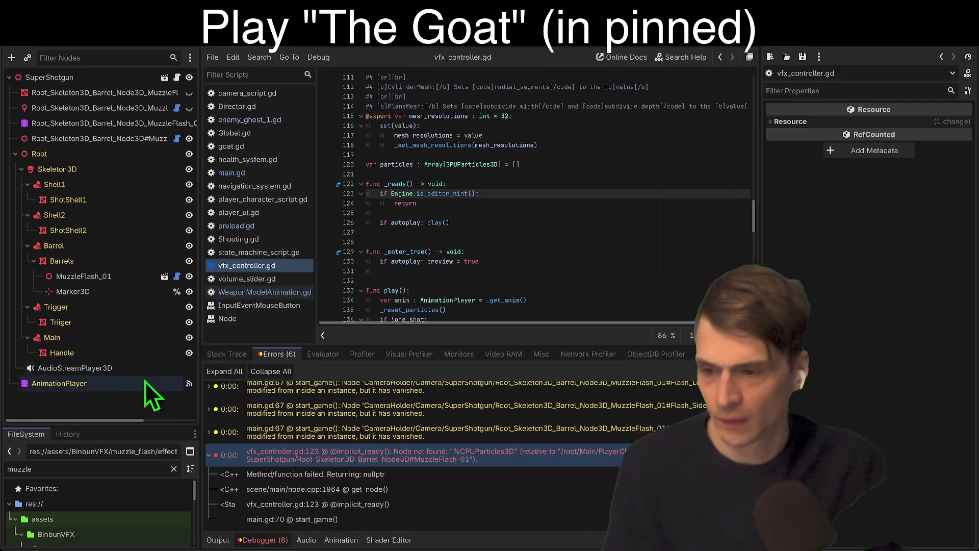
pyautogui.click(127, 277)
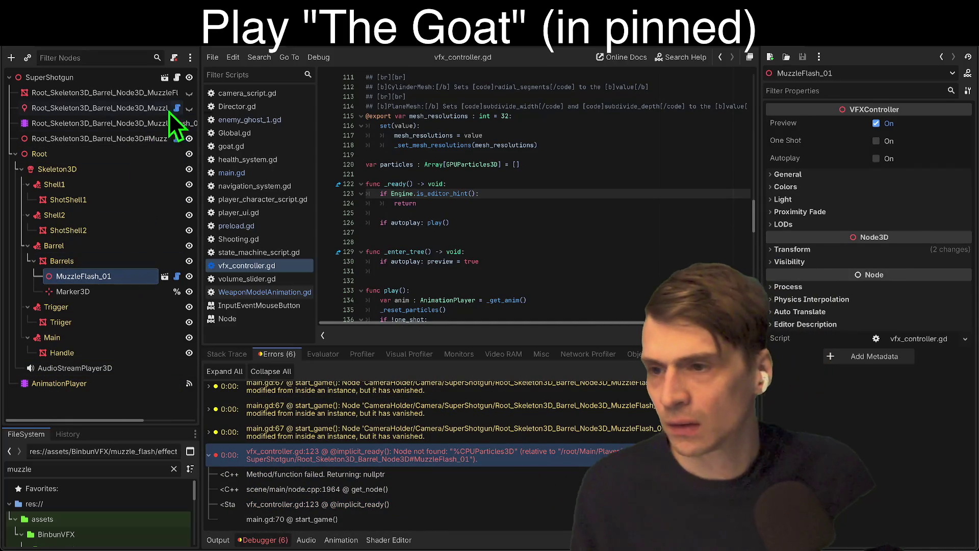
# Delete the four leftover Root_Skeleton3D nodes from SuperShotgun.
pyautogui.click(131, 124)
pyautogui.keyDown('shift'); pyautogui.click(127, 134); pyautogui.keyUp('shift')
pyautogui.keyDown('shift'); pyautogui.click(142, 94); pyautogui.keyUp('shift')
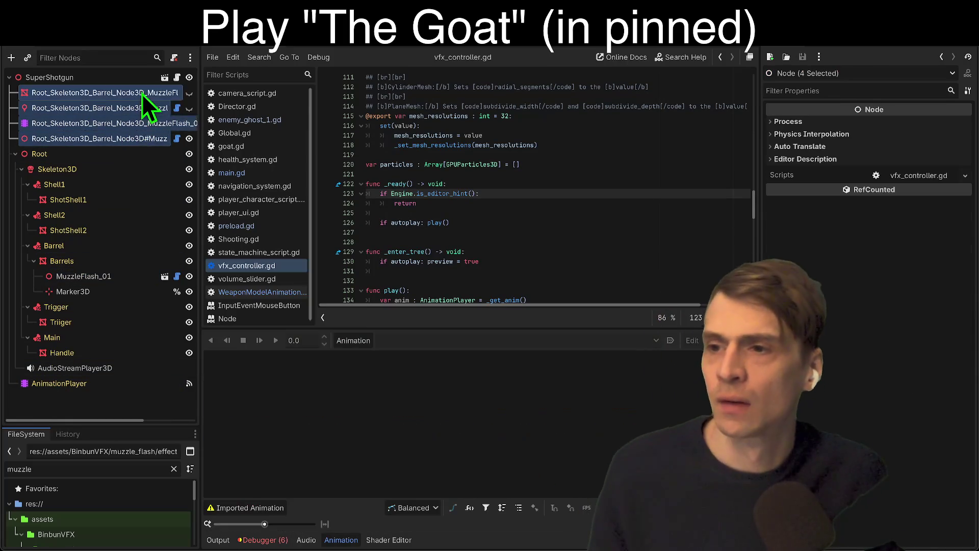
pyautogui.rightClick(142, 93)
pyautogui.click(214, 311)
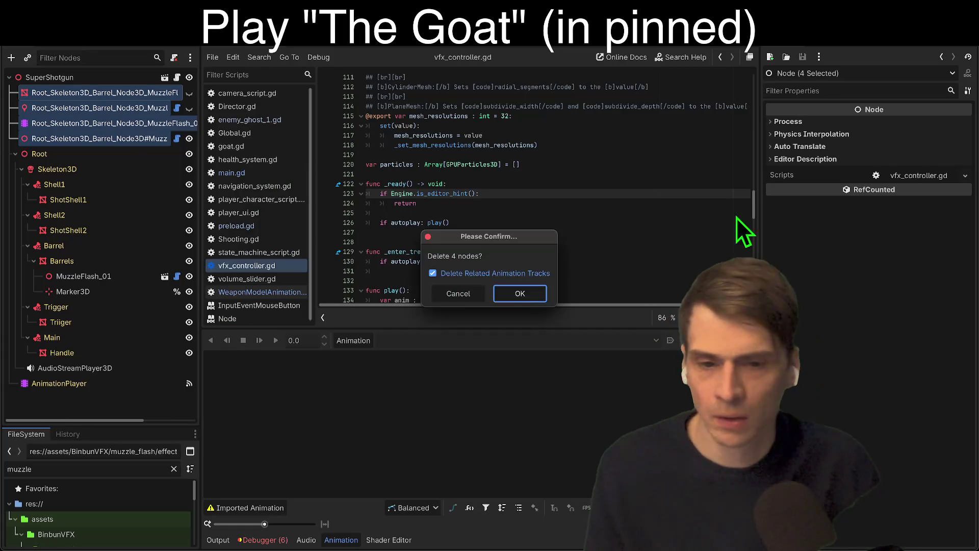
pyautogui.click(518, 289)
# Playtest the game past the title and instructions screens, then stop it.
pyautogui.press('super+b')
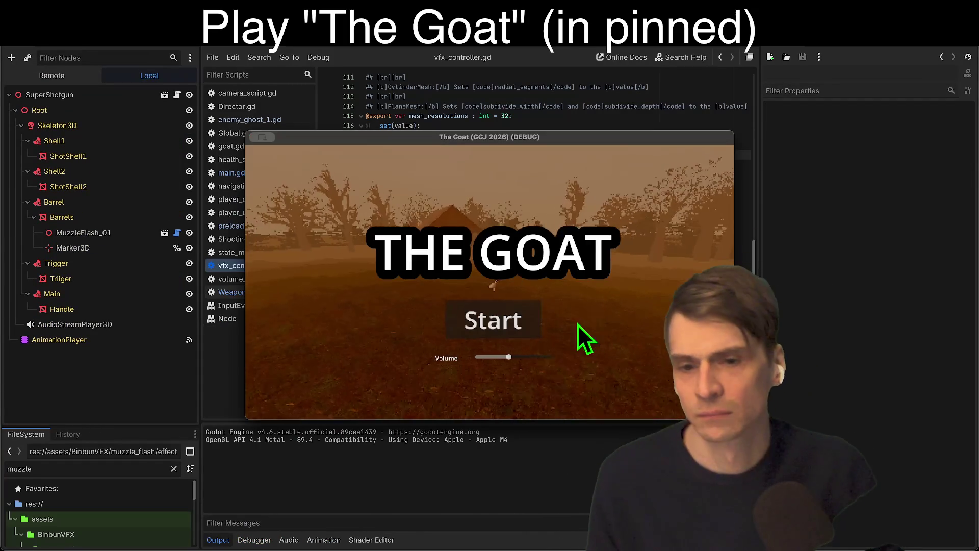
pyautogui.click(487, 322)
pyautogui.click(500, 376)
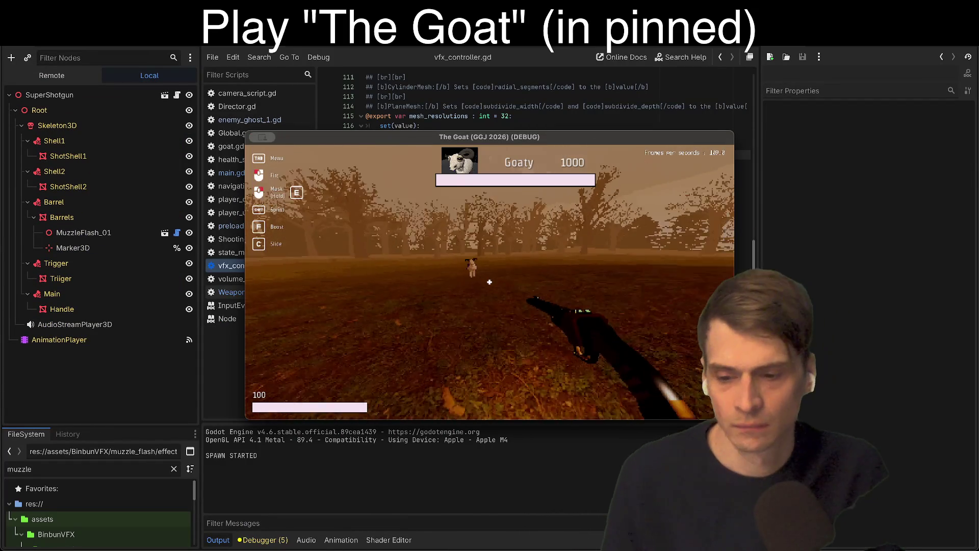
pyautogui.press('super+period')
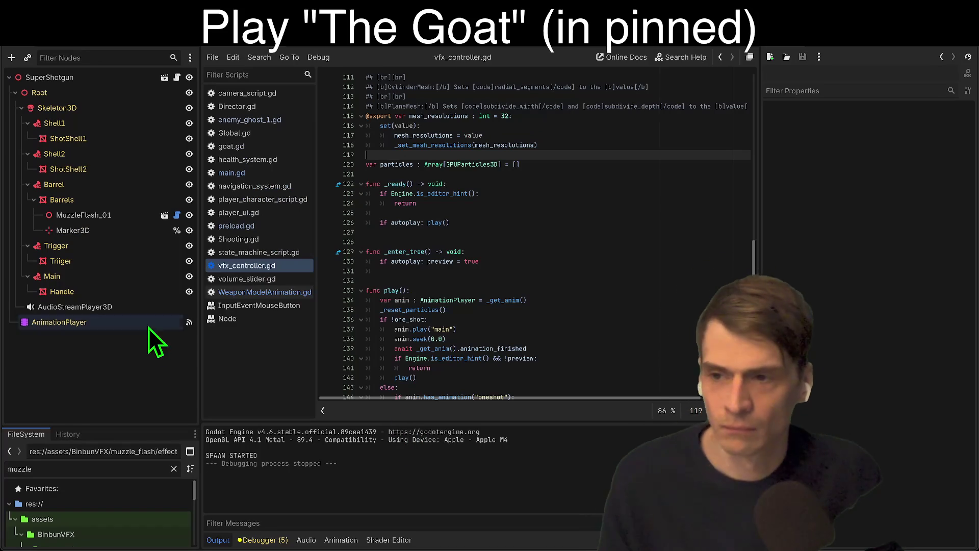
# Show the AnimationPlayer's ShootAndReload tracks in a taller animation panel.
pyautogui.click(125, 325)
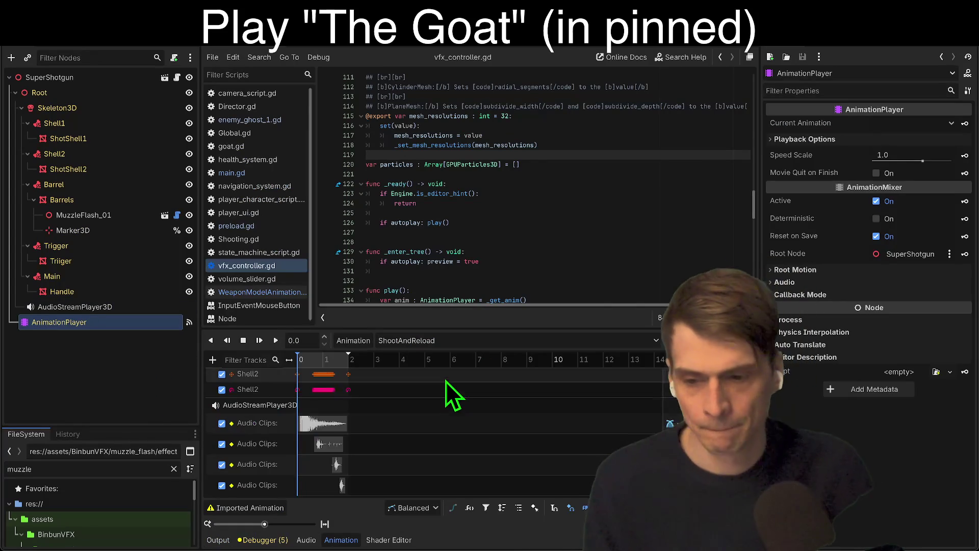
pyautogui.scroll(1, 447, 390)
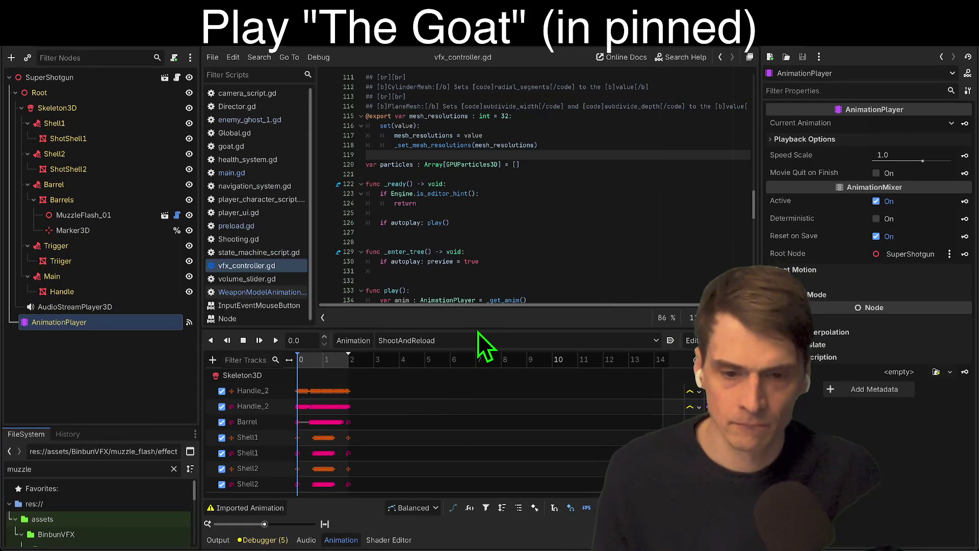
pyautogui.moveTo(477, 328); pyautogui.dragTo(492, 206)
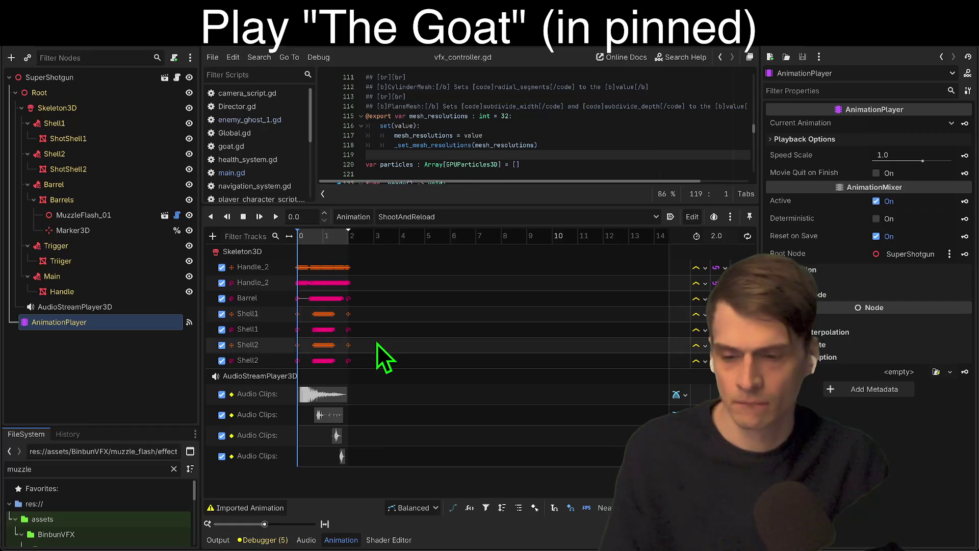
pyautogui.click(445, 42)
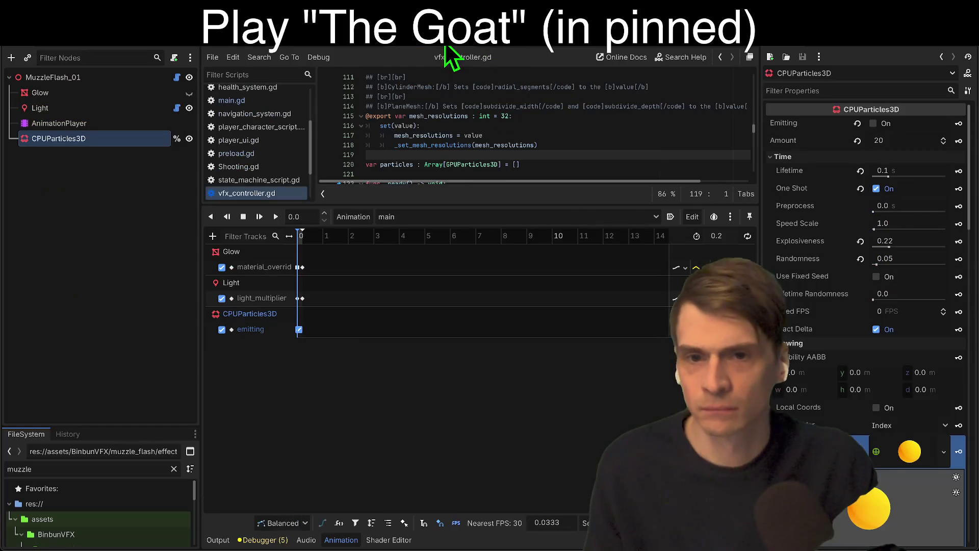
# Delete the MuzzleFlash_01 node from the SuperShotgun scene.
pyautogui.rightClick(69, 138)
pyautogui.click(41, 329)
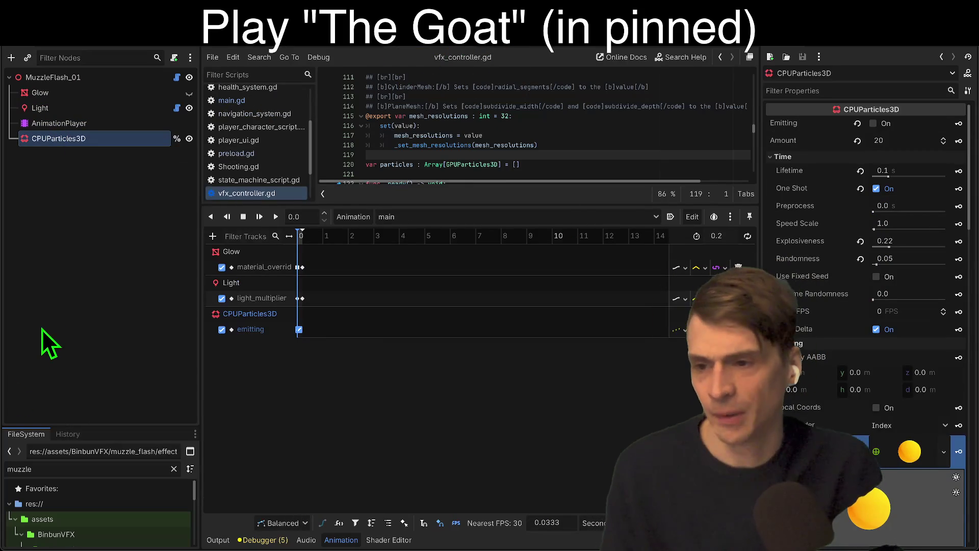
pyautogui.hotkey('ctrl', 'Tab')
pyautogui.hotkey('ctrl', 'Tab')
pyautogui.hotkey('ctrl', 'Tab')
pyautogui.hotkey('ctrl', 'Tab')
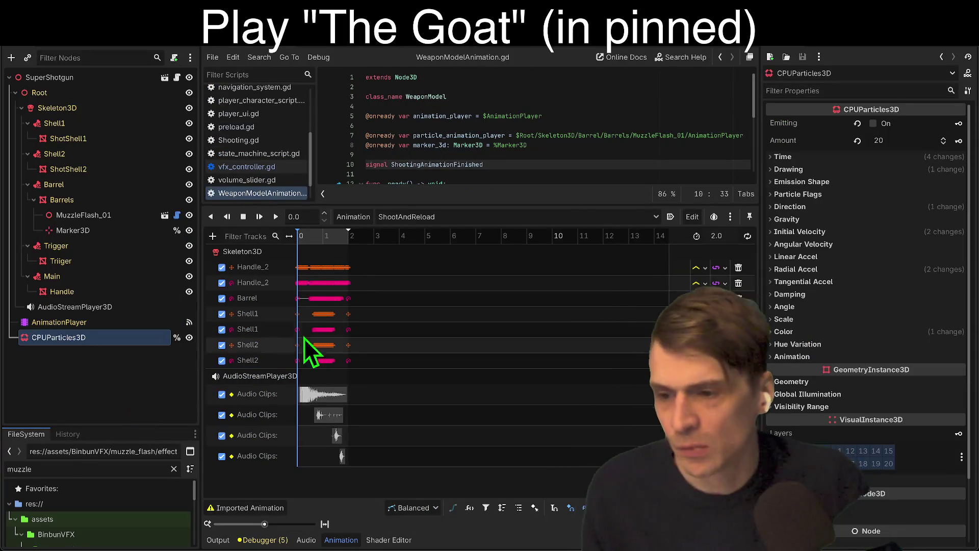
pyautogui.hotkey('ctrl', 'Tab')
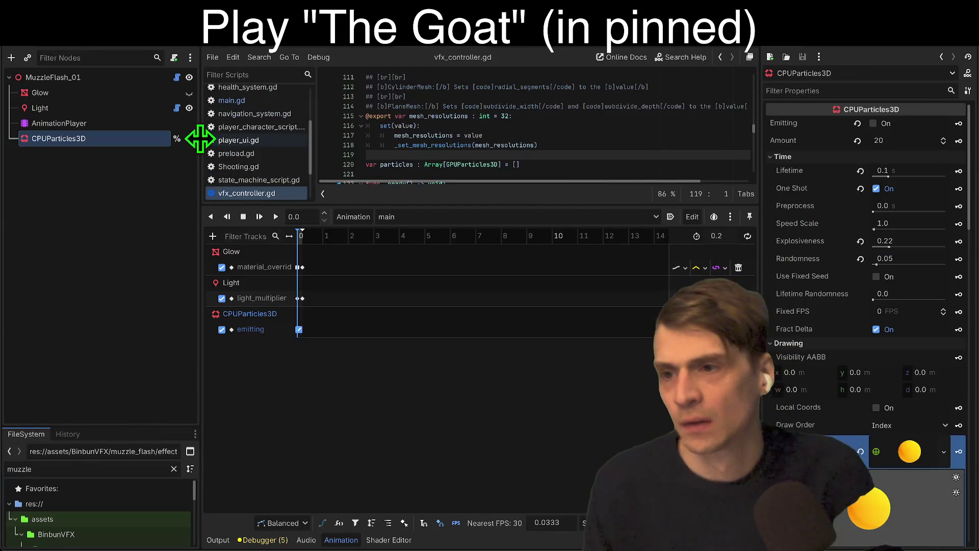
pyautogui.click(451, 47)
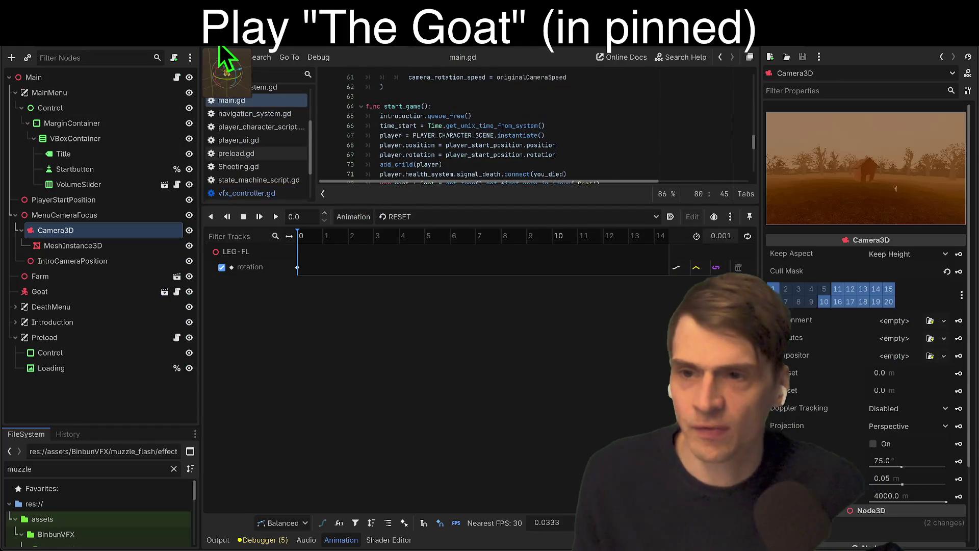
pyautogui.click(218, 48)
pyautogui.rightClick(139, 213)
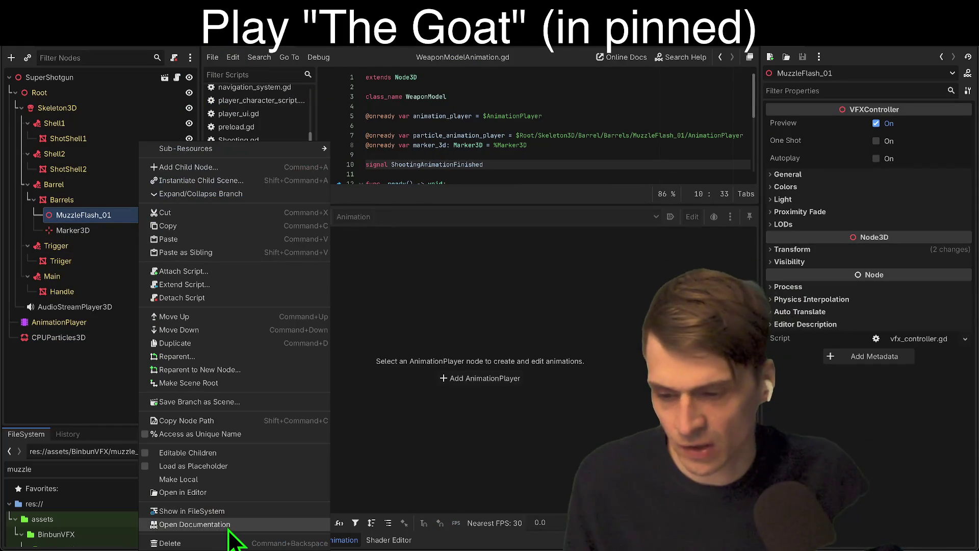
pyautogui.click(230, 541)
pyautogui.click(519, 283)
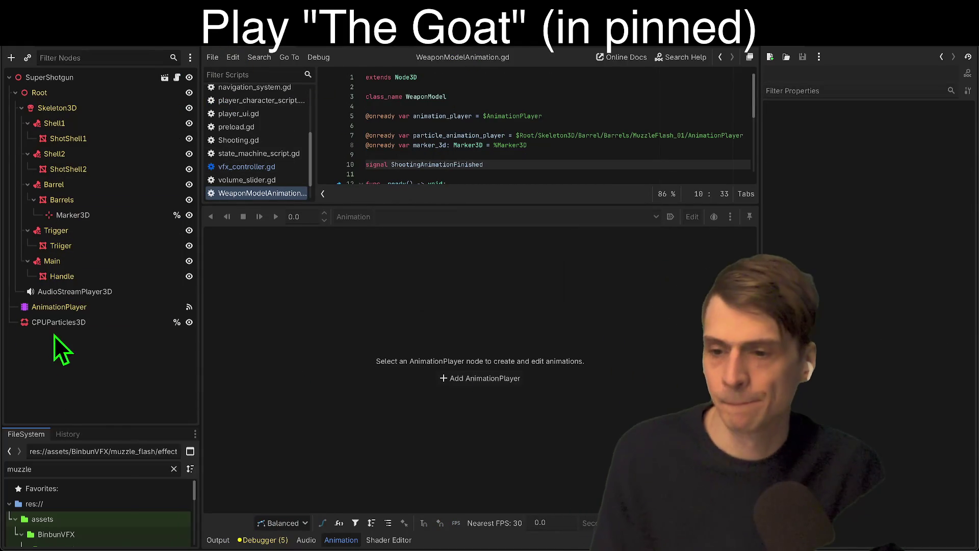
# Preview CPUParticles3D emission in the 3D view, leave it off, and save SuperShotgun.
pyautogui.click(51, 322)
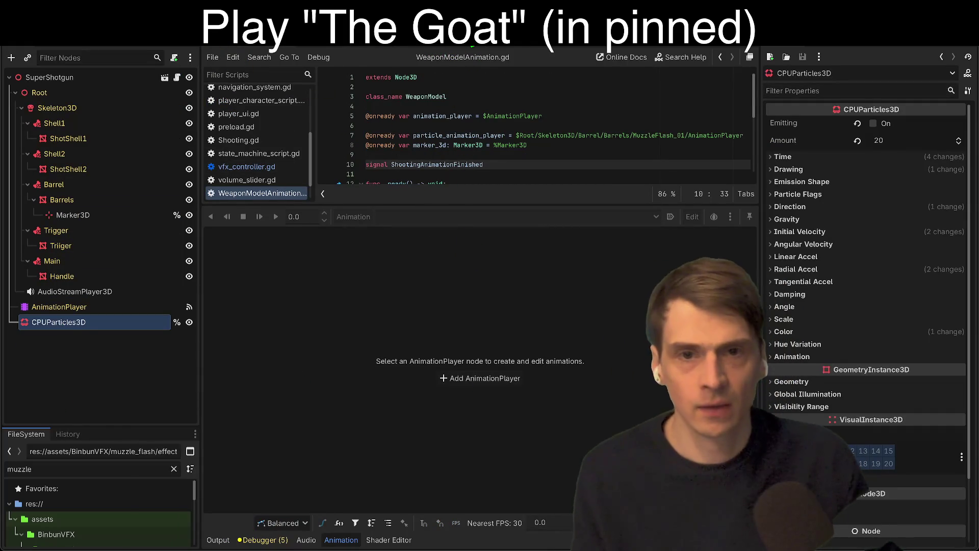
pyautogui.click(467, 47)
pyautogui.press('f')
pyautogui.moveTo(543, 148); pyautogui.dragTo(459, 155)
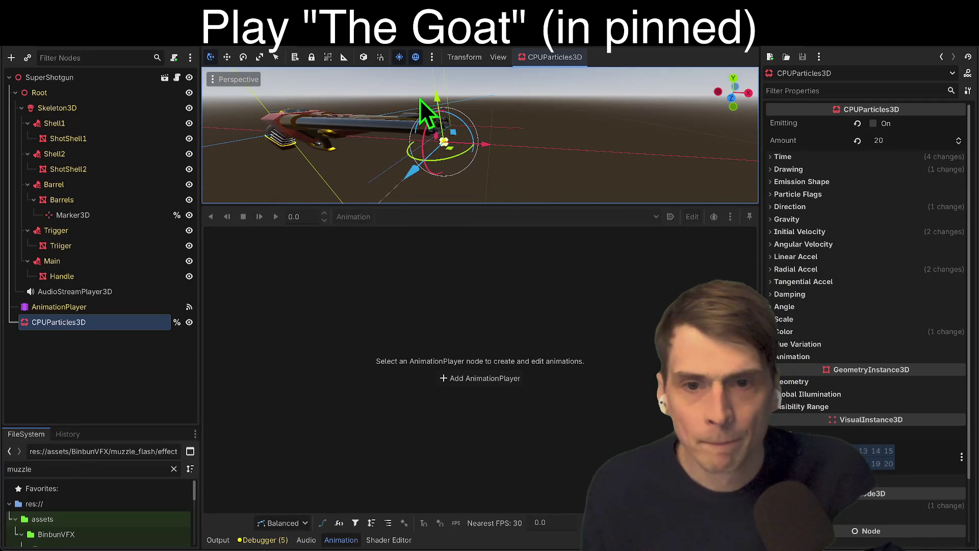
pyautogui.click(913, 128)
pyautogui.click(913, 128)
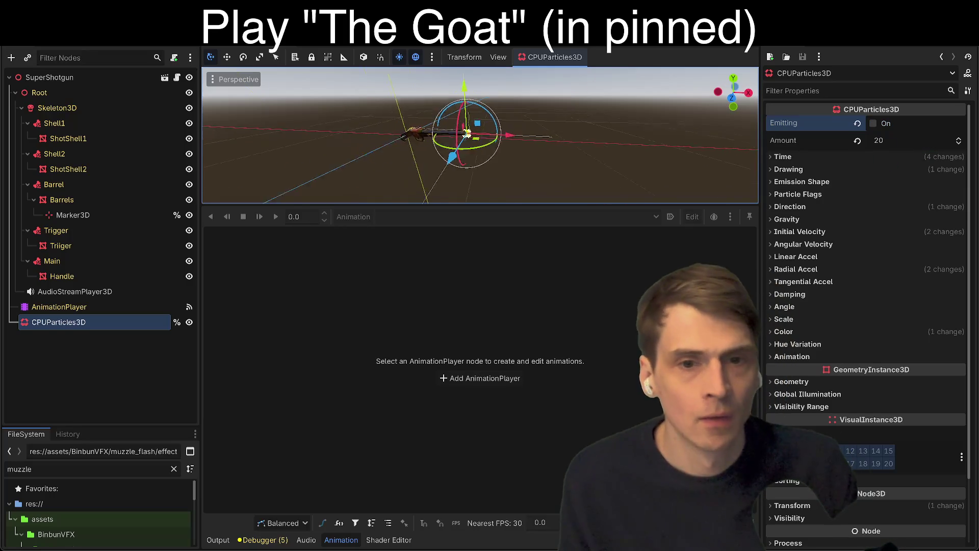
pyautogui.hotkey('ctrl', 's')
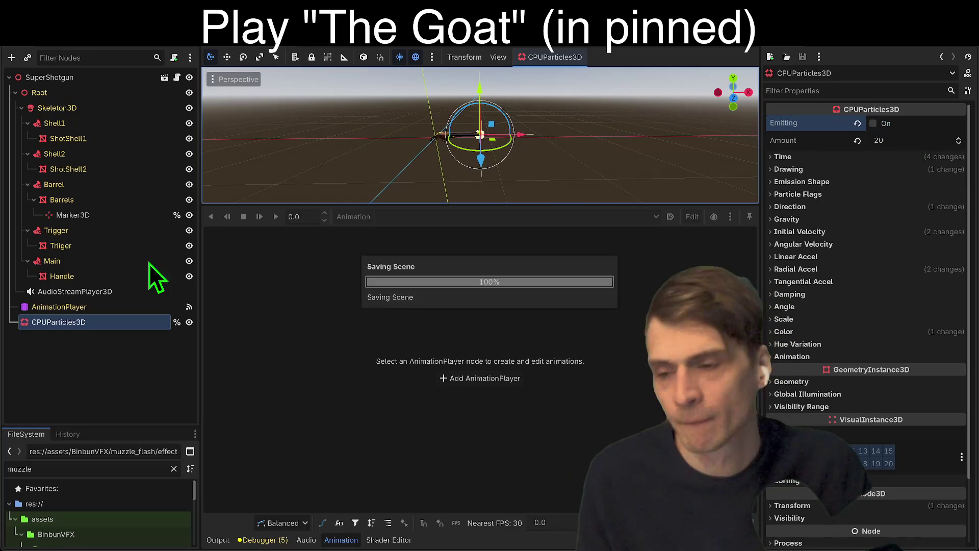
pyautogui.click(109, 369)
pyautogui.click(113, 312)
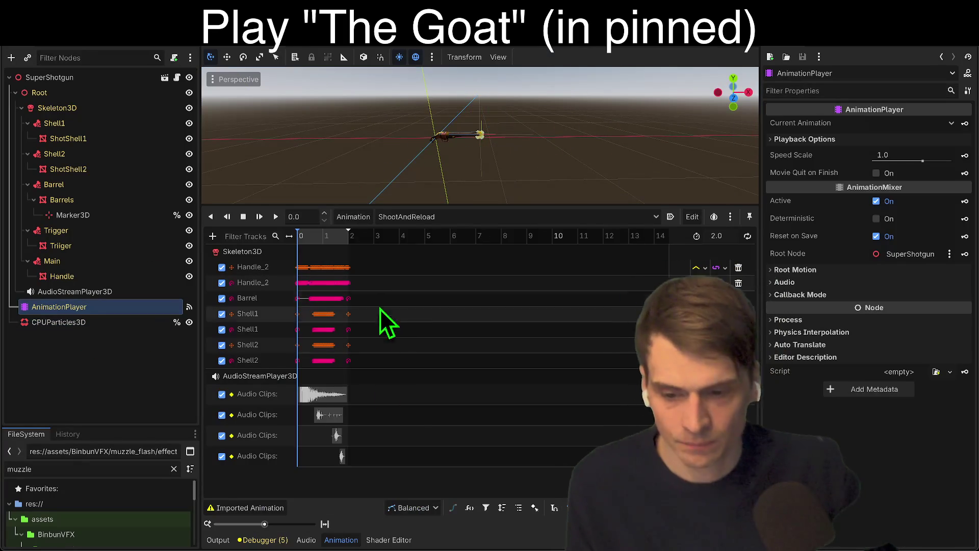
# Add a CPUParticles3D emitting property track to the ShootAndReload animation.
pyautogui.click(361, 219)
pyautogui.click(361, 219)
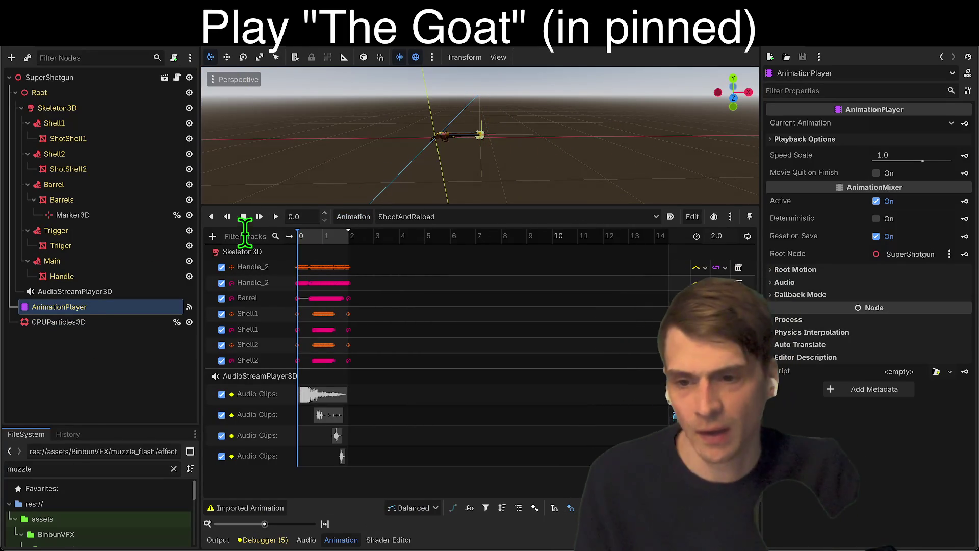
pyautogui.click(214, 240)
pyautogui.click(296, 252)
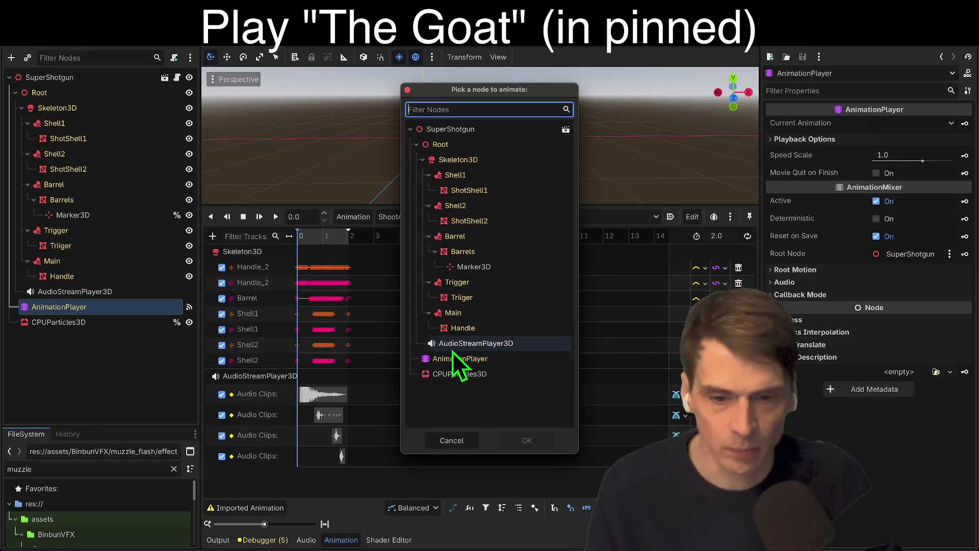
pyautogui.click(458, 378)
pyautogui.click(523, 436)
pyautogui.write('em')
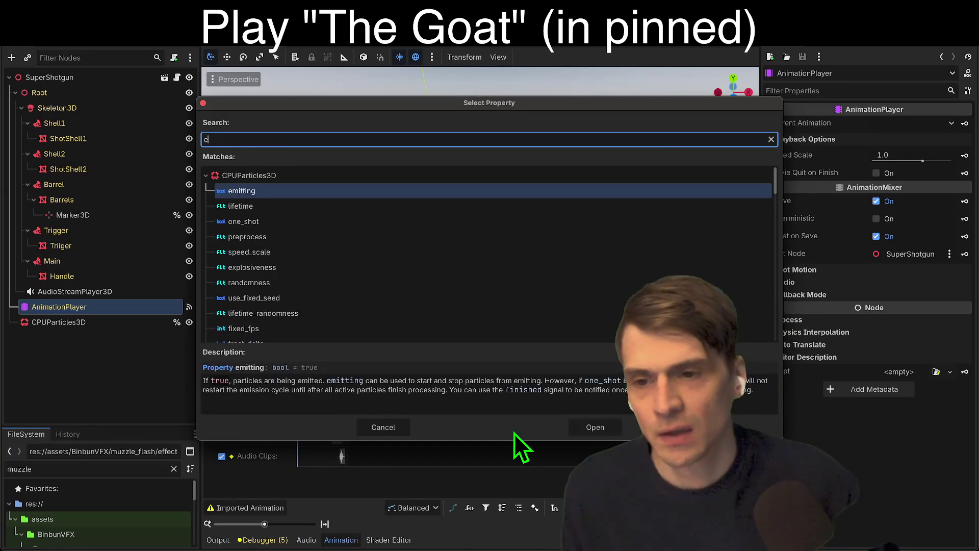
pyautogui.press('Return')
# Insert an emitting key set to On at 0.2 s and run the game.
pyautogui.rightClick(304, 488)
pyautogui.click(315, 493)
pyautogui.click(304, 491)
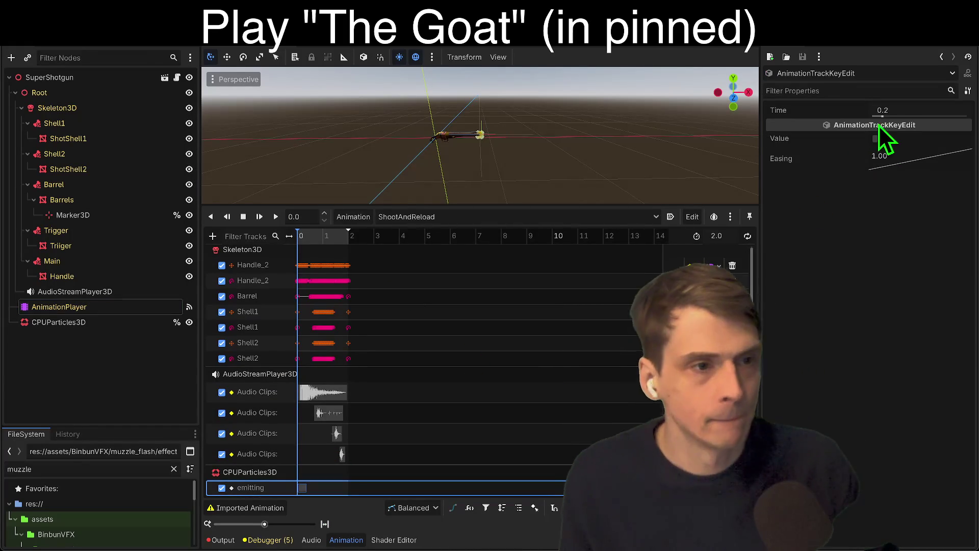
pyautogui.click(876, 139)
pyautogui.press('super+r')
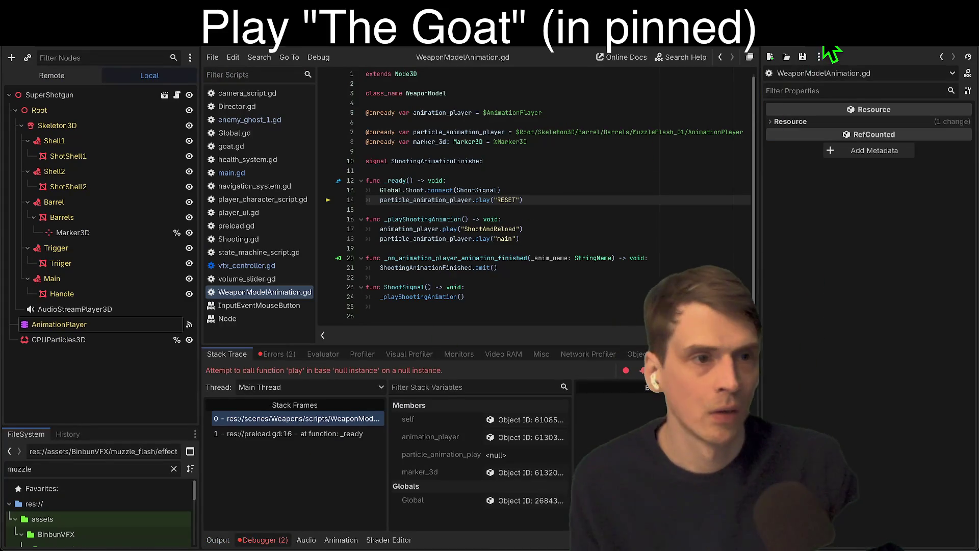
# Delete the particle RESET and main playback lines from the ready code, then save and rerun the game.
pyautogui.click(828, 47)
pyautogui.click(661, 207)
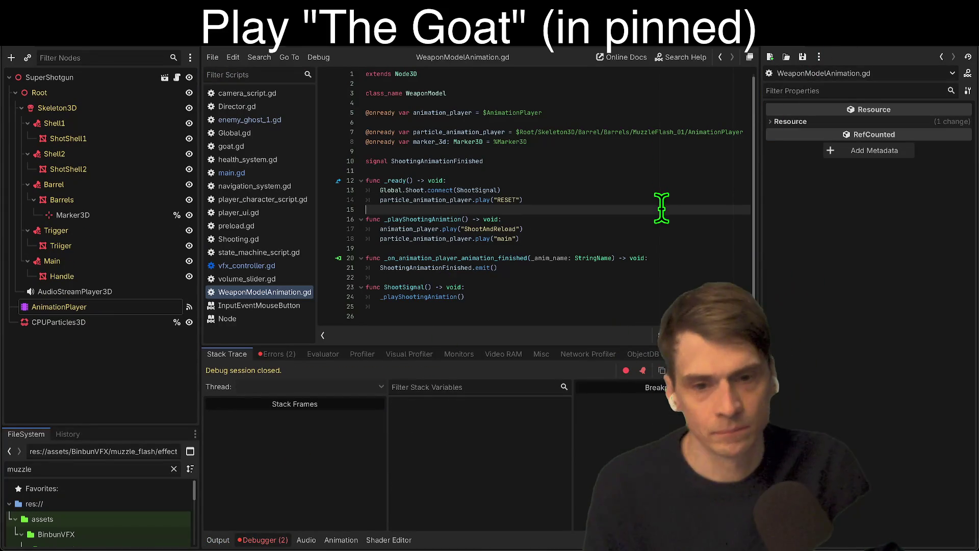
pyautogui.click(623, 190)
pyautogui.click(624, 199)
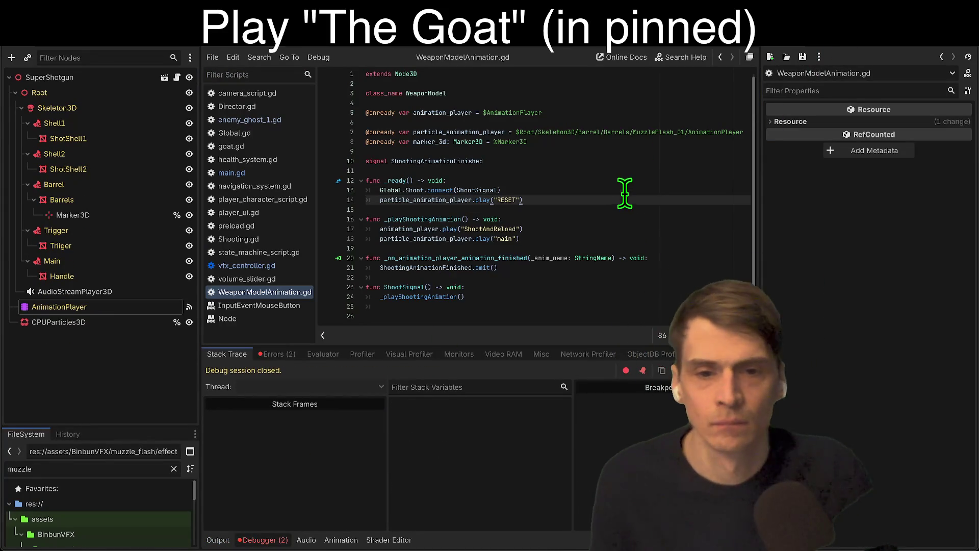
pyautogui.hotkey('ctrl', 'shift', 'k')
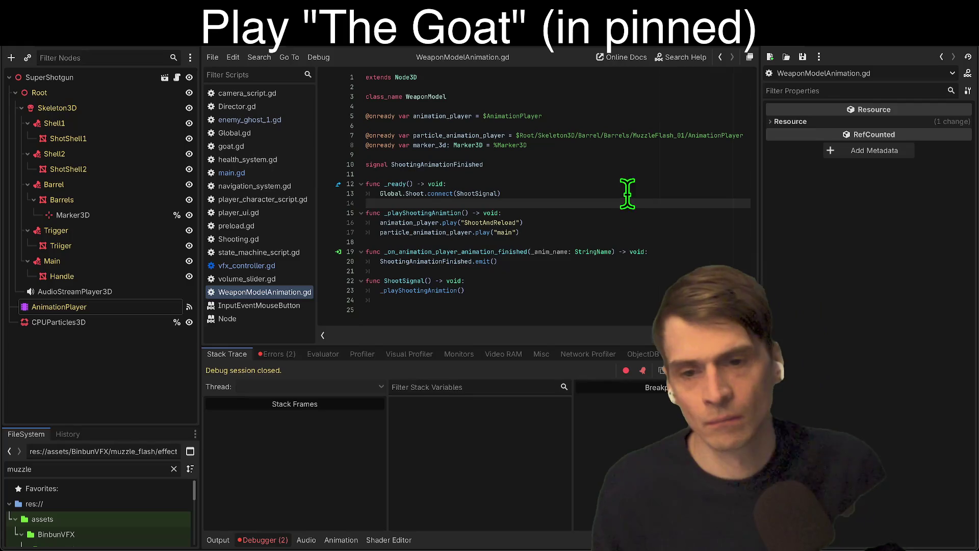
pyautogui.click(626, 232)
pyautogui.hotkey('ctrl', 'shift', 'k')
pyautogui.click(650, 300)
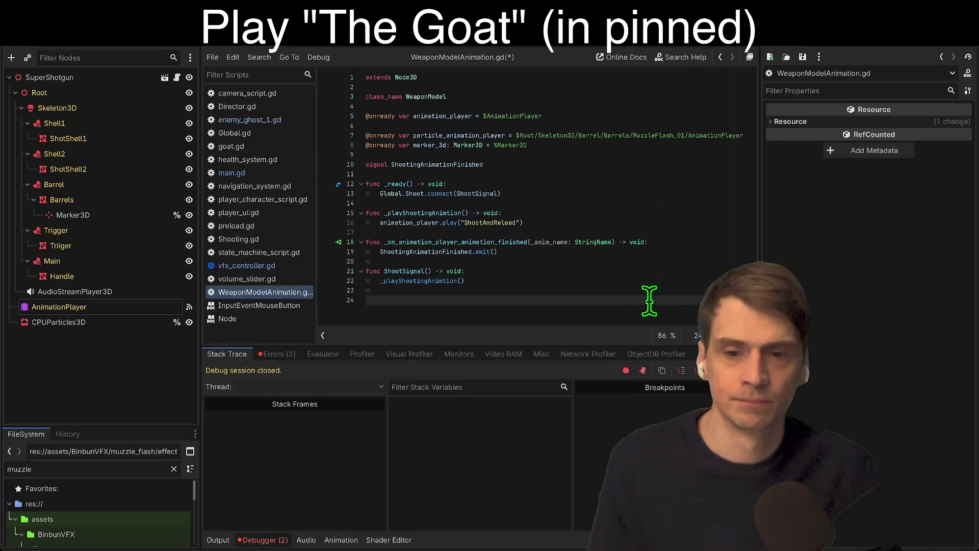
pyautogui.press('super+r')
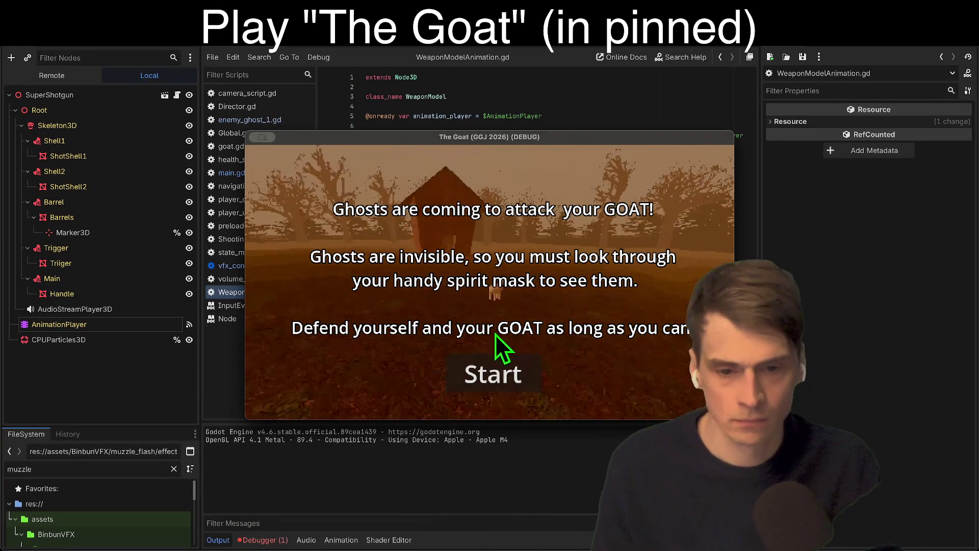
# Stop the playtest, expand the first error's stack trace, and show the AnimationPlayer's ShootAndReload tracks.
pyautogui.click(493, 374)
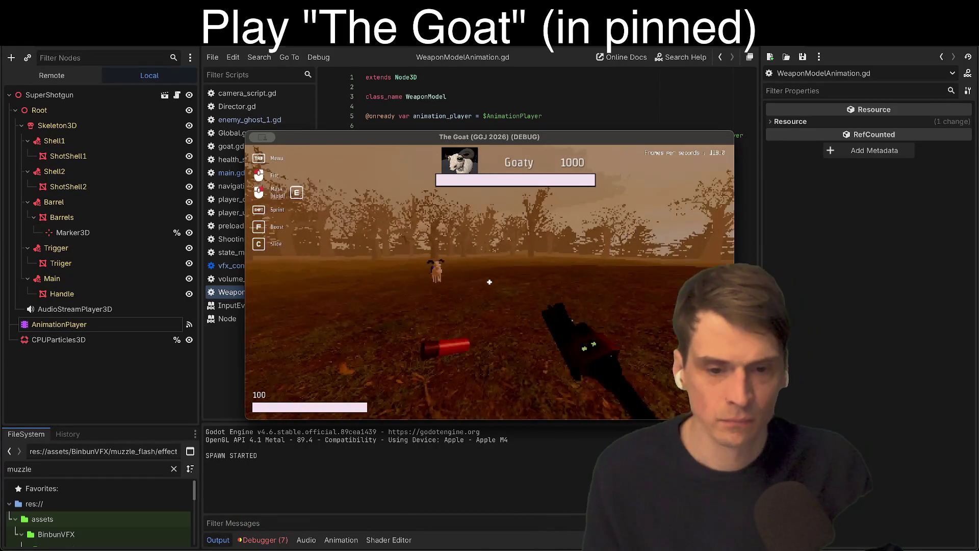
pyautogui.press('super+period')
pyautogui.click(265, 540)
pyautogui.click(278, 355)
pyautogui.click(439, 396)
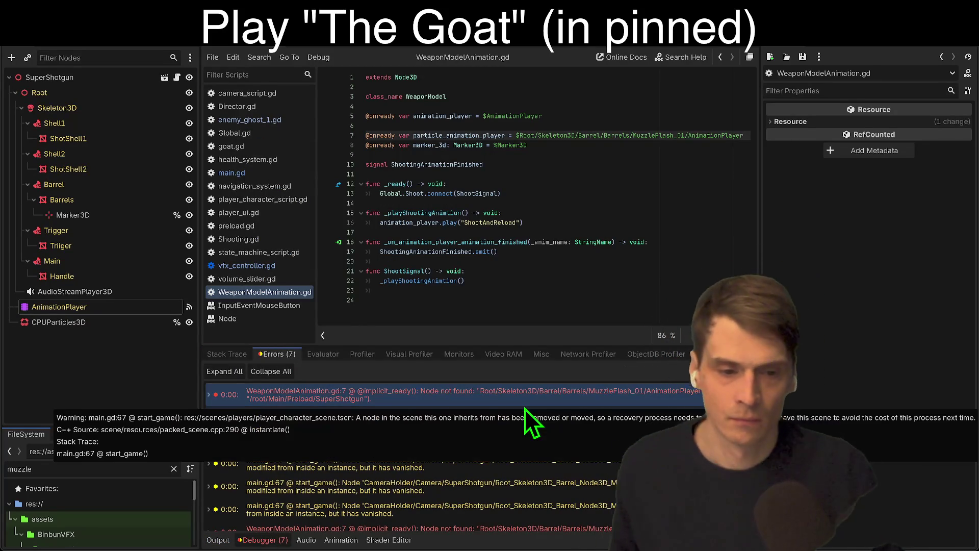
pyautogui.click(523, 399)
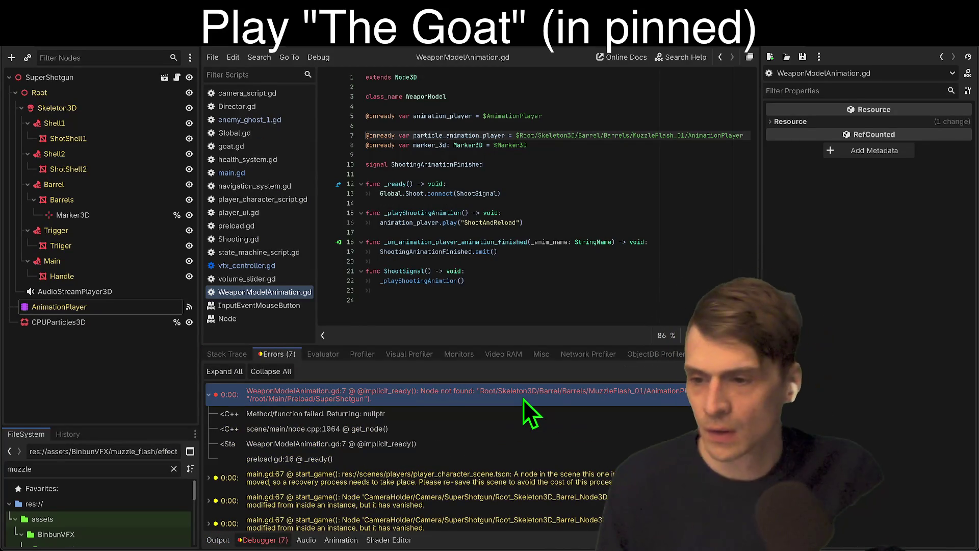
pyautogui.click(127, 312)
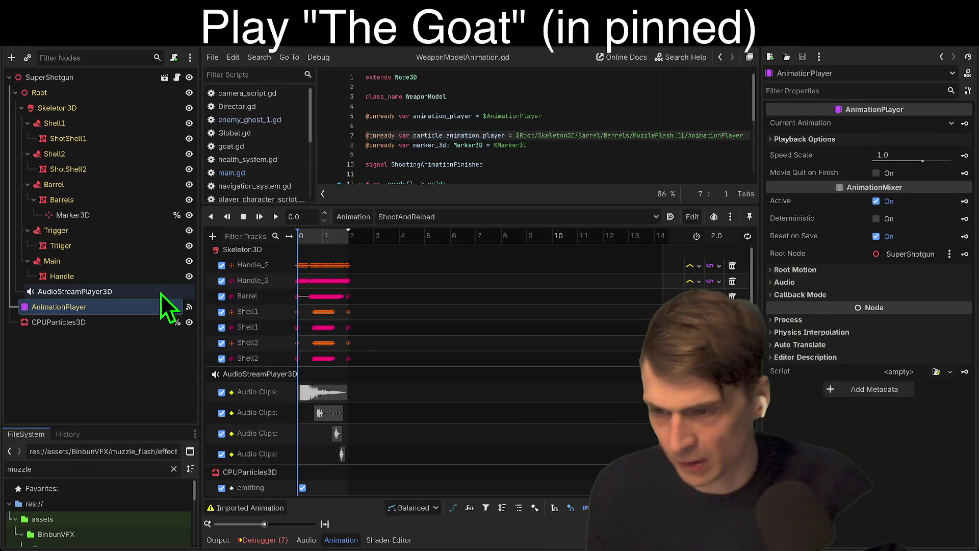
# Bring the Debugger's Errors (7) list back in place of the animation tracks.
pyautogui.click(265, 540)
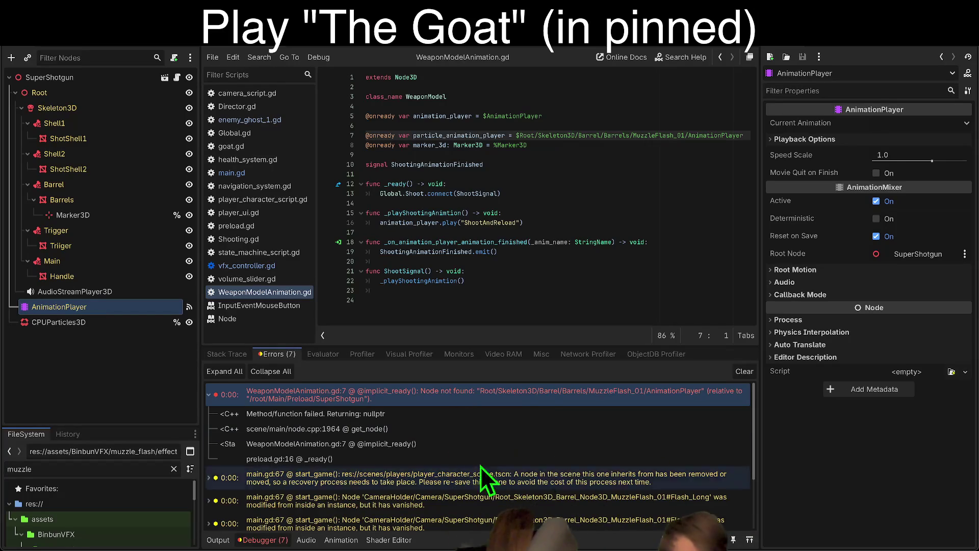
# Check the main.gd line 67 error, then filter FileSystem for 'player' and open player_character_scene.tscn.
pyautogui.click(500, 480)
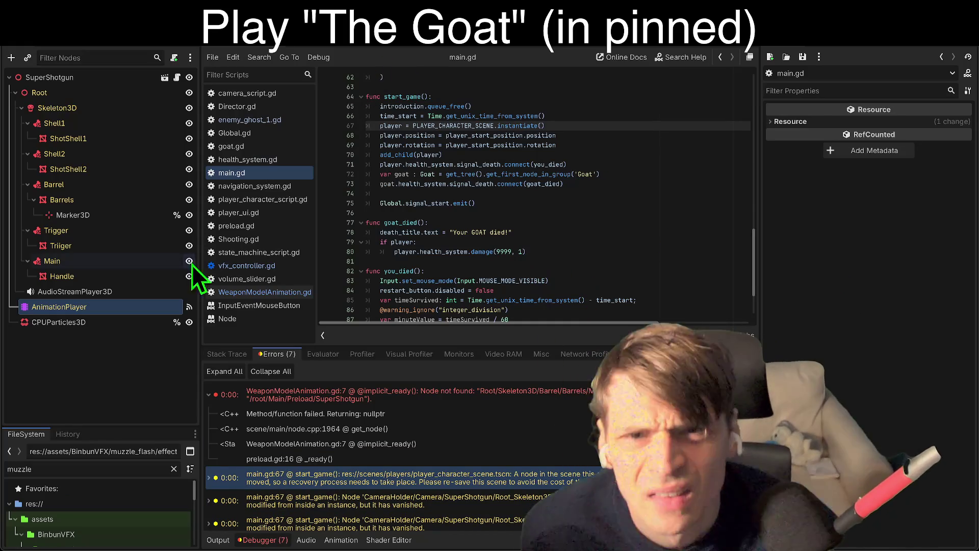
pyautogui.click(107, 466)
pyautogui.hotkey('ctrl', 'a')
pyautogui.write('player')
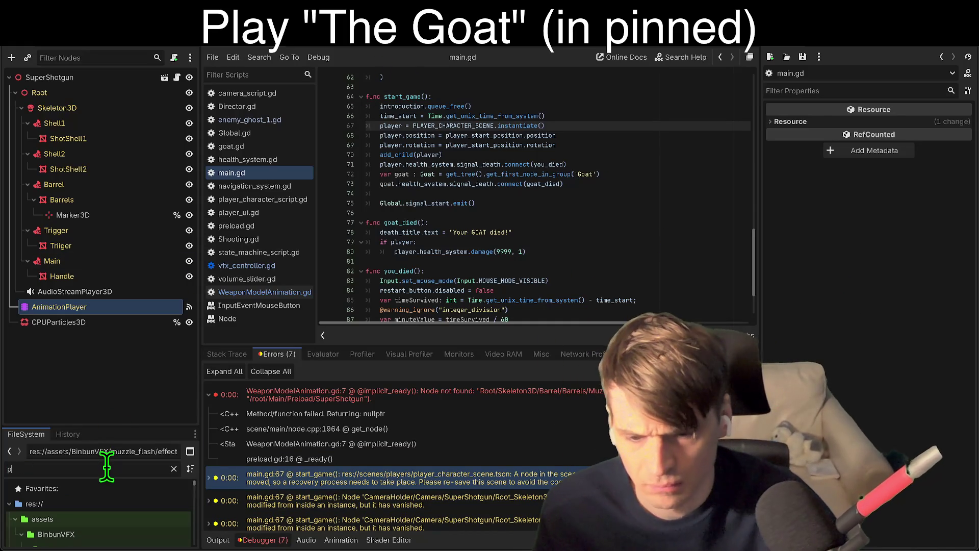
pyautogui.moveTo(121, 426); pyautogui.dragTo(120, 263)
pyautogui.doubleClick(124, 415)
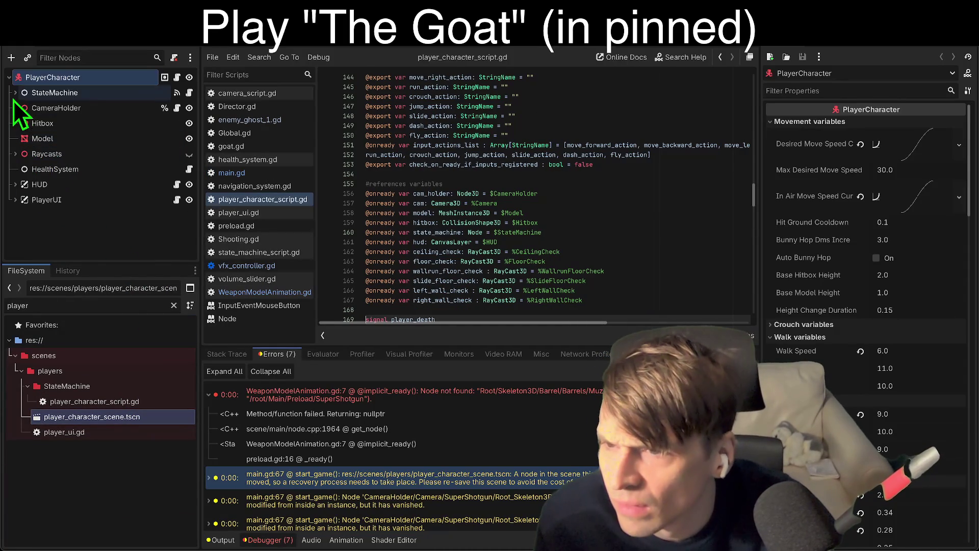
# Expand CameraHolder and SuperShotgun in the scene tree and show the scene in the 3D view.
pyautogui.click(15, 108)
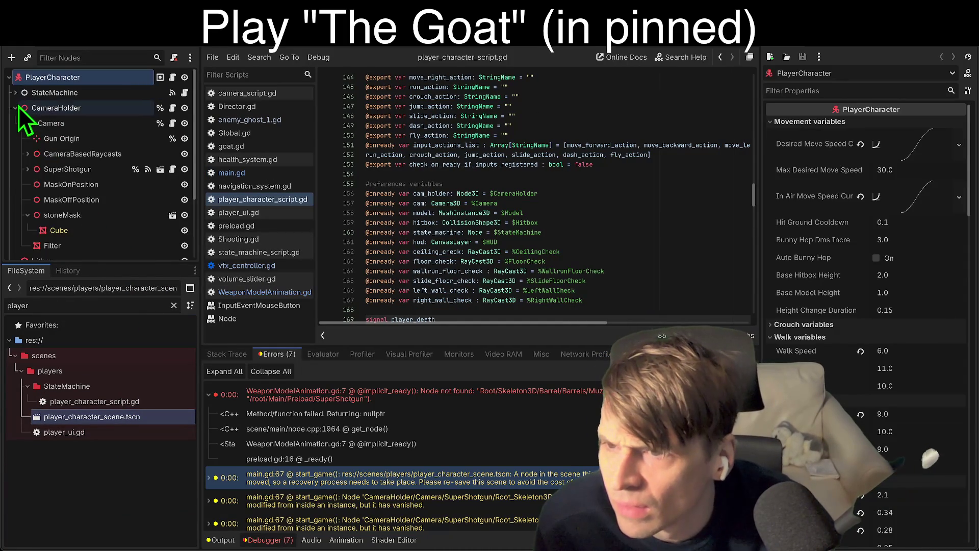
pyautogui.click(27, 169)
pyautogui.scroll(-2, 50, 222)
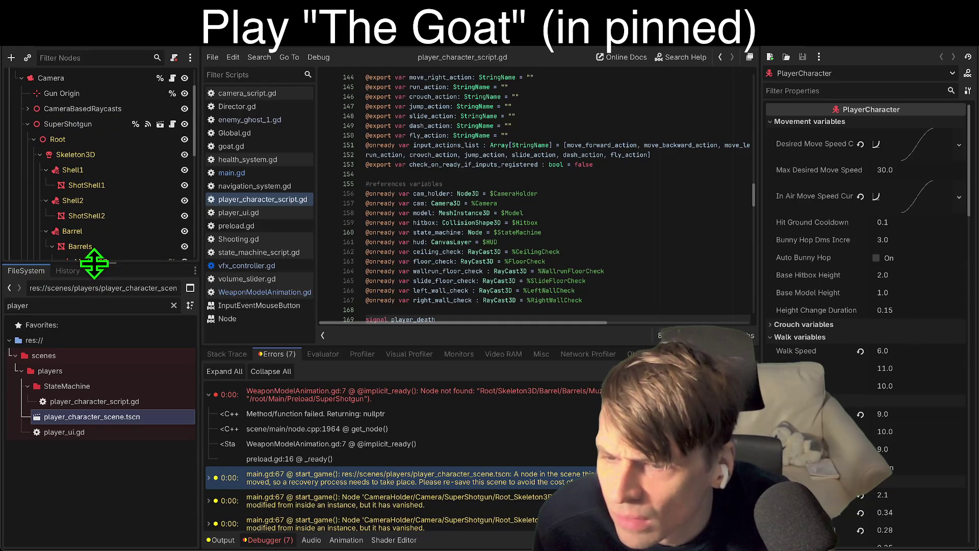
pyautogui.moveTo(97, 262); pyautogui.dragTo(66, 444)
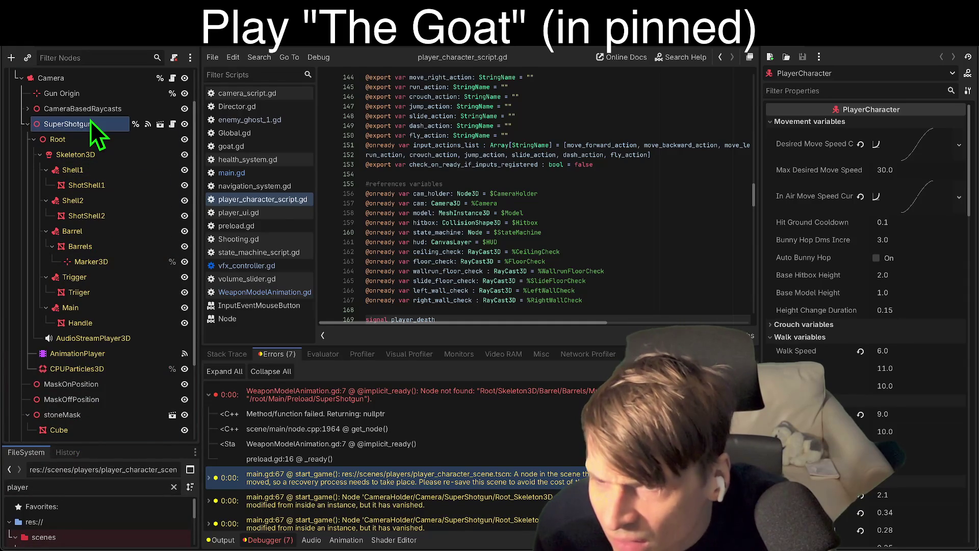
pyautogui.rightClick(91, 120)
pyautogui.press('Escape')
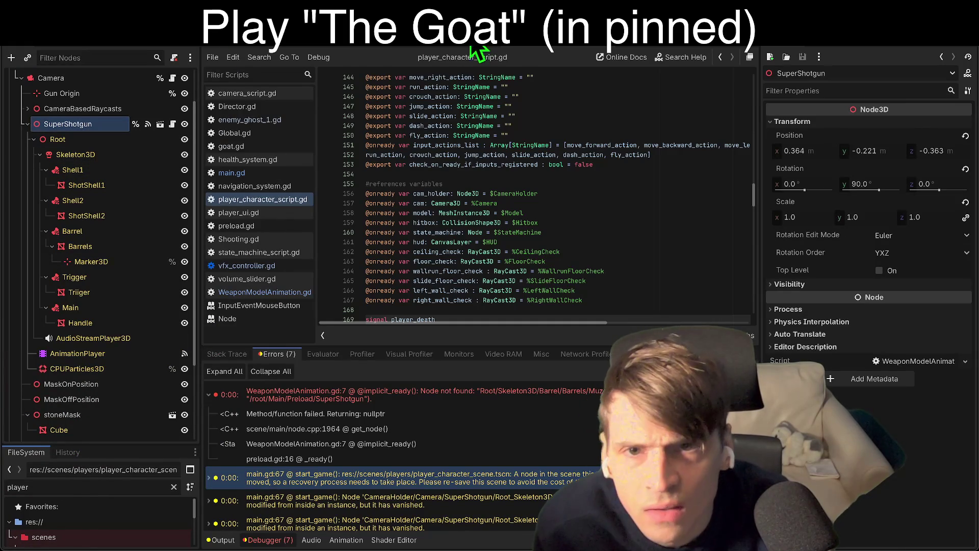
pyautogui.rightClick(74, 127)
pyautogui.press('Escape')
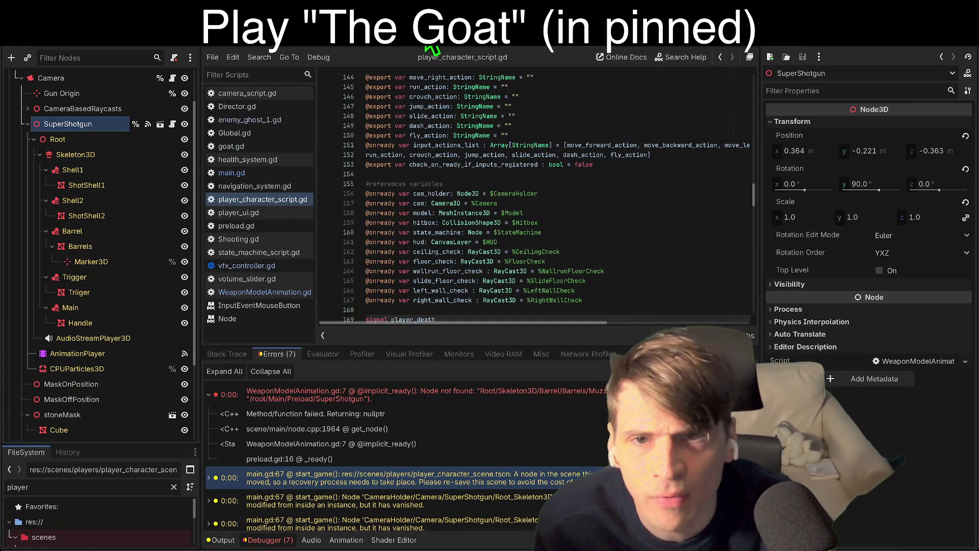
pyautogui.click(444, 43)
pyautogui.scroll(5, 491, 291)
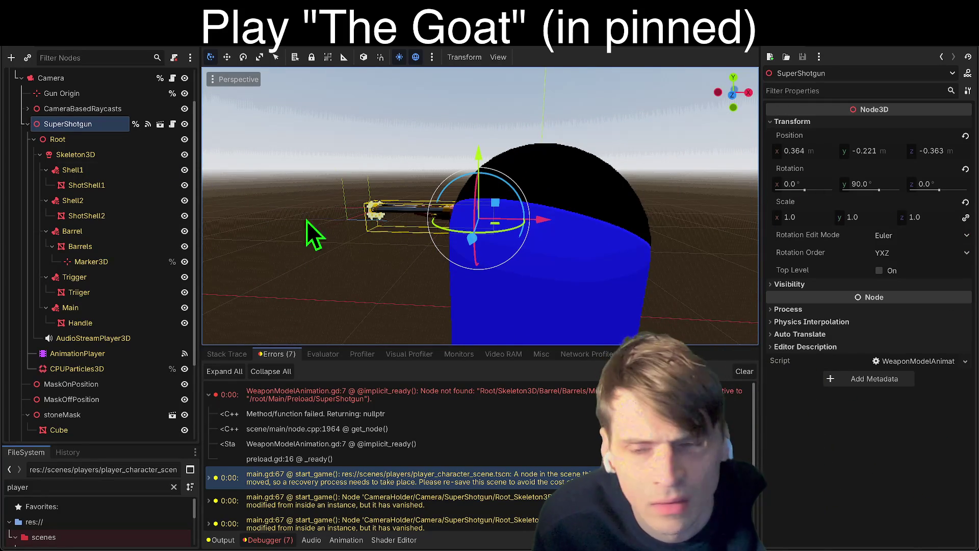
# Delete the old SuperShotgun and instance super_shotgun.tscn under Camera, just above MaskOnPosition.
pyautogui.rightClick(44, 126)
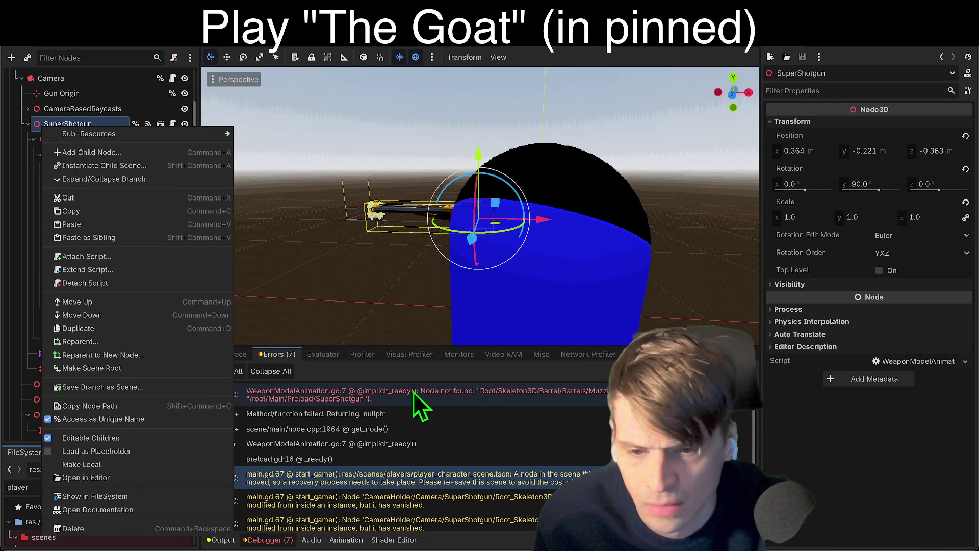
pyautogui.click(73, 528)
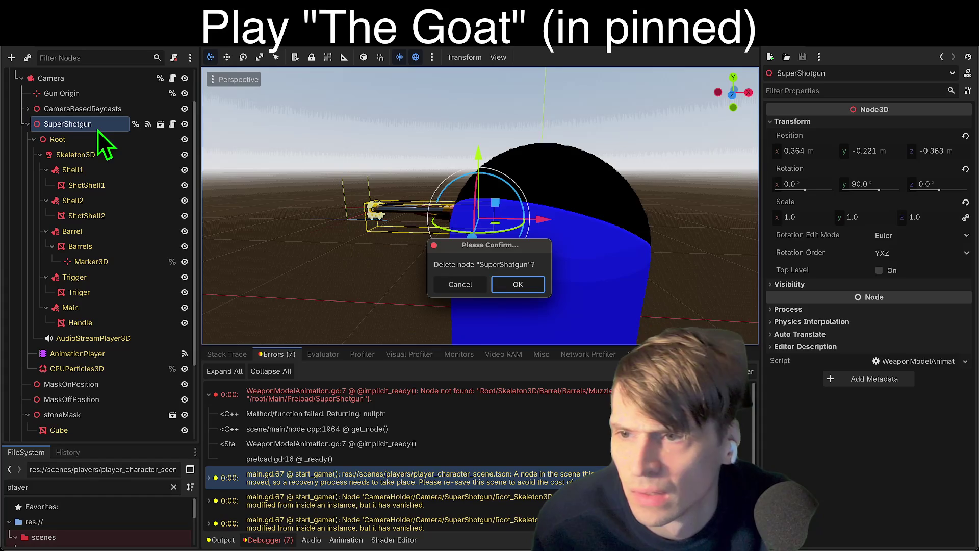
pyautogui.click(523, 287)
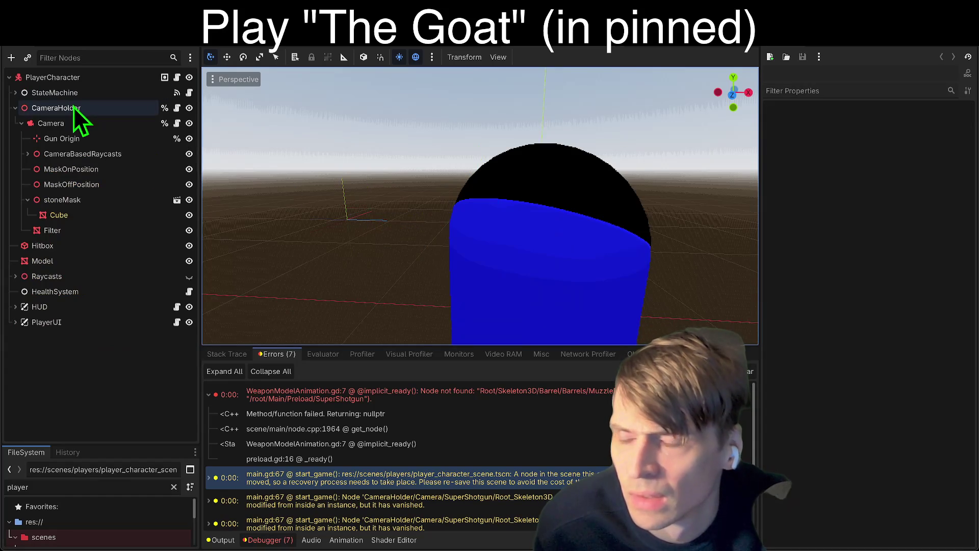
pyautogui.click(73, 107)
pyautogui.hotkey('ctrl', 'shift', 'a')
pyautogui.write('super')
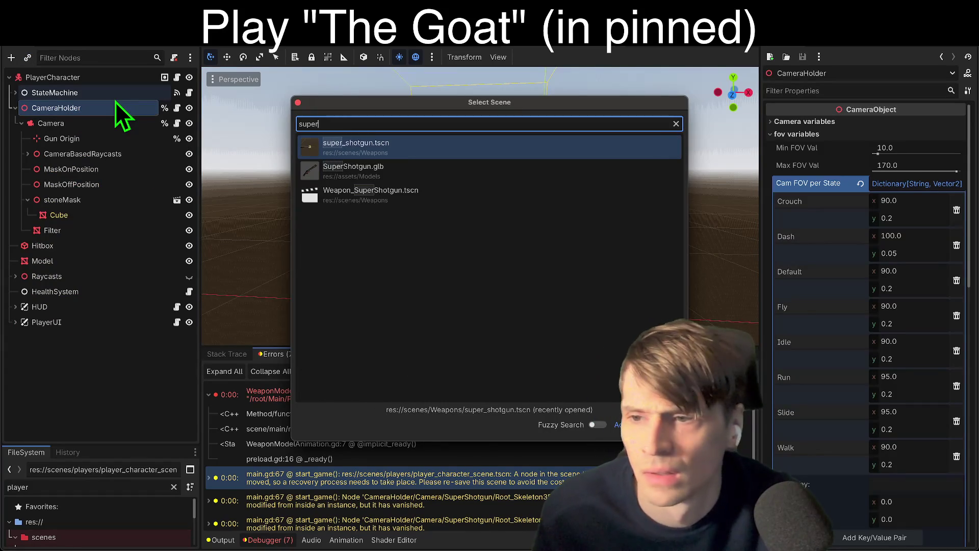
pyautogui.press('Return')
pyautogui.moveTo(73, 251); pyautogui.dragTo(77, 161)
pyautogui.moveTo(604, 199); pyautogui.dragTo(532, 210)
# Try a 90° X rotation and undo it, save, shift the shotgun 0.242 on X, and run.
pyautogui.click(811, 122)
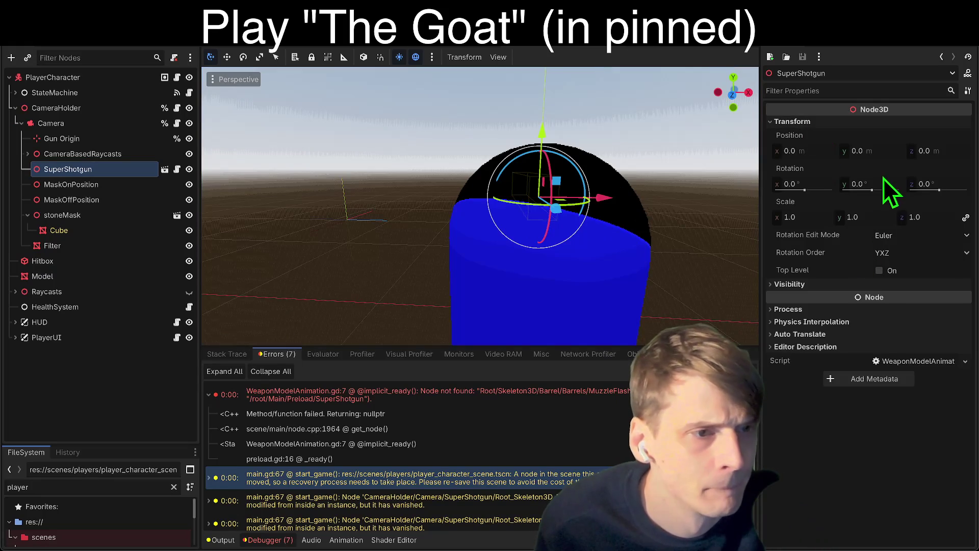
pyautogui.click(831, 182)
pyautogui.write('90')
pyautogui.press('Return')
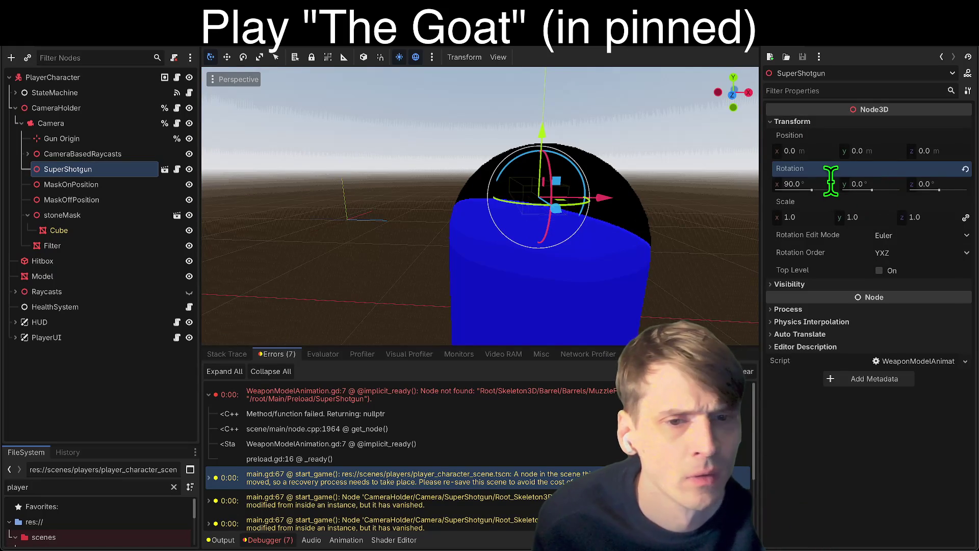
pyautogui.hotkey('ctrl', 'z')
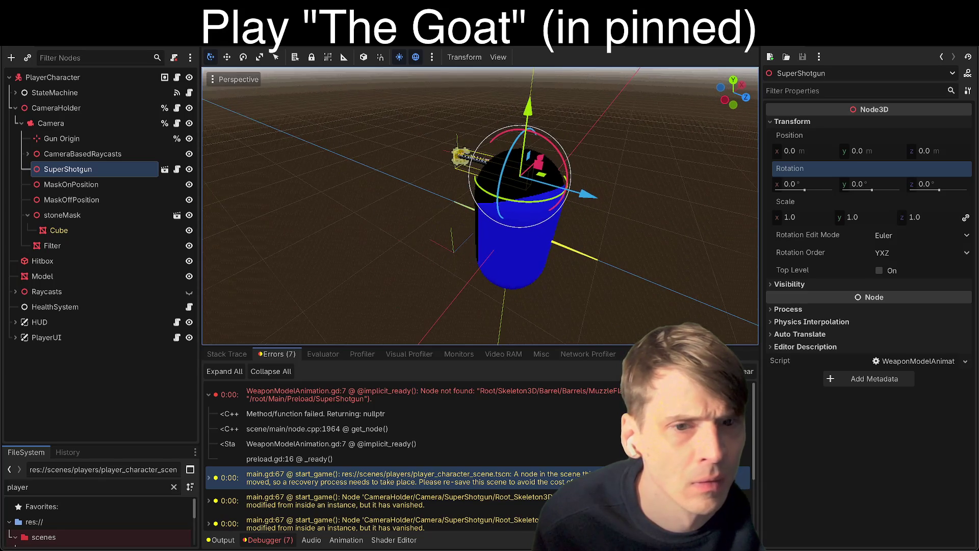
pyautogui.hotkey('ctrl', 's')
pyautogui.moveTo(470, 194); pyautogui.dragTo(446, 194)
pyautogui.press('super+r')
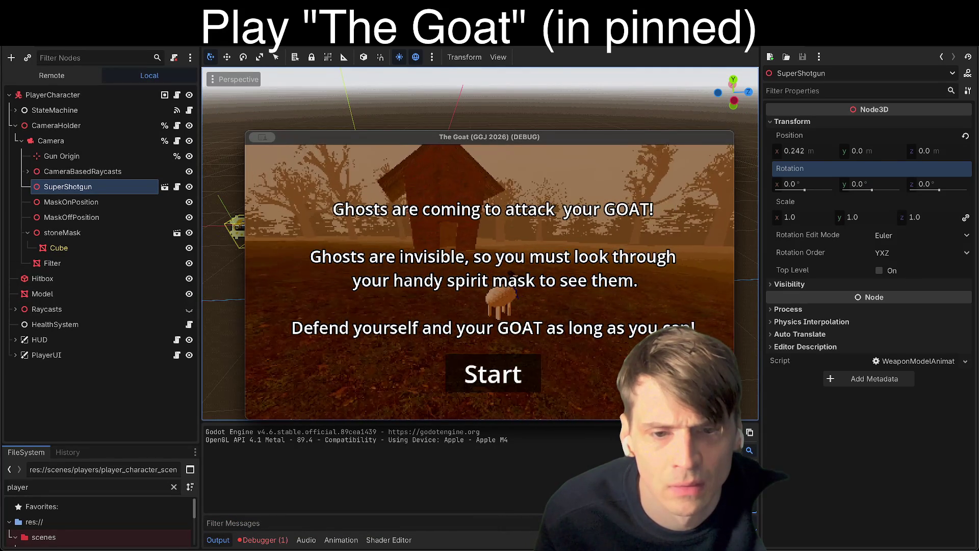
# Start the game and fire the shotgun, then stop and review the spread and raycast direction code.
pyautogui.click(498, 383)
pyautogui.click(506, 225)
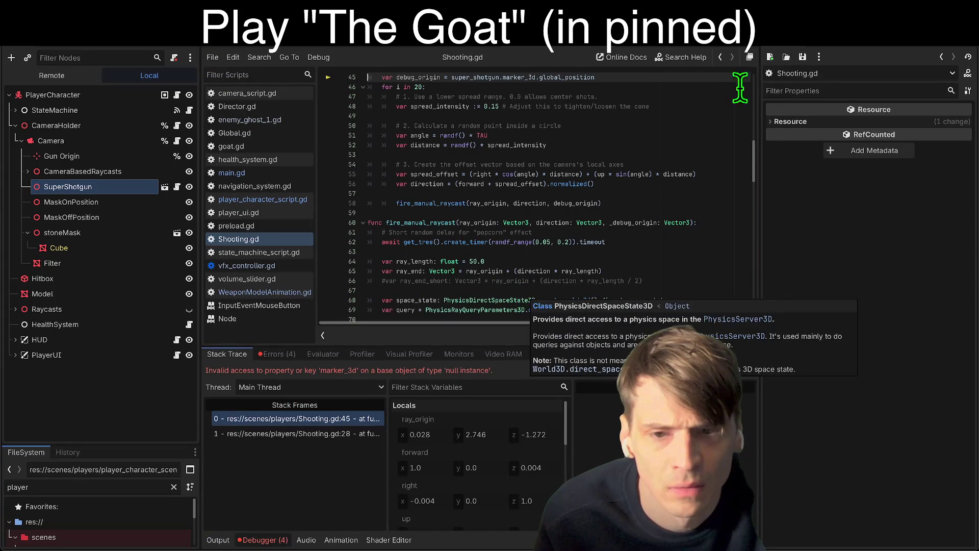
pyautogui.moveTo(739, 106); pyautogui.dragTo(714, 97)
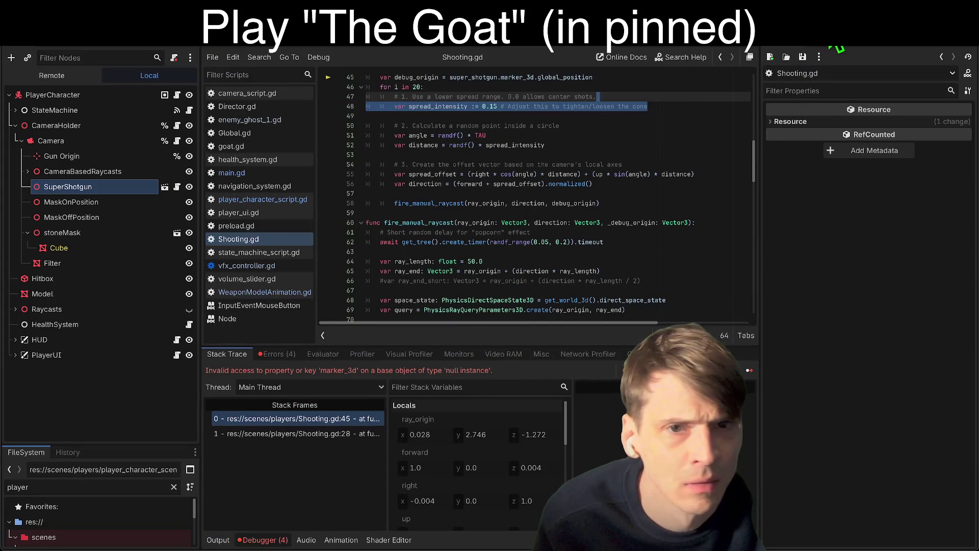
pyautogui.press('F8')
pyautogui.scroll(4, 624, 181)
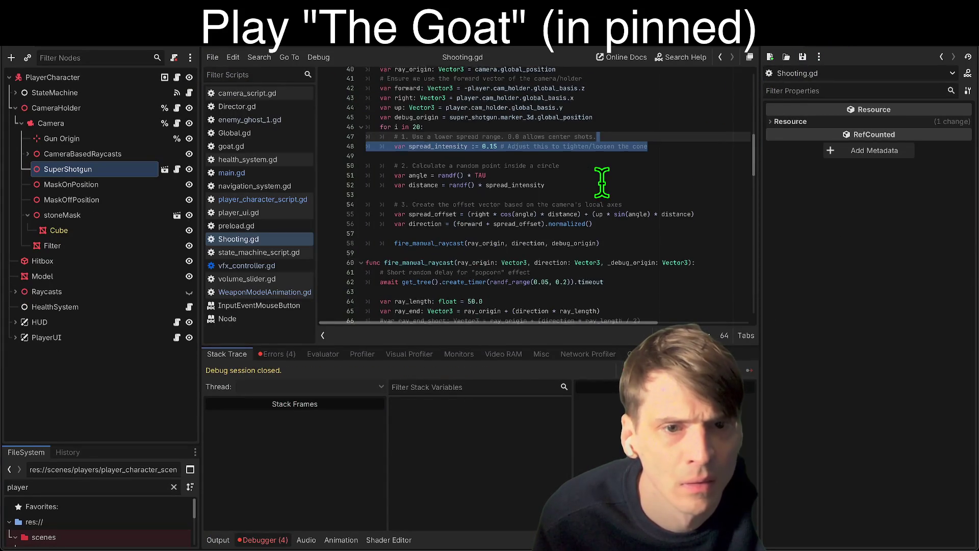
pyautogui.click(640, 106)
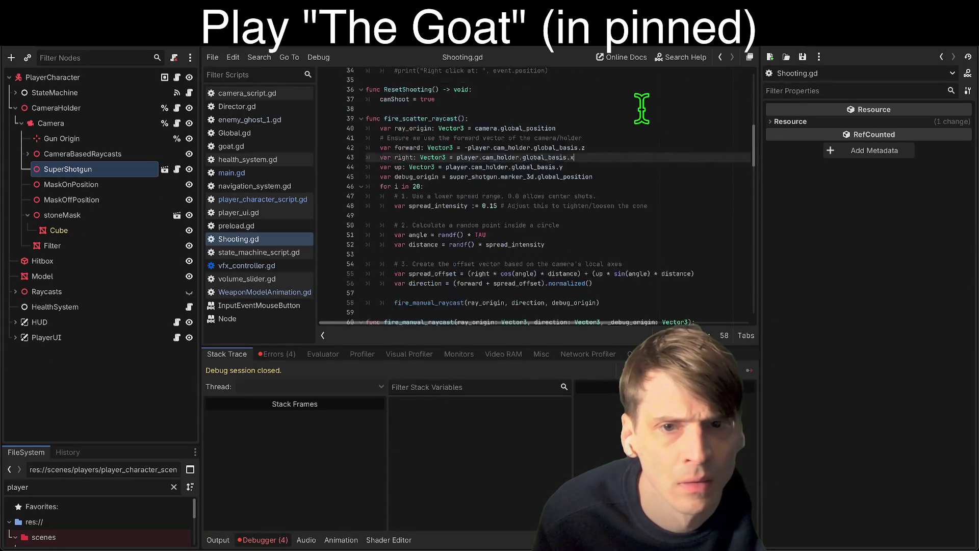
# Make SuperShotgun's children editable, select its Marker3D, open WeaponModelAnimation.gd, and relaunch the game.
pyautogui.click(83, 154)
pyautogui.click(172, 169)
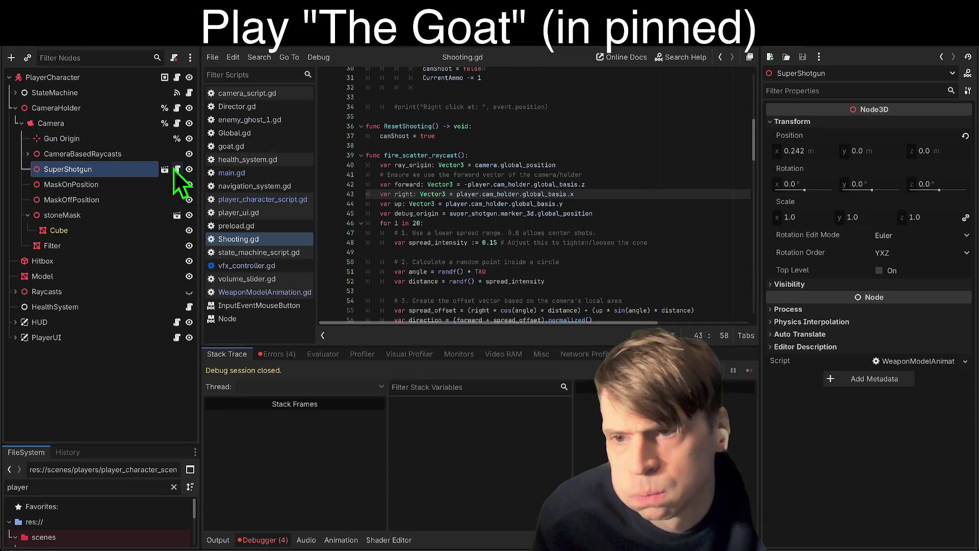
pyautogui.rightClick(92, 169)
pyautogui.click(123, 452)
pyautogui.scroll(-3, 79, 273)
pyautogui.click(103, 249)
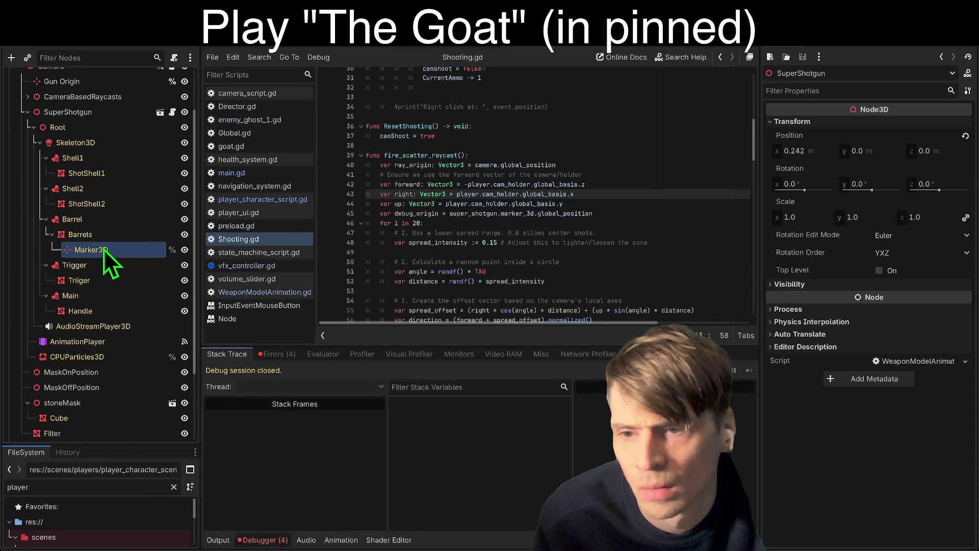
pyautogui.click(172, 115)
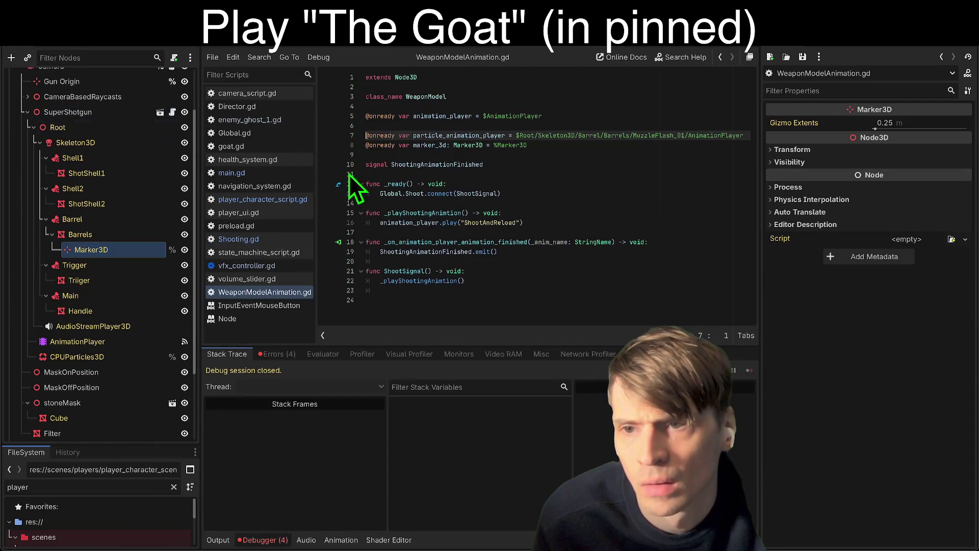
pyautogui.click(569, 165)
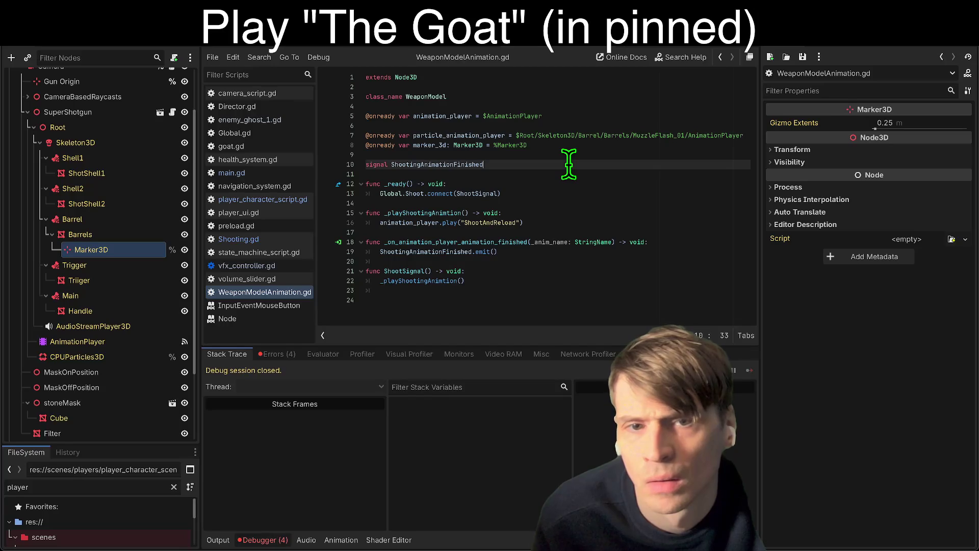
pyautogui.press('super+r')
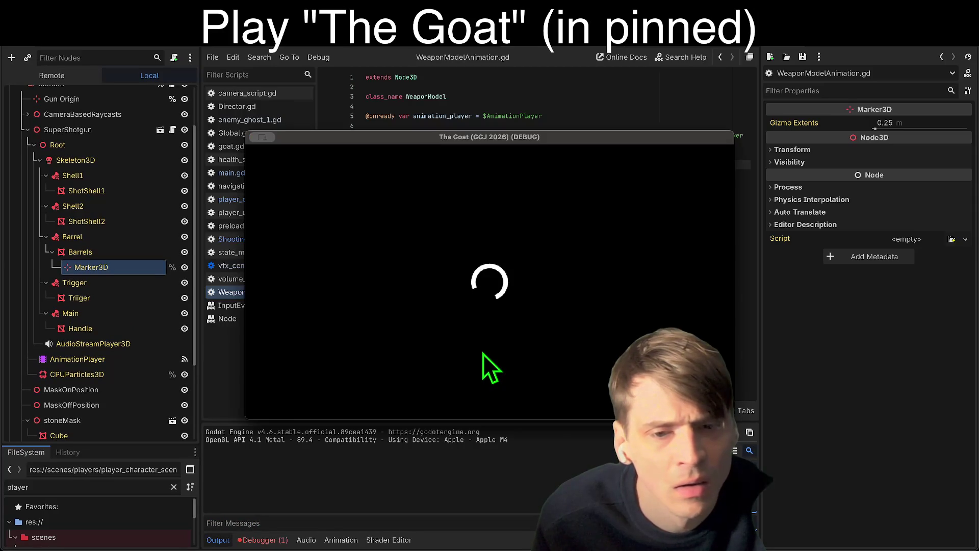
# Play until the game crashes on firing, then inspect fire_scatter_raycast's debug_origin and super_shotgun references.
pyautogui.click(487, 331)
pyautogui.click(493, 373)
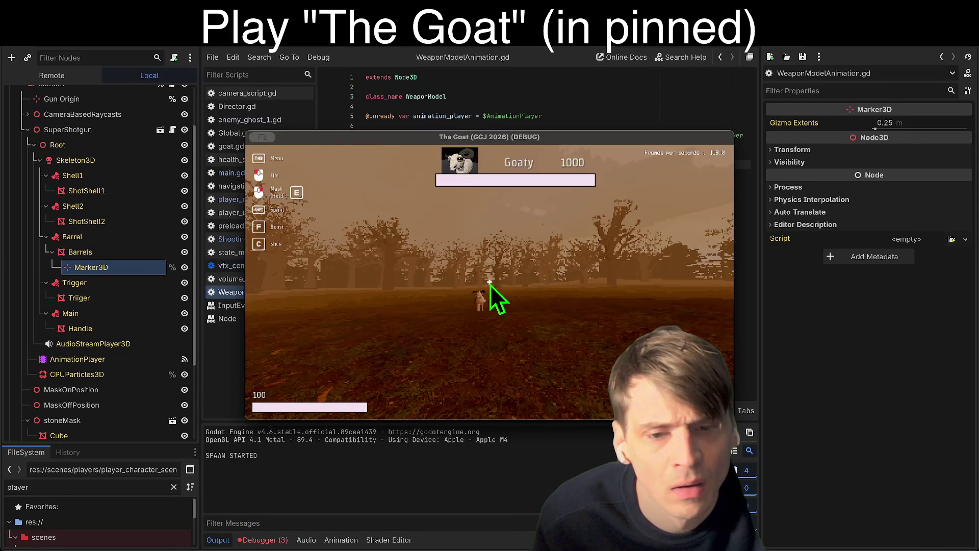
pyautogui.click(489, 283)
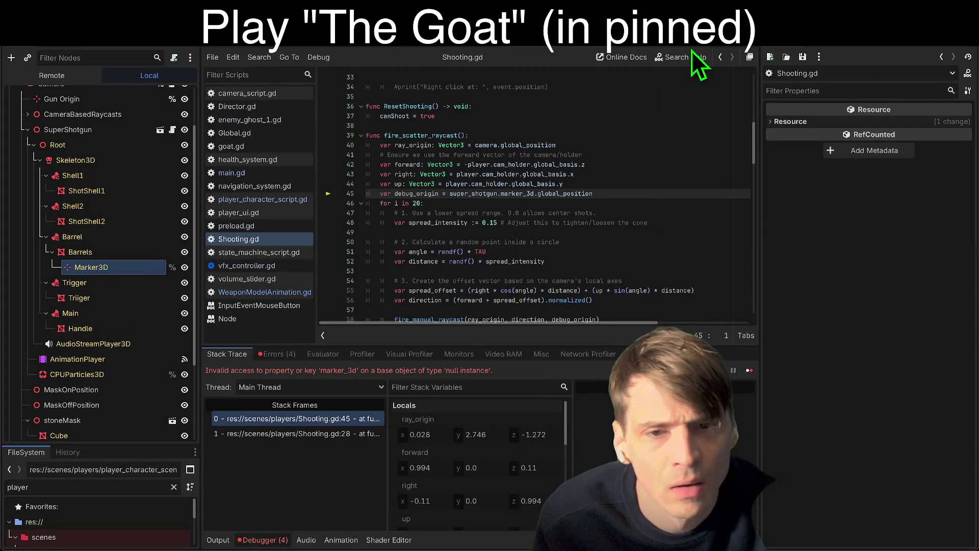
pyautogui.doubleClick(443, 135)
pyautogui.doubleClick(429, 193)
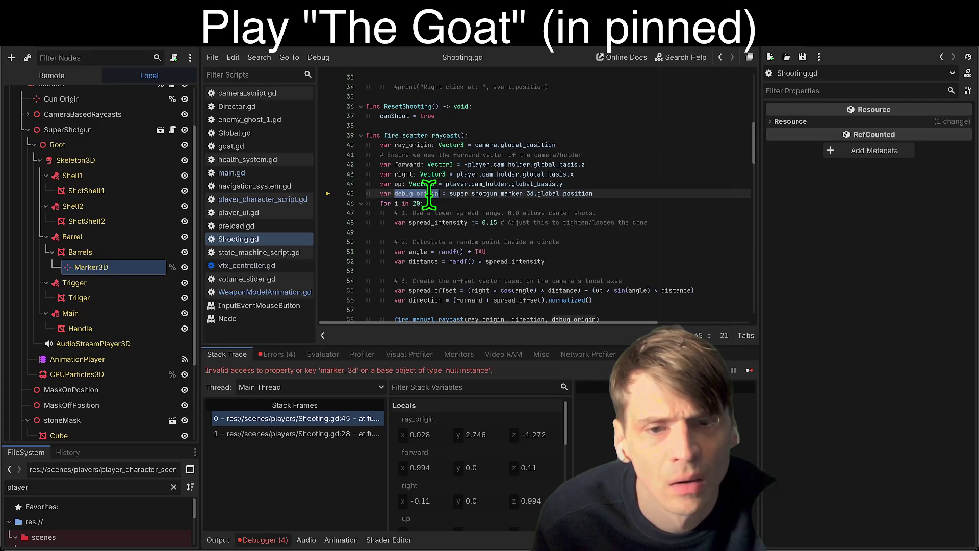
pyautogui.doubleClick(453, 193)
# Check the super_shotgun WeaponModel declaration on line 10 and the Camera node's Shooting.gd script.
pyautogui.scroll(2, 543, 192)
pyautogui.scroll(8, 544, 193)
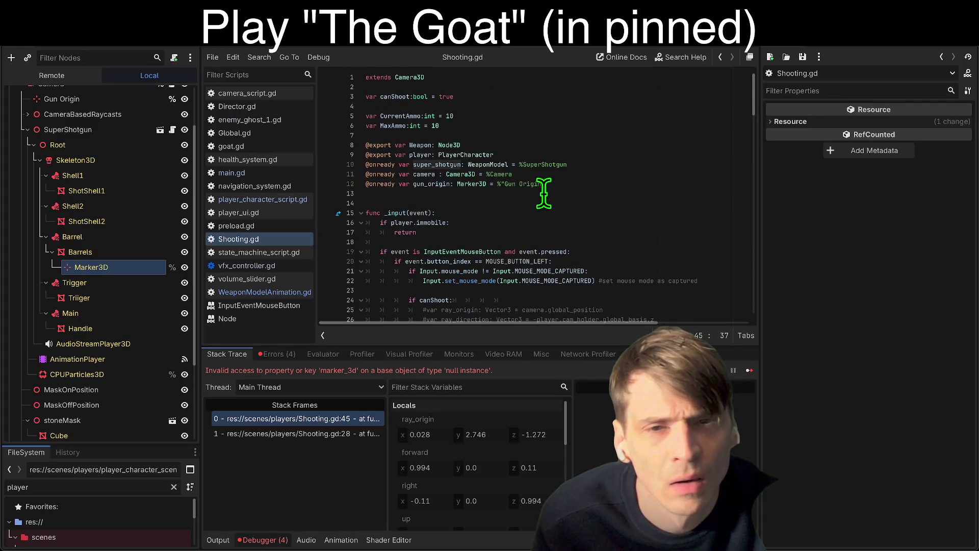
pyautogui.doubleClick(481, 164)
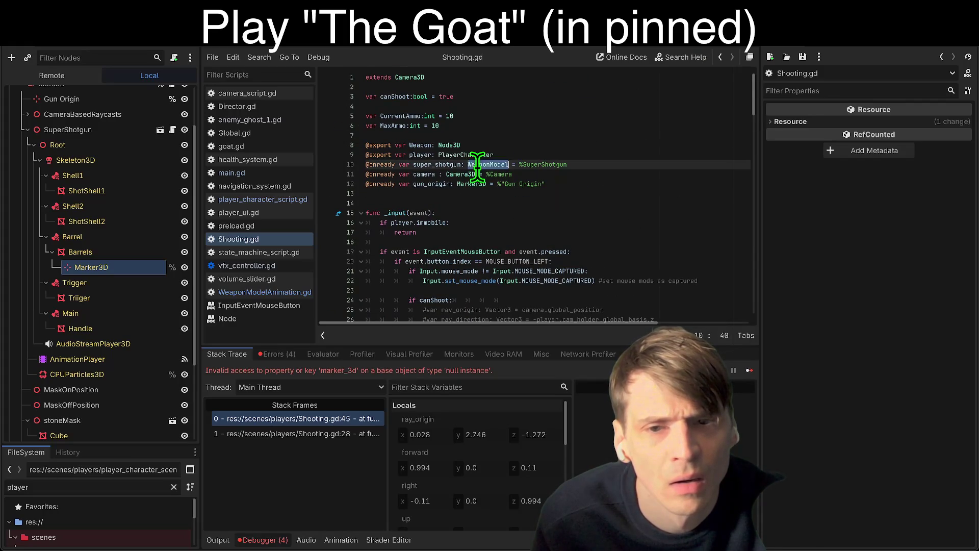
pyautogui.doubleClick(428, 164)
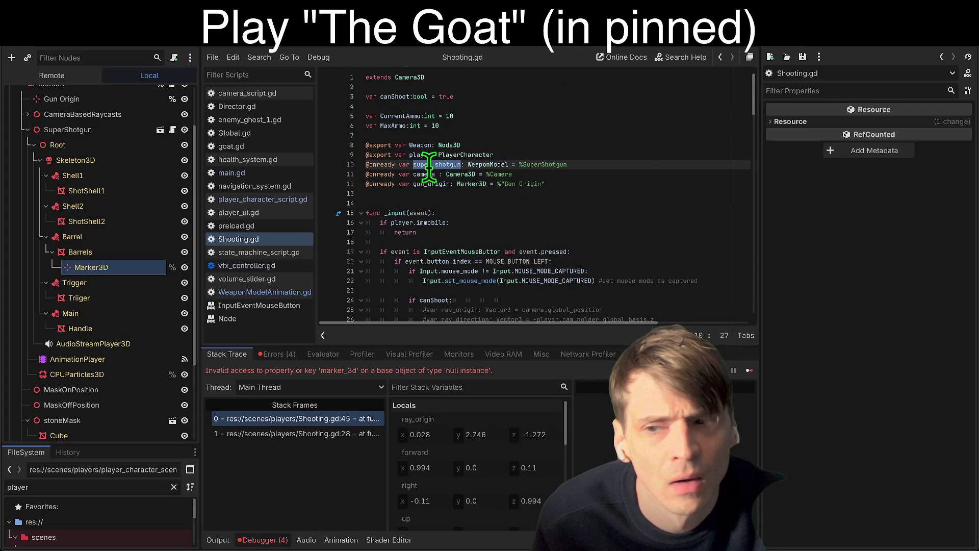
pyautogui.click(38, 130)
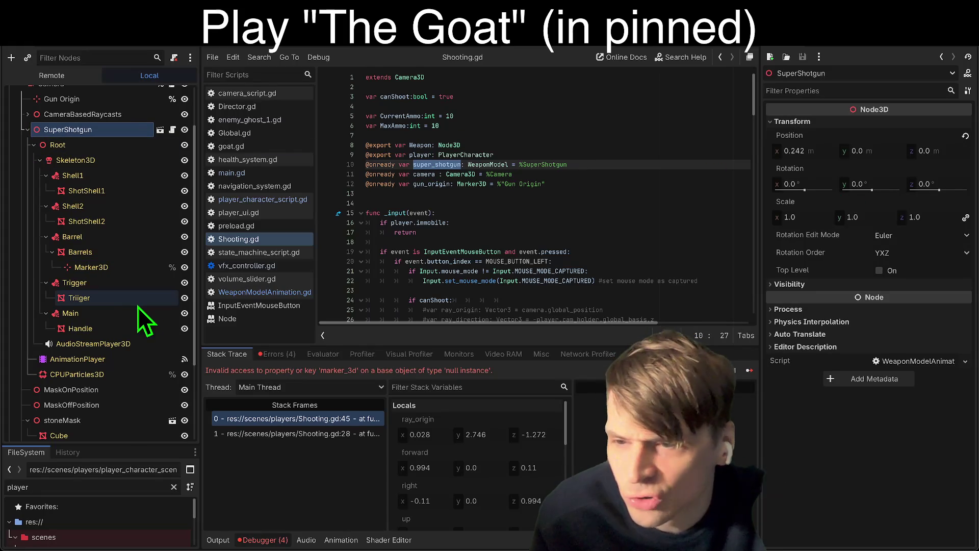
pyautogui.scroll(3, 128, 363)
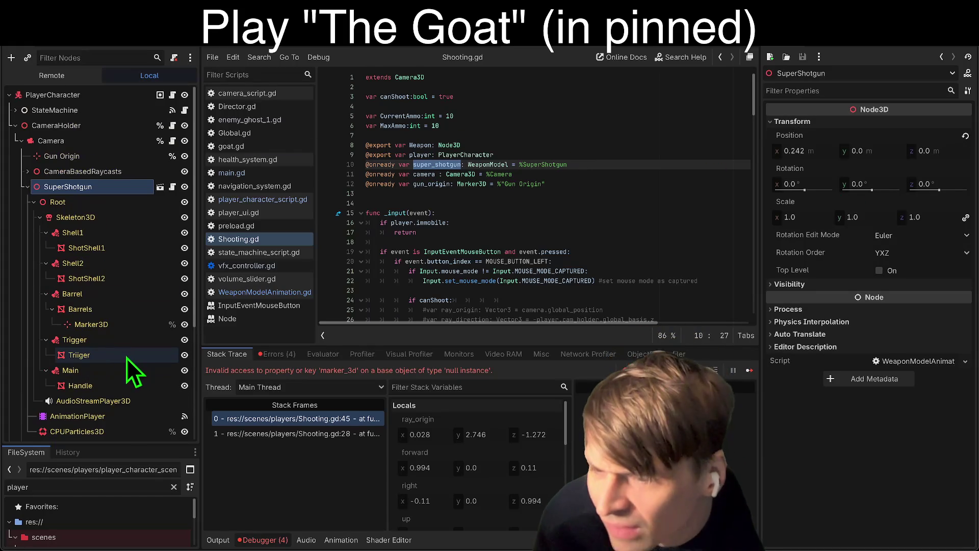
pyautogui.click(173, 140)
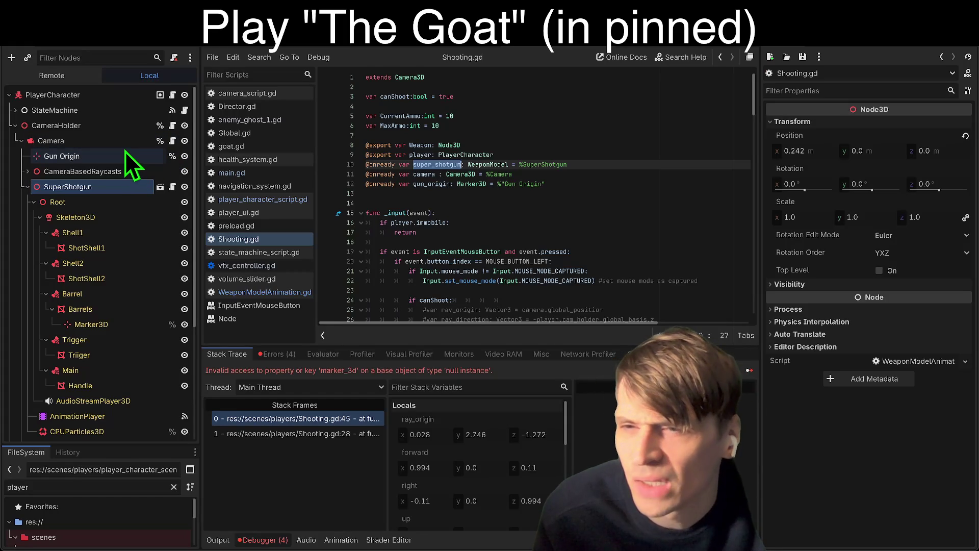
# Turn off SuperShotgun's editable children and go to the script behind the first error.
pyautogui.rightClick(72, 185)
pyautogui.click(139, 452)
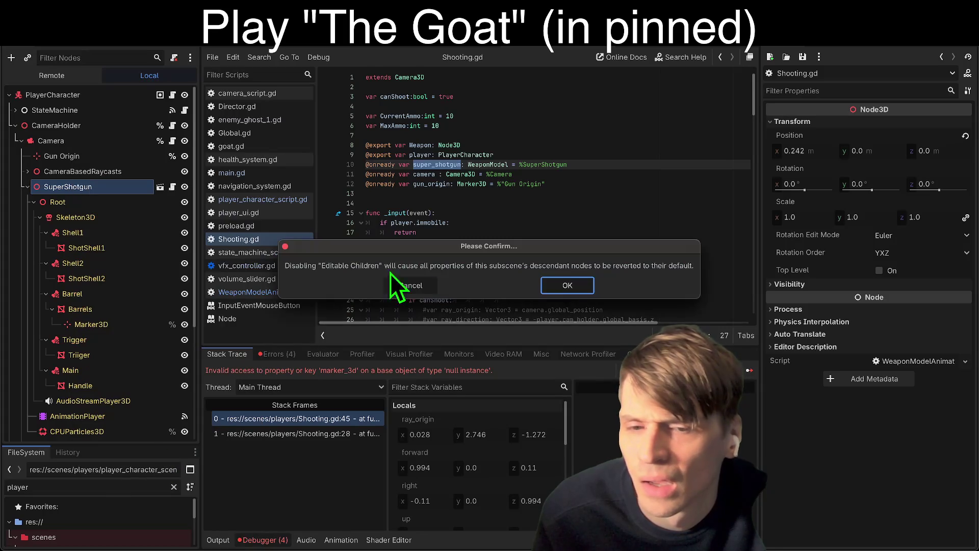
pyautogui.click(564, 285)
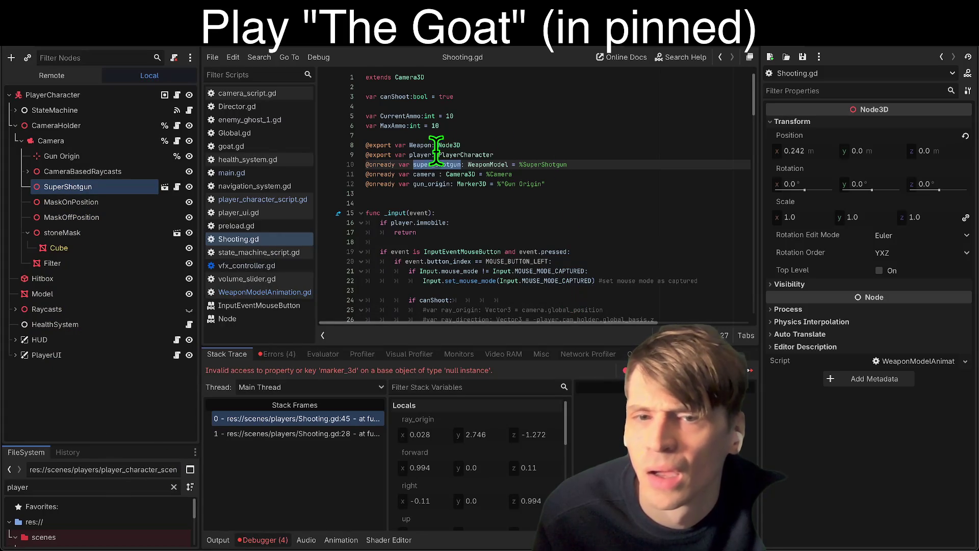
pyautogui.click(65, 124)
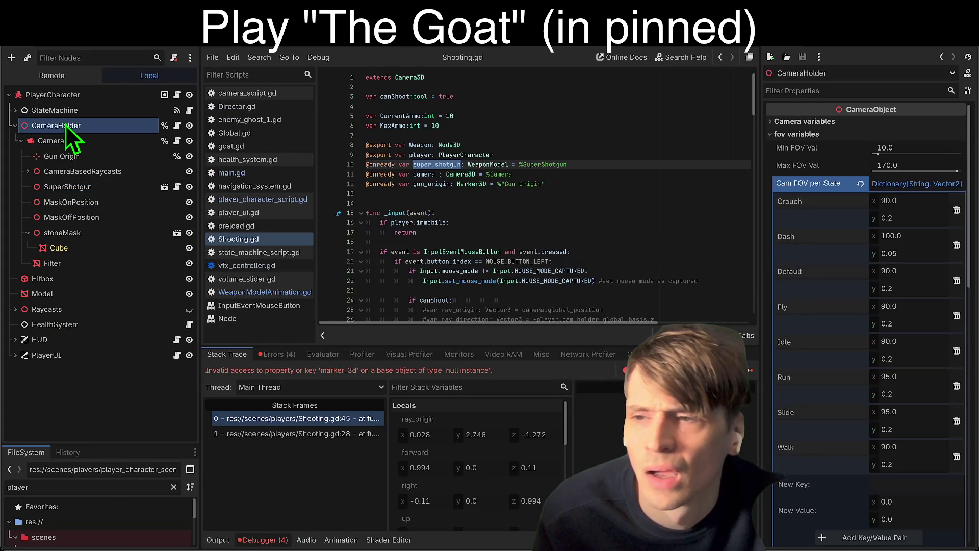
pyautogui.click(64, 140)
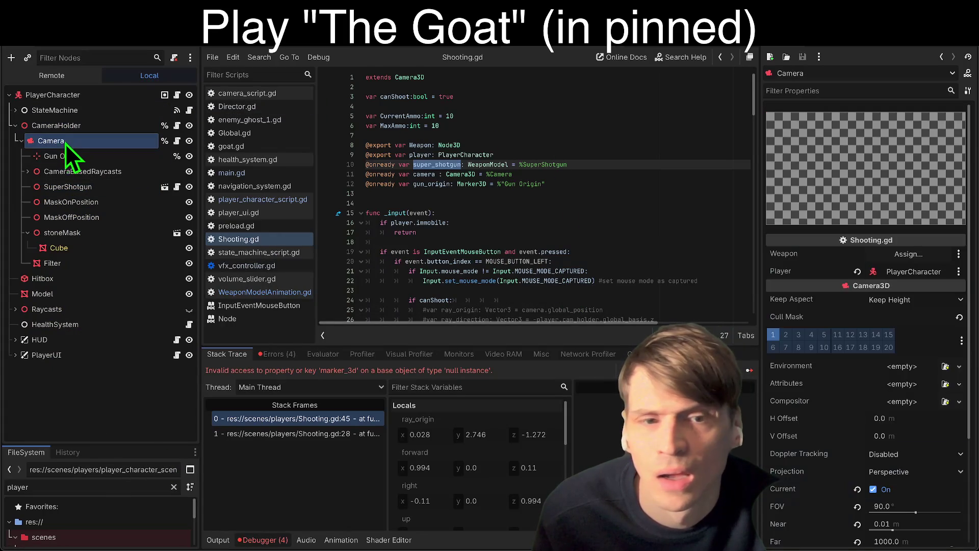
pyautogui.click(91, 186)
pyautogui.click(528, 396)
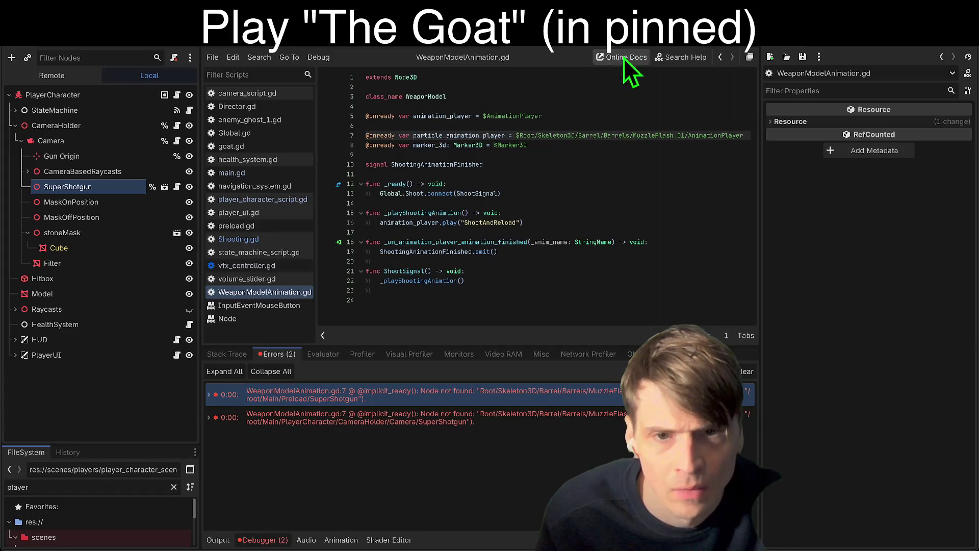
# Delete the particle_animation_player line on line 7, stop the game, and inspect the second error.
pyautogui.tripleClick(598, 133)
pyautogui.press('BackSpace')
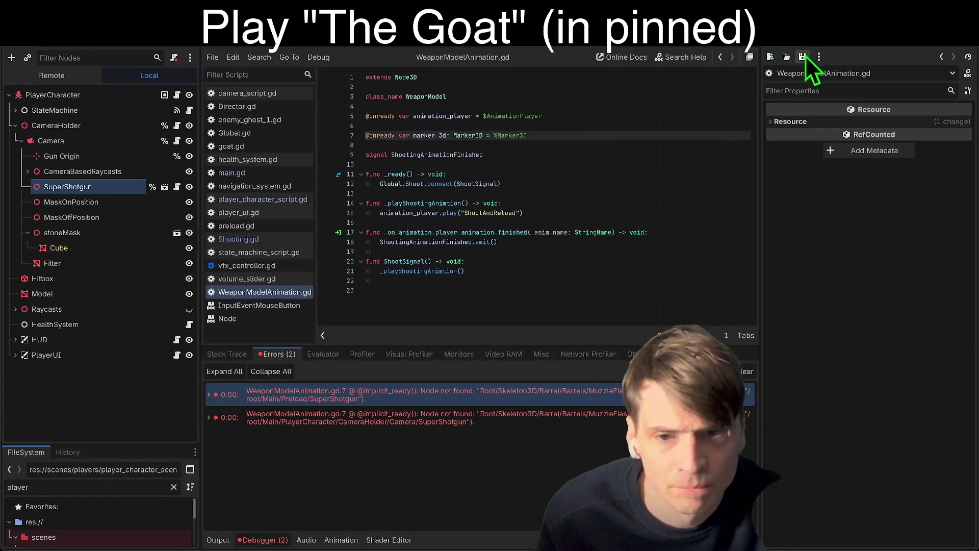
pyautogui.click(840, 48)
pyautogui.moveTo(763, 413); pyautogui.dragTo(883, 408)
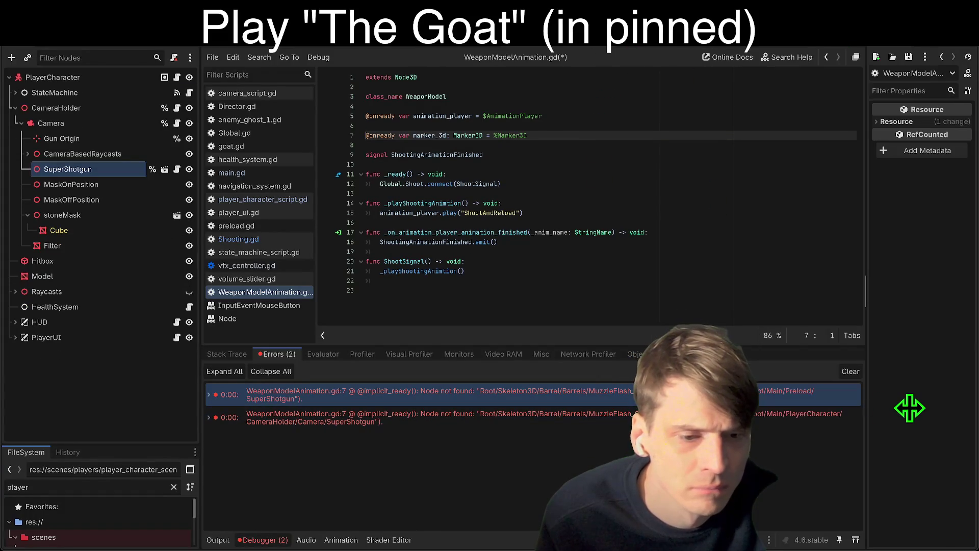
pyautogui.click(458, 418)
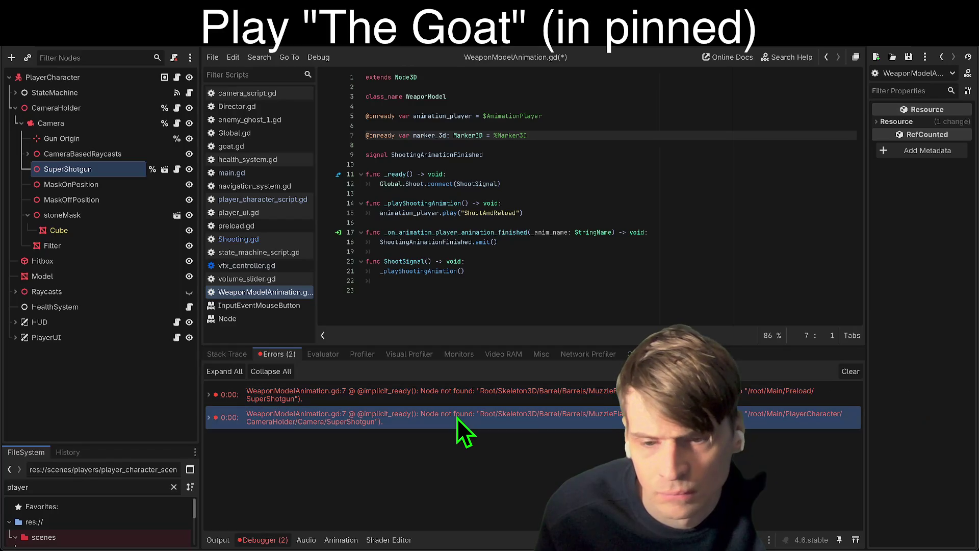
pyautogui.doubleClick(457, 418)
# Save and relaunch the game, reach gameplay without errors, then stop it.
pyautogui.press('F5')
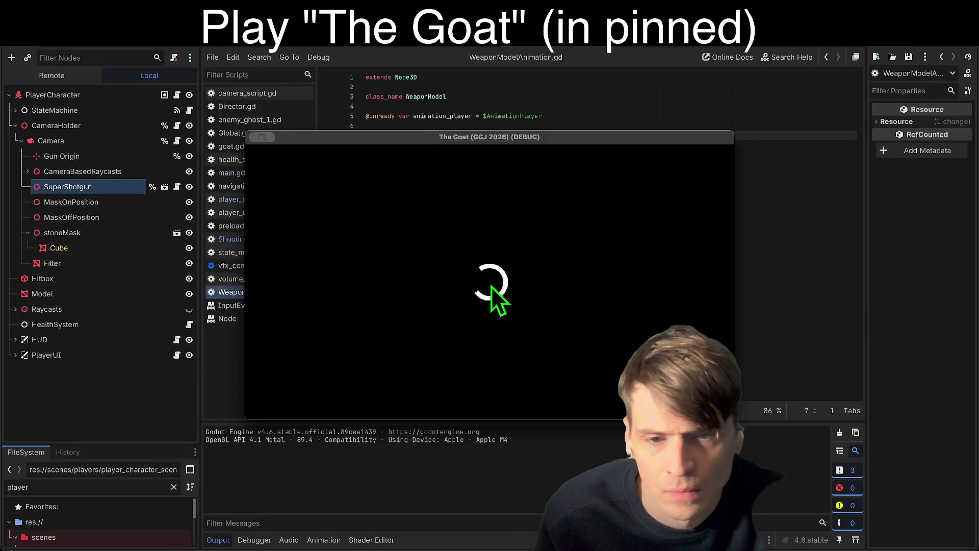
pyautogui.click(494, 313)
pyautogui.click(493, 372)
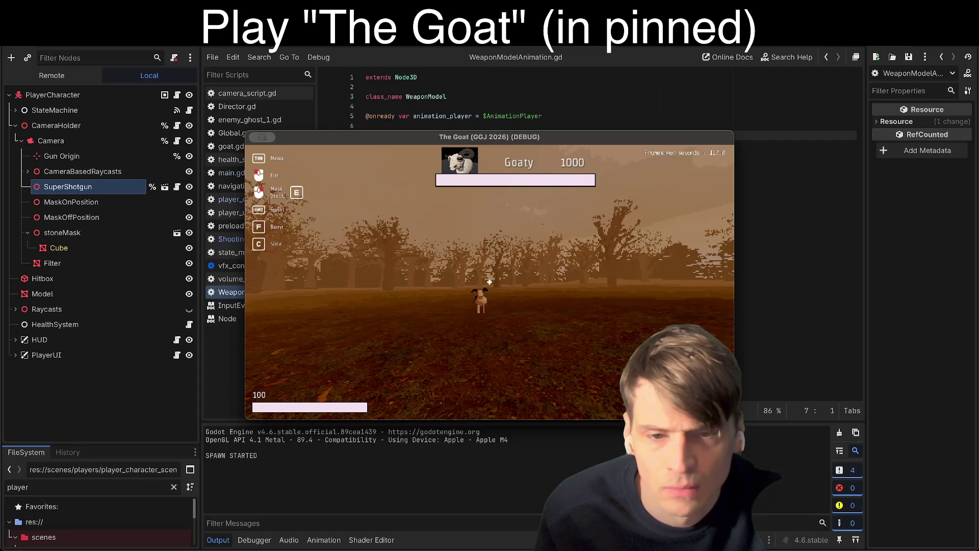
pyautogui.press('super+period')
# In the 3D view, rotate the shotgun 15° and raise it about 0.22 on Y, then relaunch.
pyautogui.hotkey('alt', '2')
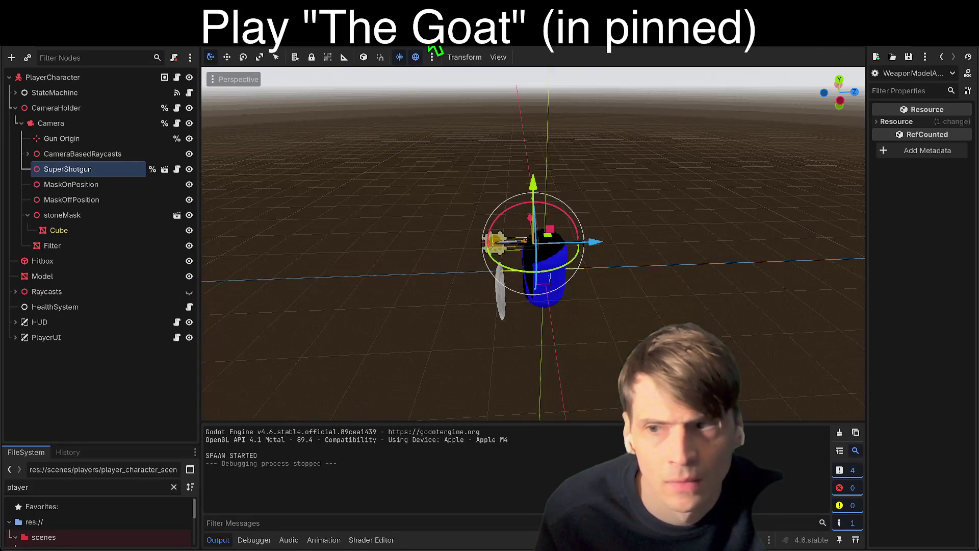
pyautogui.scroll(5, 530, 259)
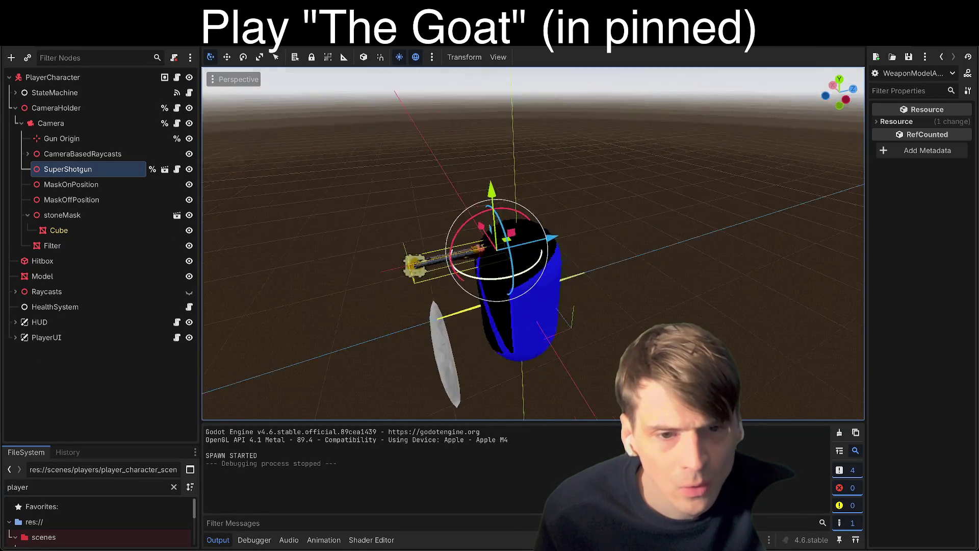
pyautogui.hscroll(10, 533, 244)
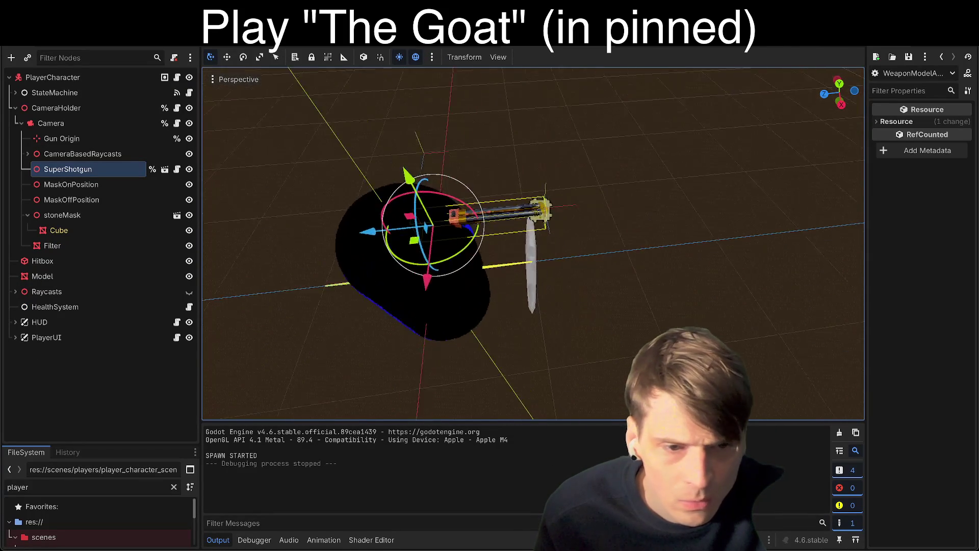
pyautogui.hscroll(10, 533, 244)
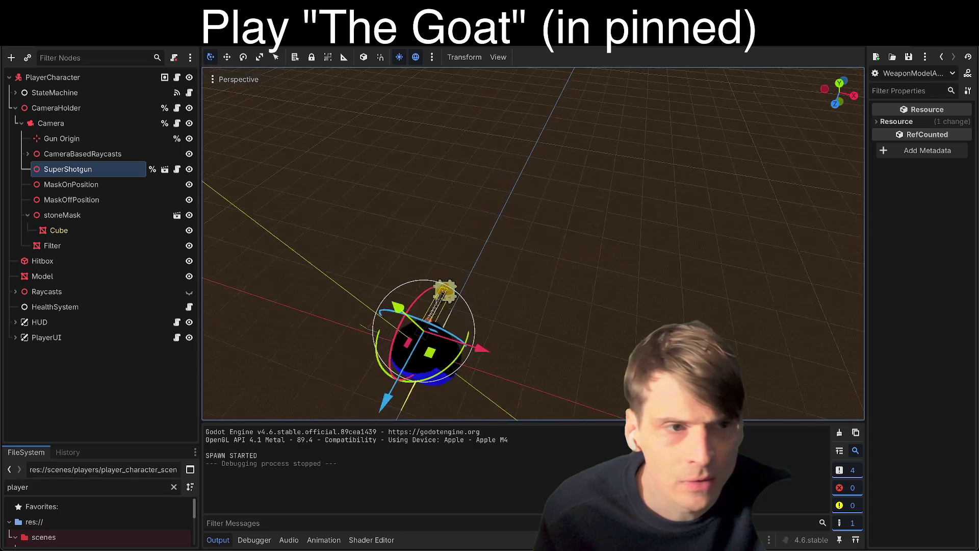
pyautogui.hscroll(10, 531, 261)
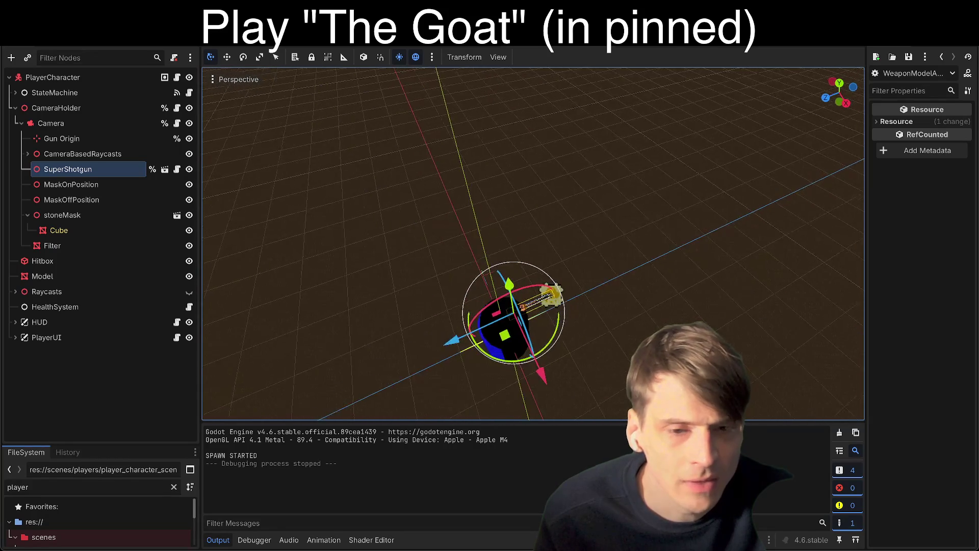
pyautogui.moveTo(549, 339)
pyautogui.mouseDown()
pyautogui.moveTo(546, 236)
pyautogui.moveTo(556, 257)
pyautogui.mouseUp()
pyautogui.scroll(-5, 556, 257)
pyautogui.scroll(5, 576, 337)
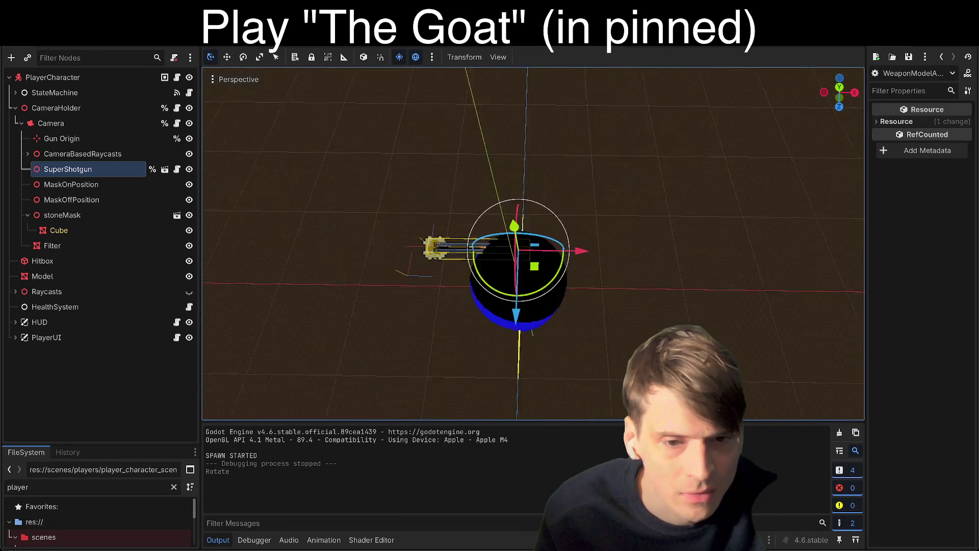
pyautogui.moveTo(506, 289)
pyautogui.mouseDown()
pyautogui.moveTo(494, 314)
pyautogui.moveTo(525, 280)
pyautogui.moveTo(521, 234)
pyautogui.mouseUp()
pyautogui.press('super+r')
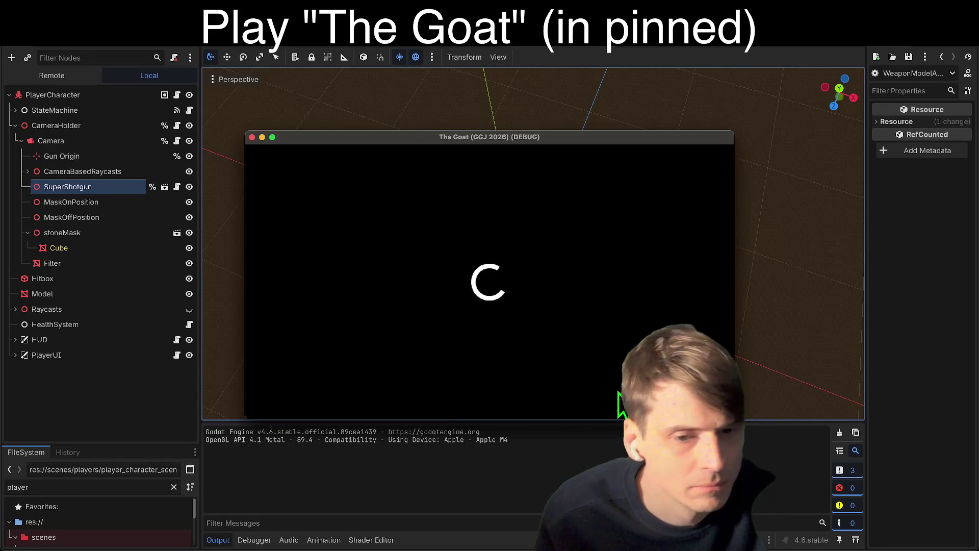
# Playtest, then nudge the shotgun's position and slide it left along X between runs.
pyautogui.click(528, 355)
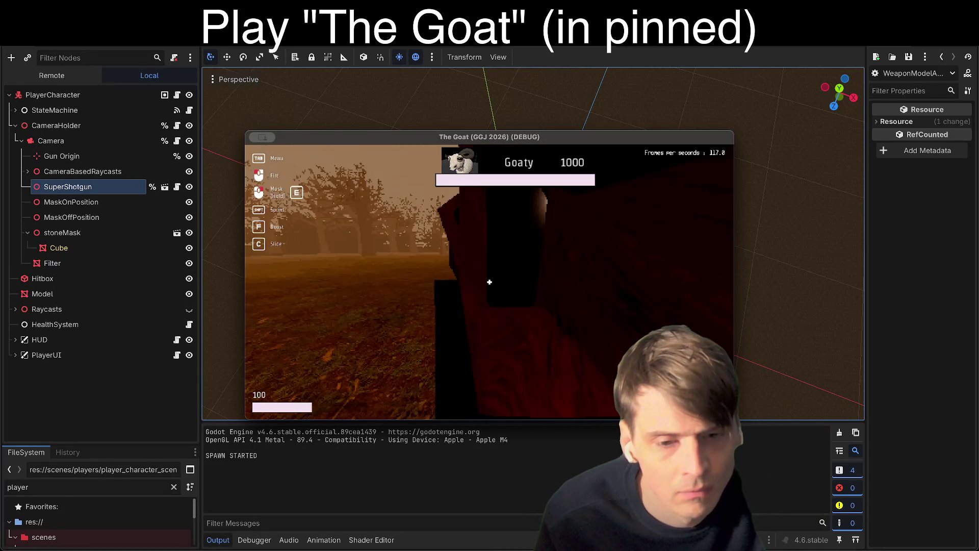
pyautogui.press('super+q')
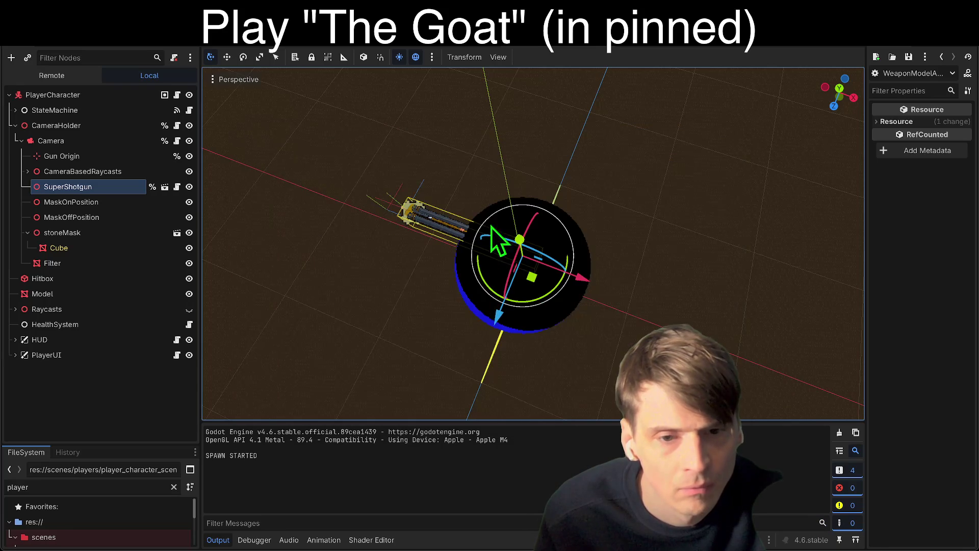
pyautogui.moveTo(519, 240); pyautogui.dragTo(522, 246)
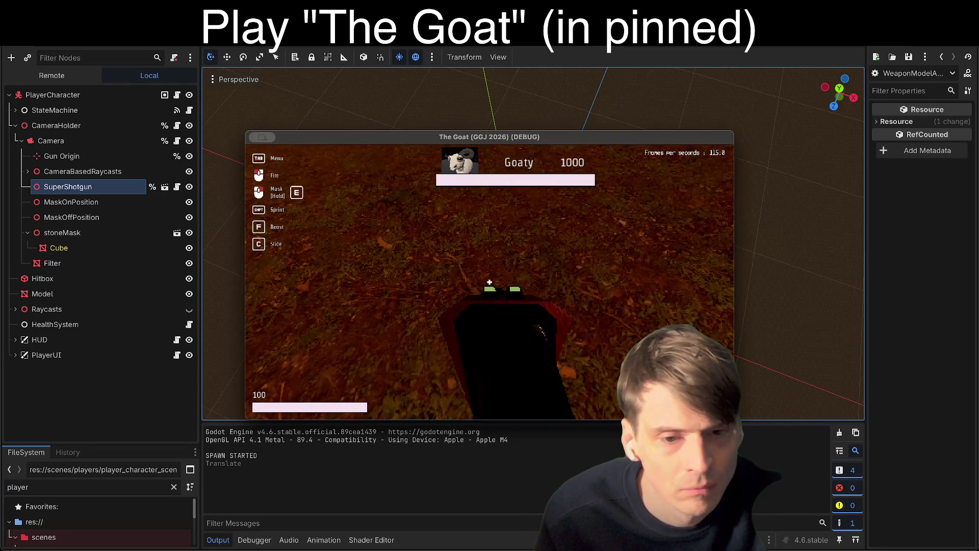
pyautogui.moveTo(488, 276)
pyautogui.mouseDown()
pyautogui.moveTo(506, 326)
pyautogui.moveTo(505, 315)
pyautogui.mouseUp()
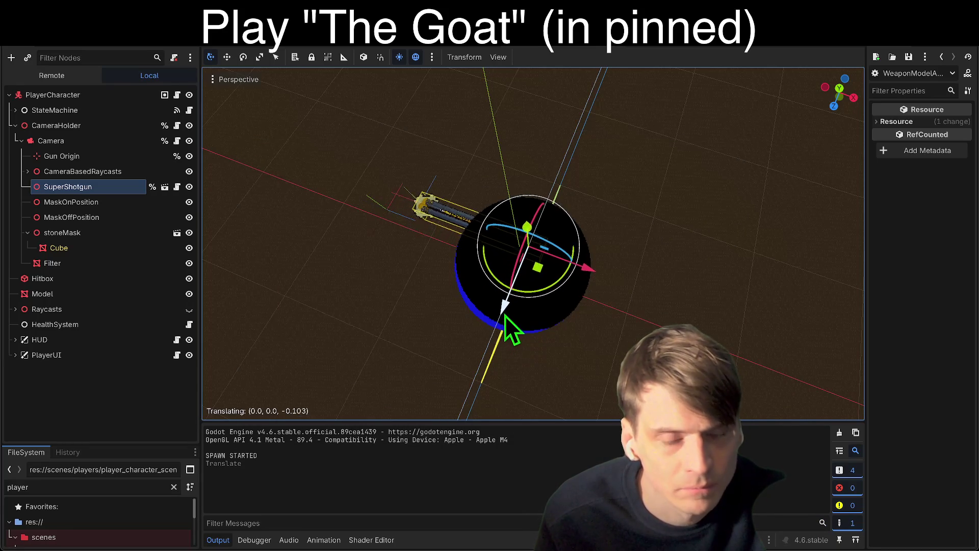
pyautogui.press('super+q')
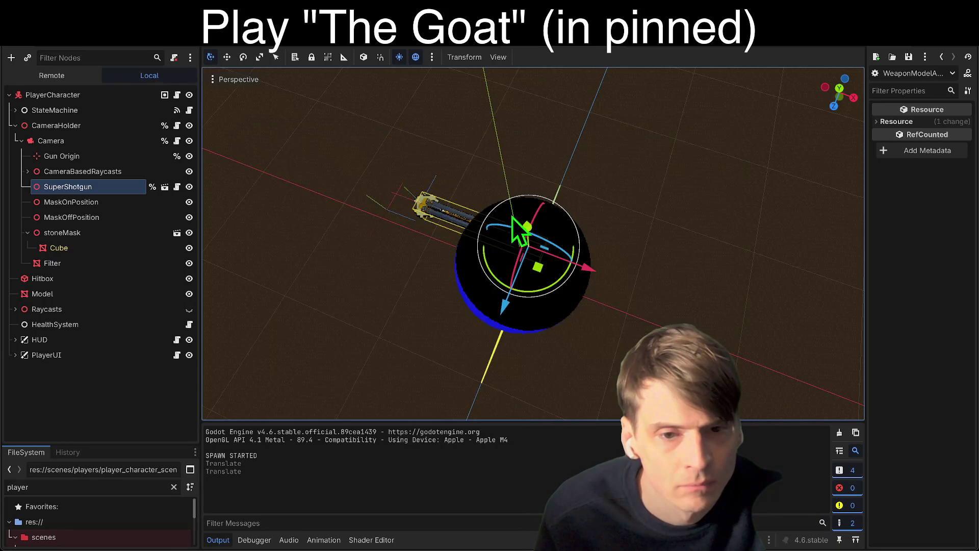
pyautogui.moveTo(531, 228)
pyautogui.mouseDown()
pyautogui.moveTo(532, 260)
pyautogui.moveTo(595, 295)
pyautogui.moveTo(582, 279)
pyautogui.mouseUp()
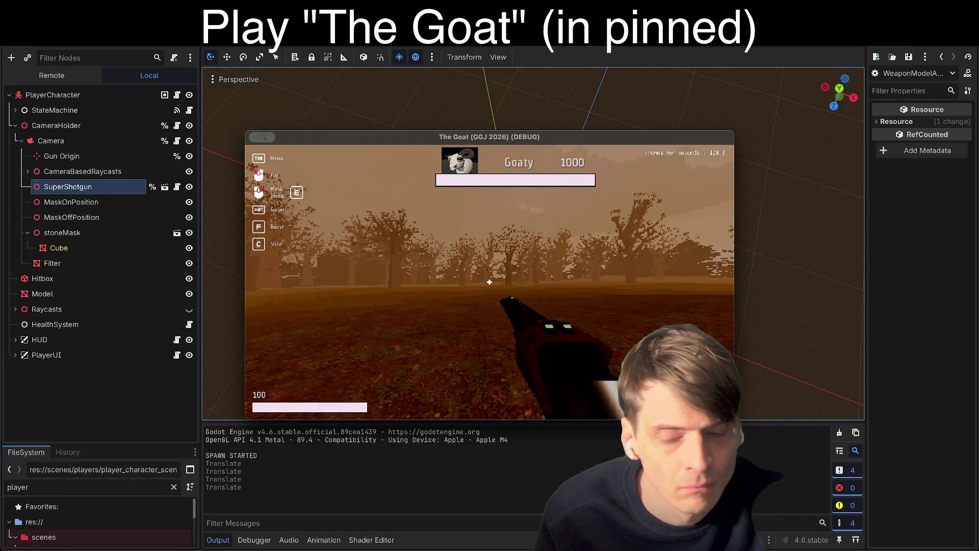
pyautogui.press('super+period')
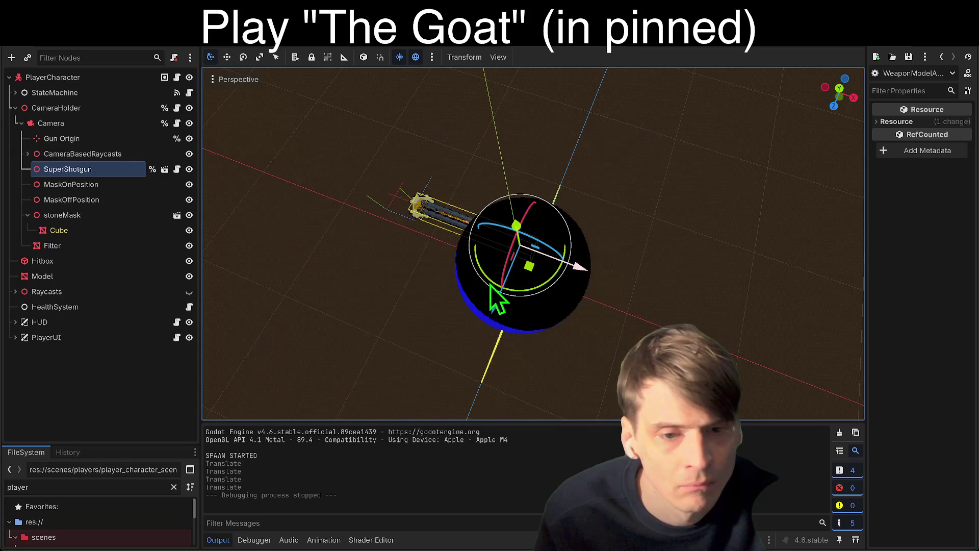
# Playtest once more into gameplay, then stop and open the SuperShotgun's attached script.
pyautogui.press('super+b')
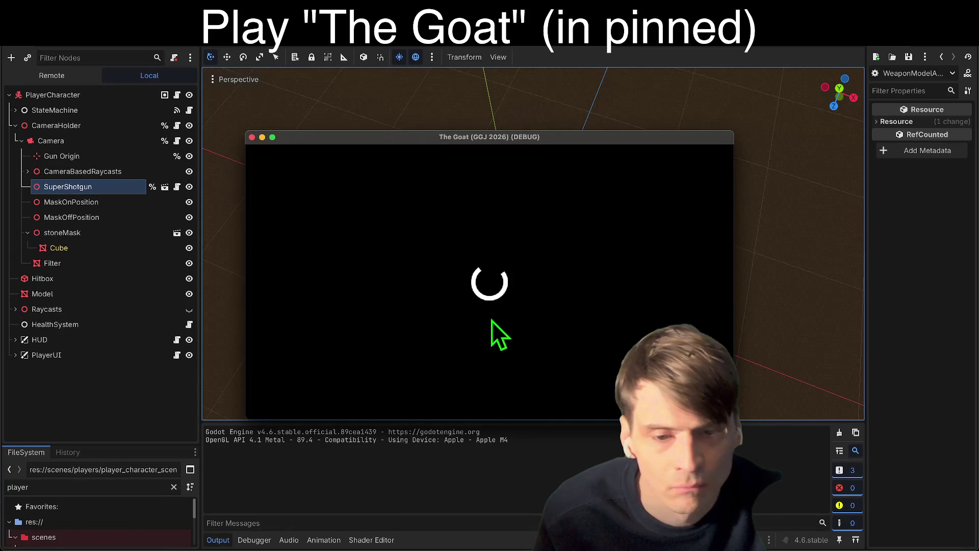
pyautogui.click(507, 315)
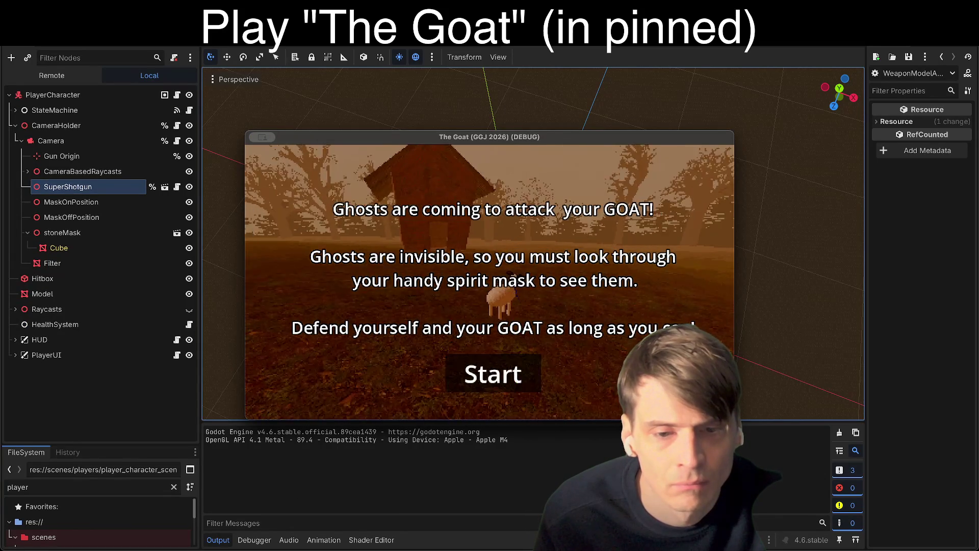
pyautogui.click(492, 374)
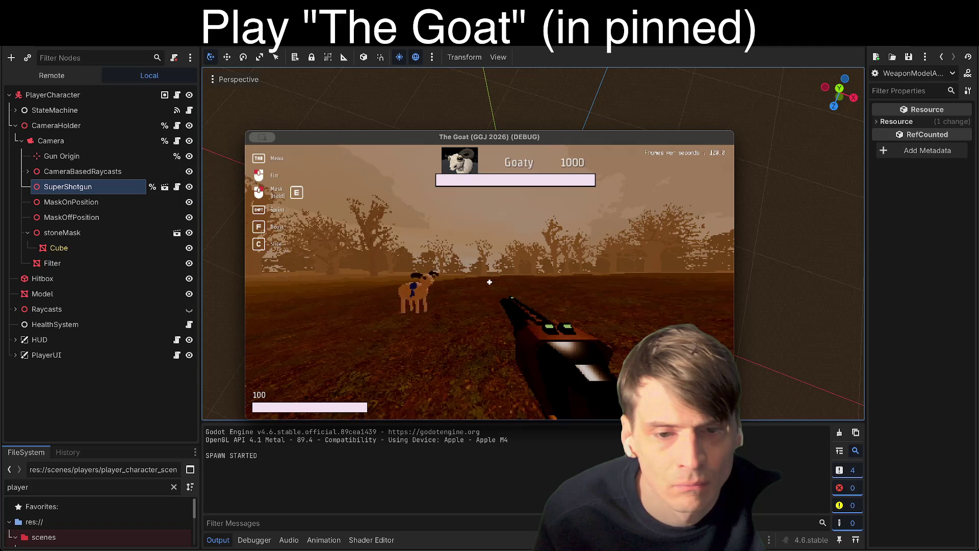
pyautogui.press('super+period')
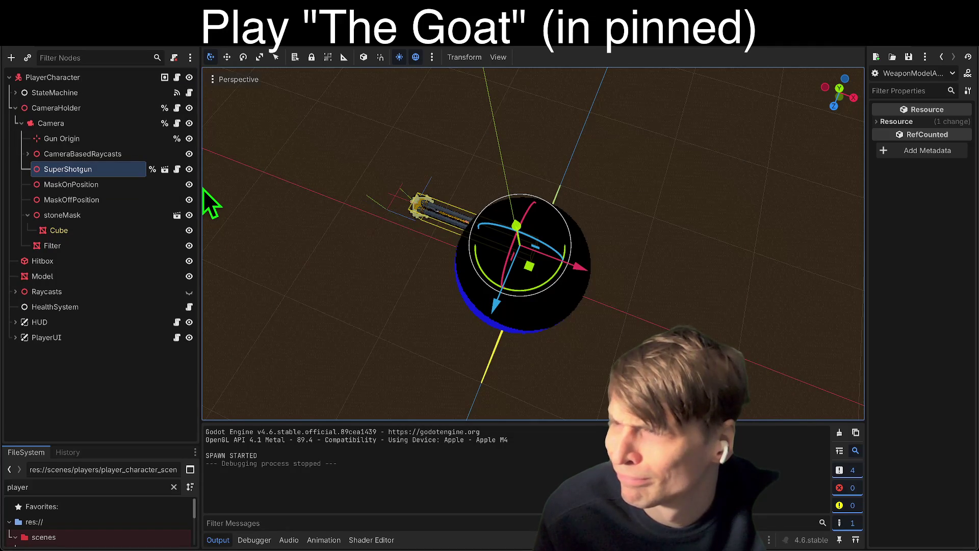
pyautogui.click(176, 169)
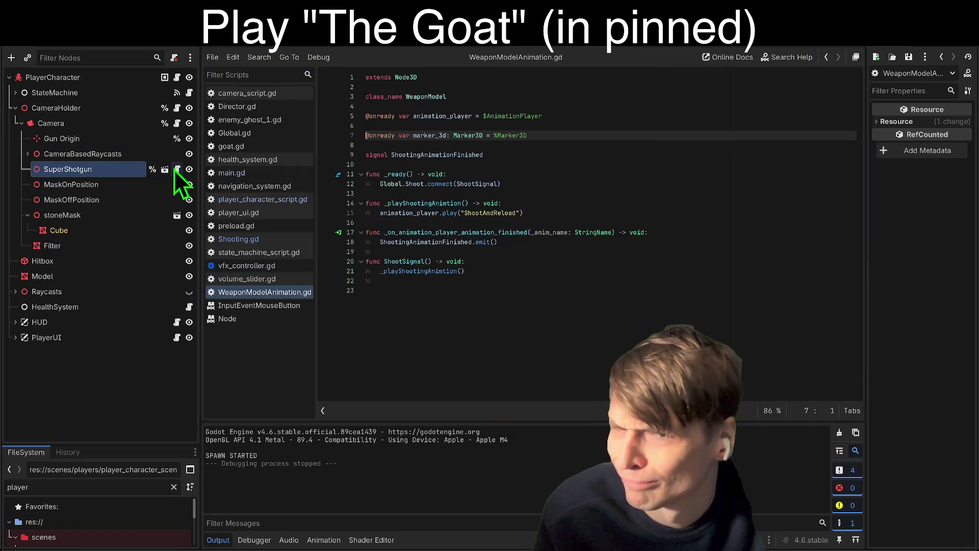
# Search the project for ShootingAnimationFinished, check both matches on lines 9 and 18, then open Shooting.gd.
pyautogui.click(571, 291)
pyautogui.click(439, 242)
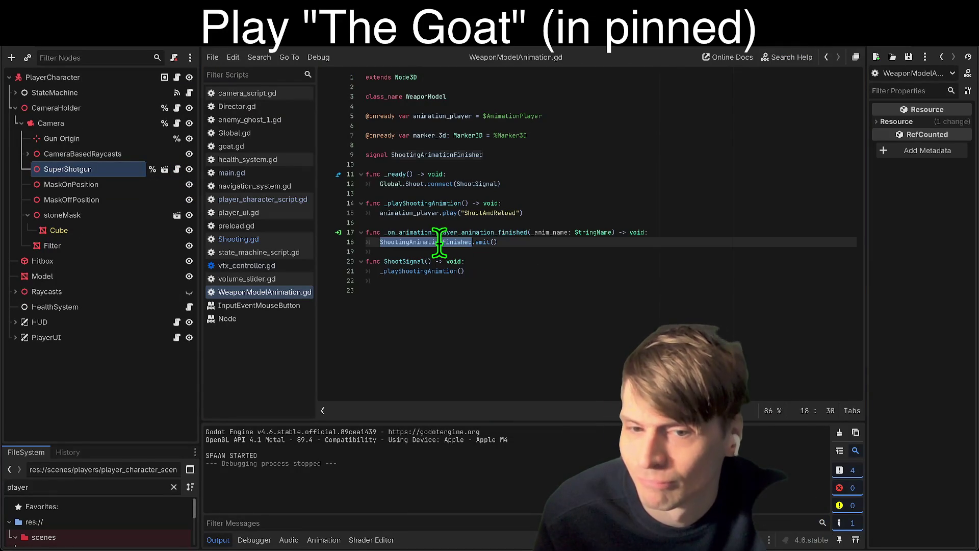
pyautogui.hotkey('ctrl', 'shift', 'f')
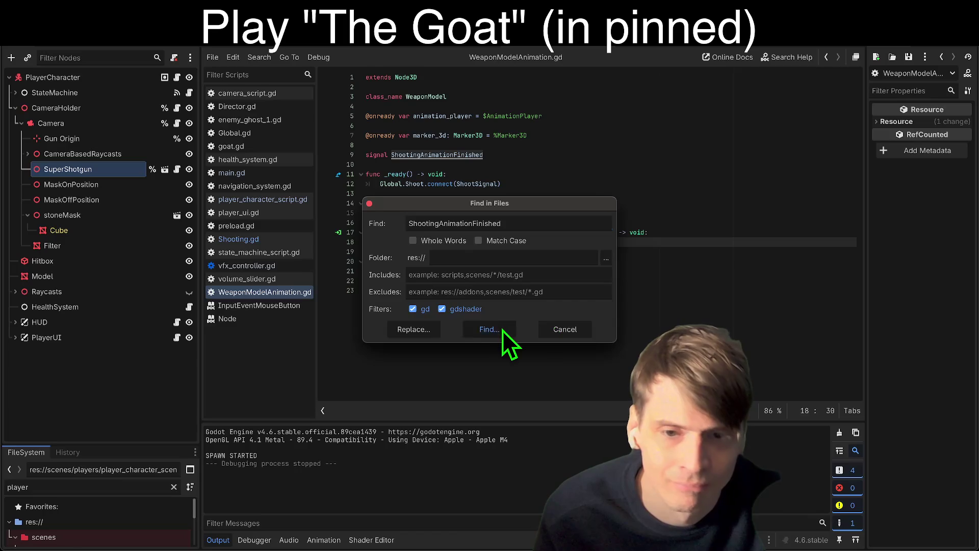
pyautogui.click(502, 329)
pyautogui.click(534, 339)
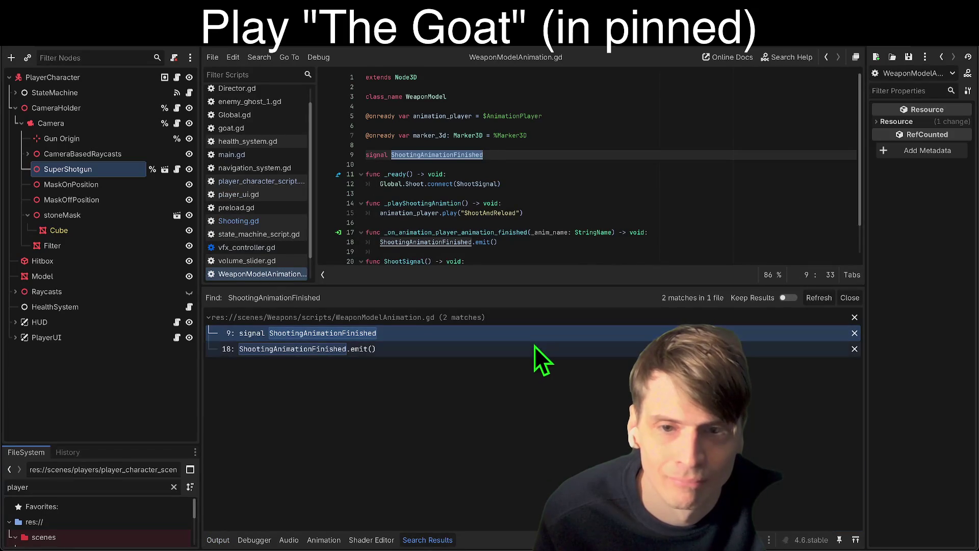
pyautogui.click(534, 348)
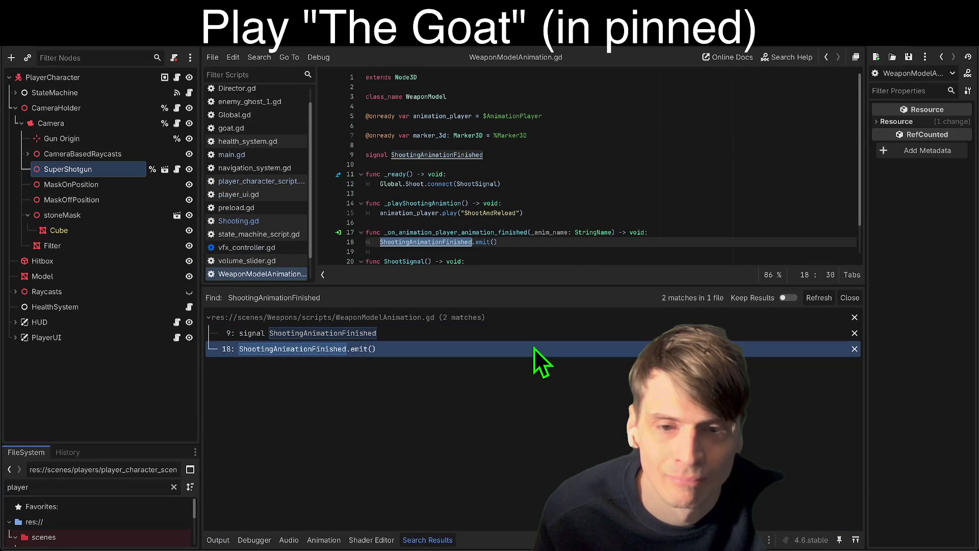
pyautogui.moveTo(531, 287); pyautogui.dragTo(536, 379)
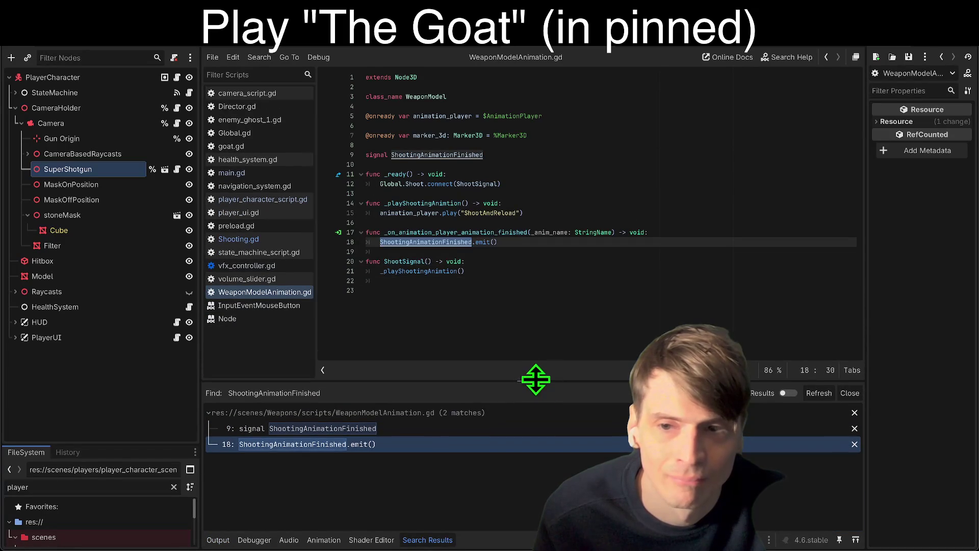
pyautogui.click(264, 241)
pyautogui.click(647, 232)
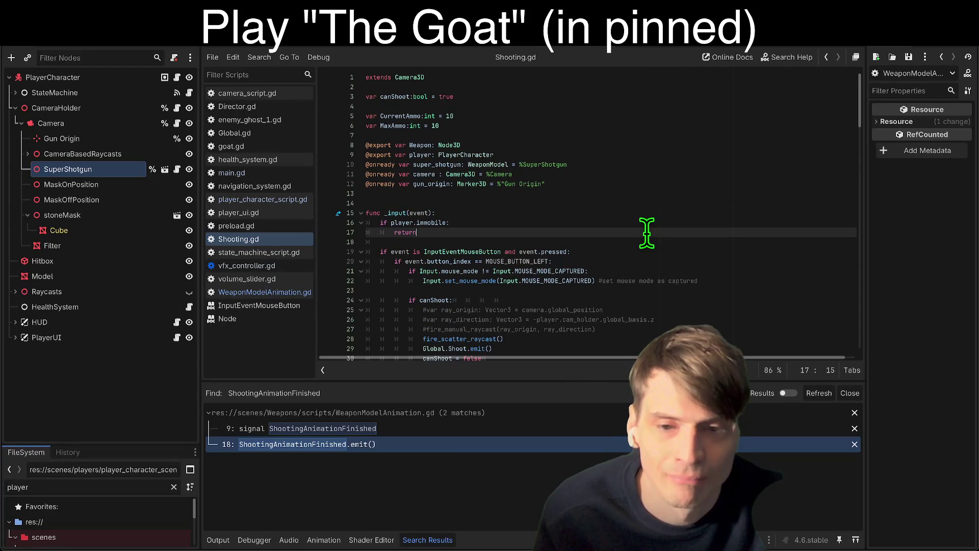
# Review the _input handler, canShoot check and ResetShooting function in Shooting.gd.
pyautogui.click(641, 202)
pyautogui.scroll(-6, 642, 200)
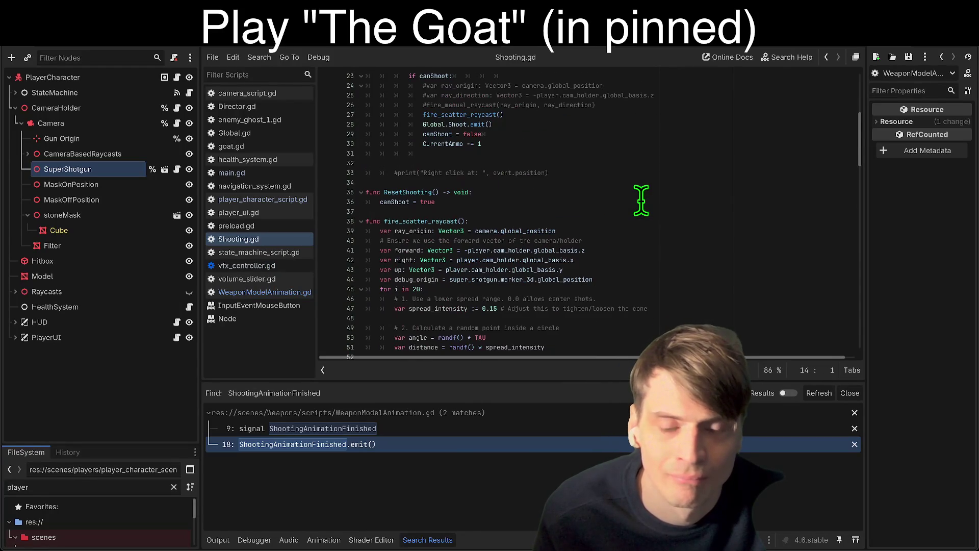
pyautogui.scroll(5, 641, 200)
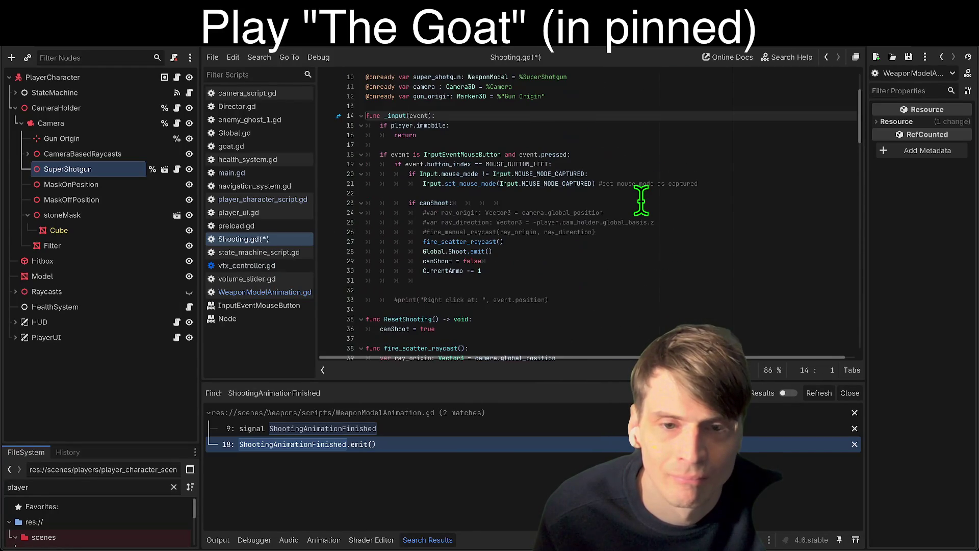
pyautogui.click(444, 202)
pyautogui.scroll(-5, 699, 199)
pyautogui.scroll(6, 699, 201)
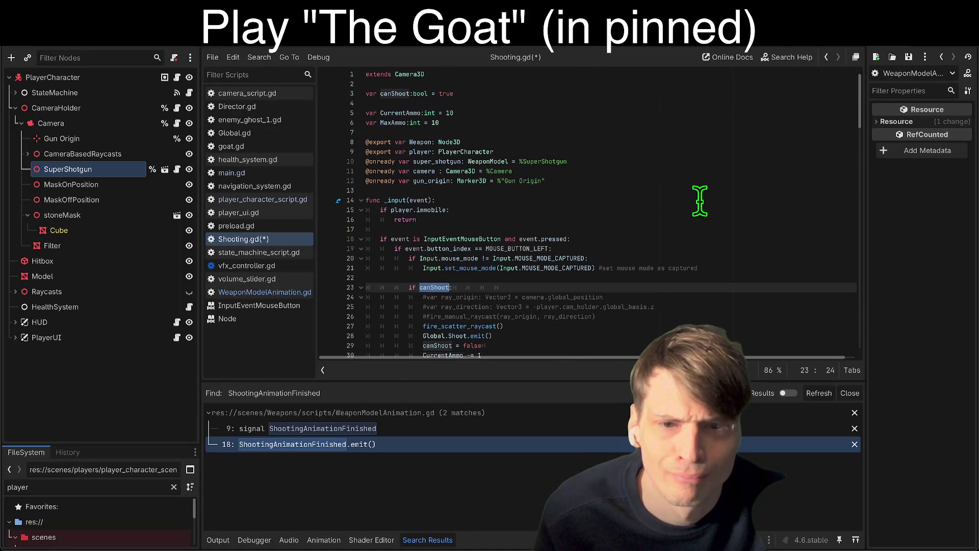
pyautogui.scroll(-8, 699, 201)
pyautogui.click(383, 123)
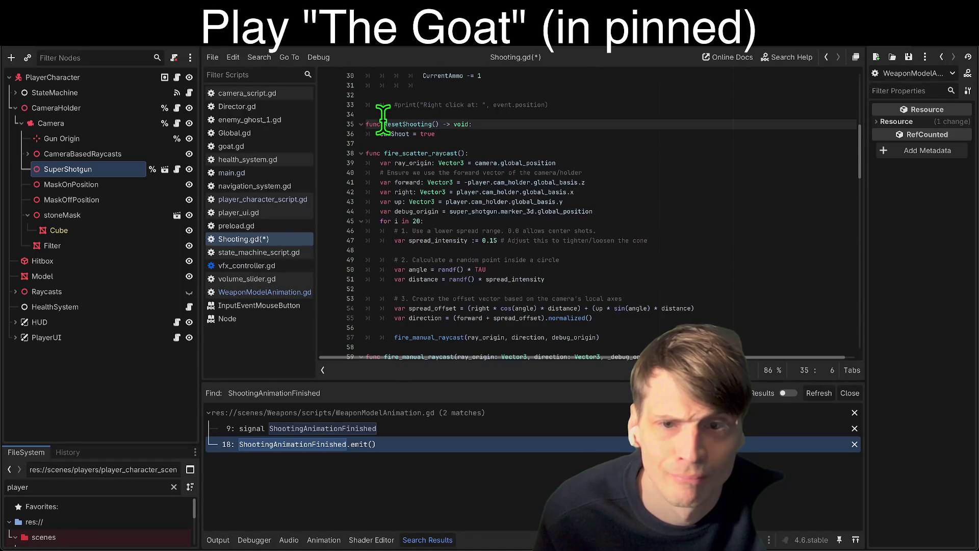
pyautogui.scroll(5, 693, 204)
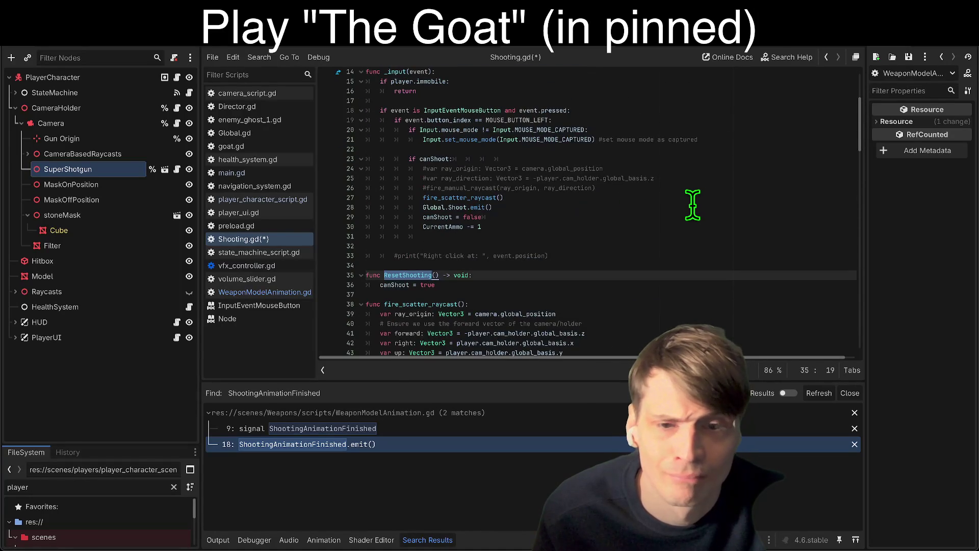
pyautogui.scroll(4, 693, 205)
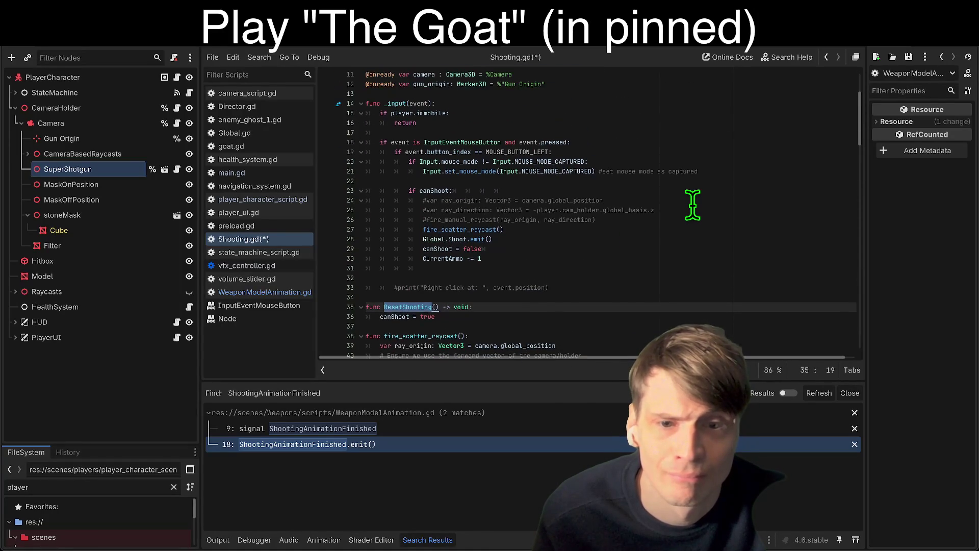
pyautogui.click(684, 155)
pyautogui.press('Down')
pyautogui.press('Down')
pyautogui.press('Down')
pyautogui.scroll(-8, 678, 159)
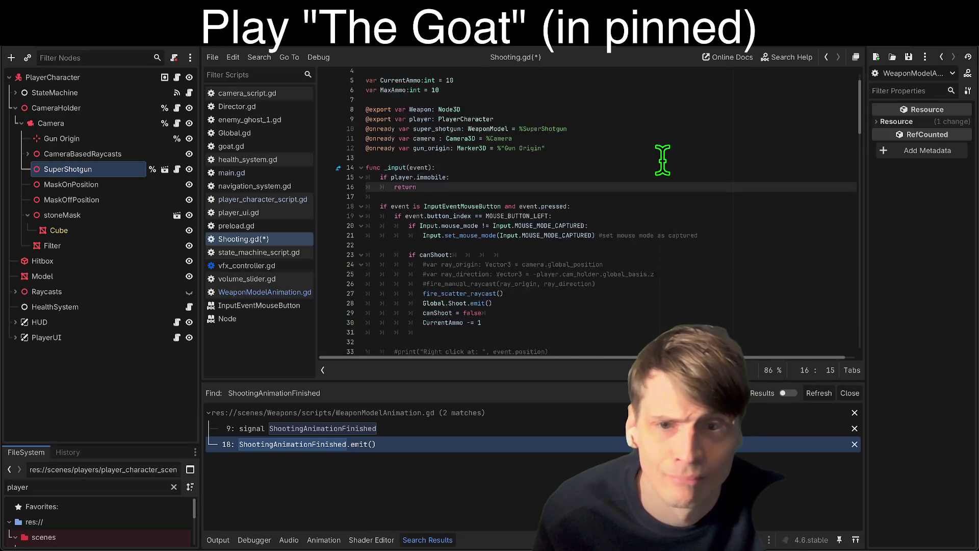
pyautogui.scroll(7, 658, 162)
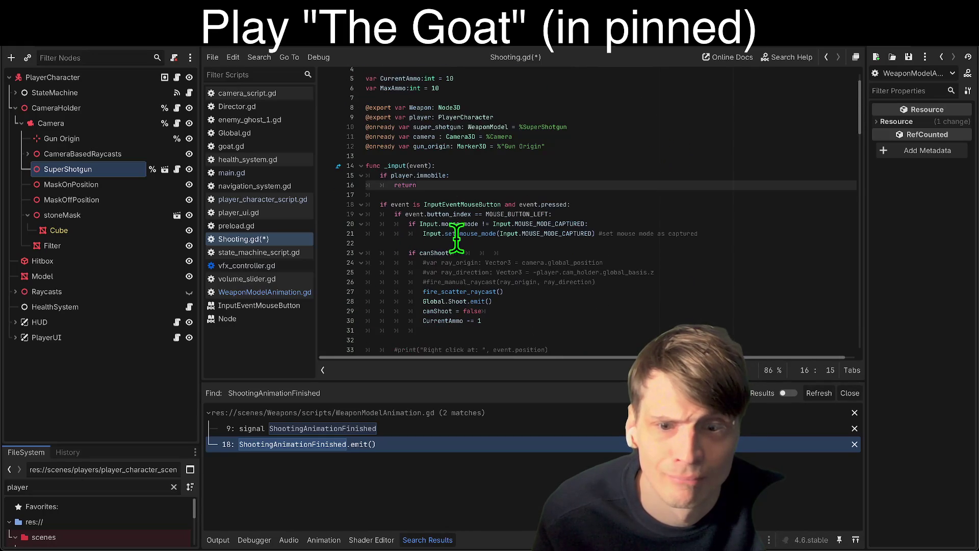
pyautogui.scroll(-10, 432, 238)
pyautogui.scroll(-3, 474, 176)
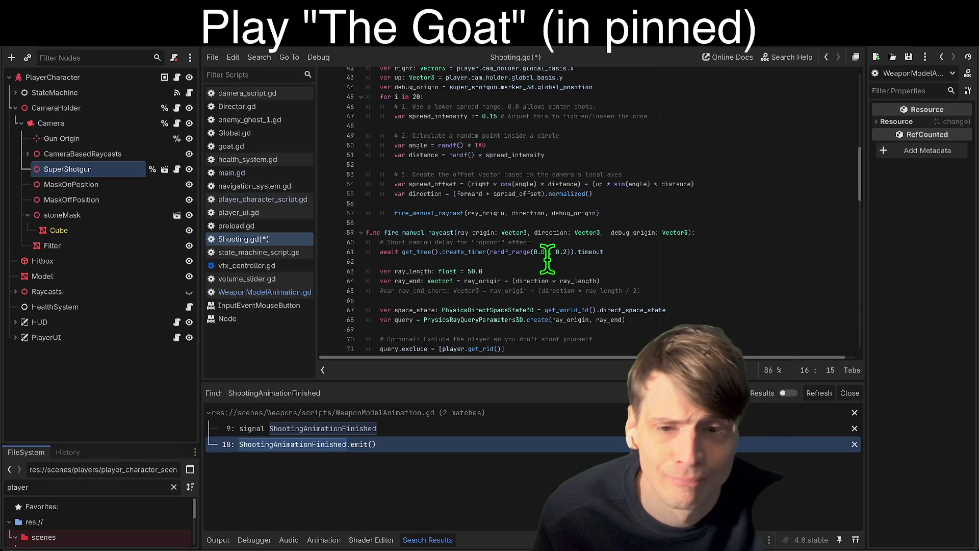
pyautogui.scroll(-1, 555, 266)
# Search the project for ResetShooting and inspect its definition (line 36) and call (line 85).
pyautogui.hotkey('ctrl', 'shift', 'f')
pyautogui.click(497, 324)
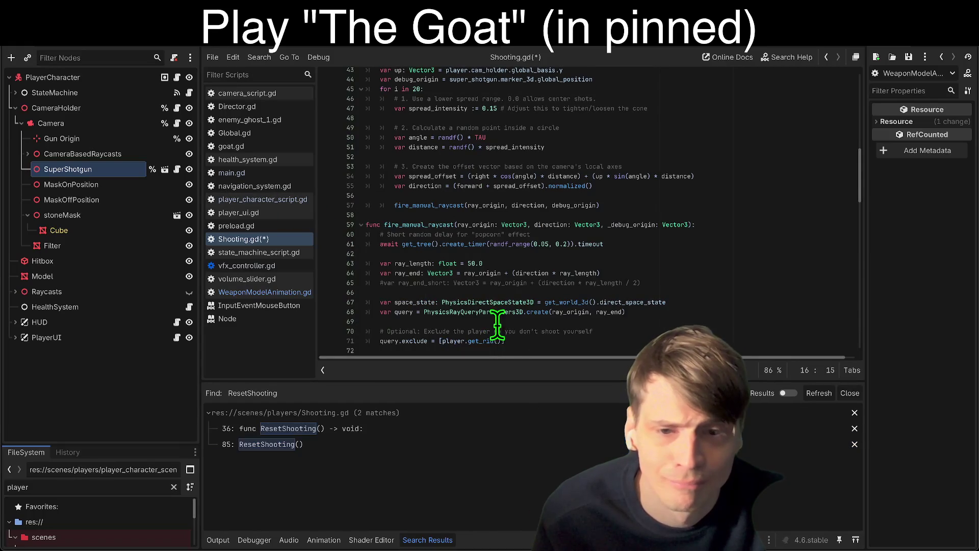
pyautogui.click(387, 431)
pyautogui.click(390, 444)
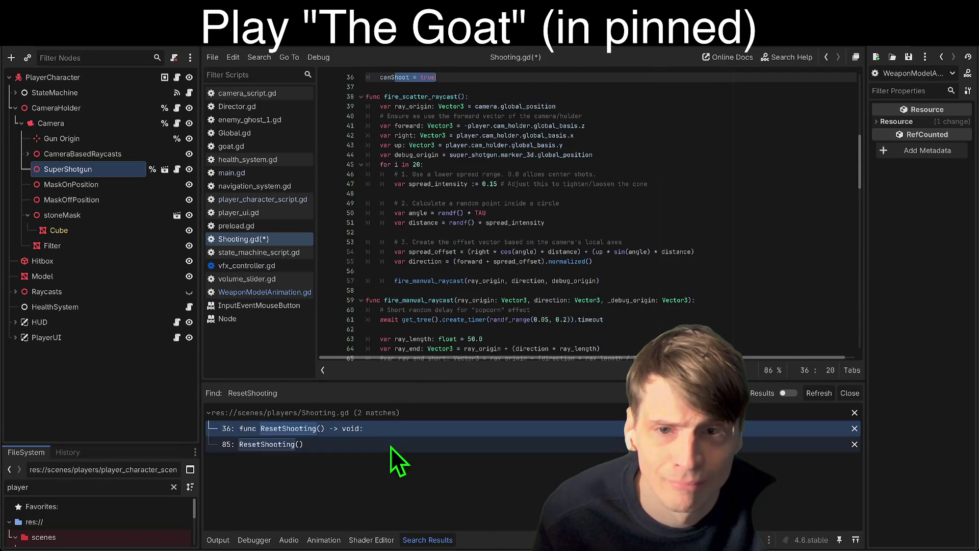
pyautogui.scroll(-5, 556, 268)
# Run a project-wide Find in Files for _on_super_shotgun_shooting_animation_finished.
pyautogui.click(497, 168)
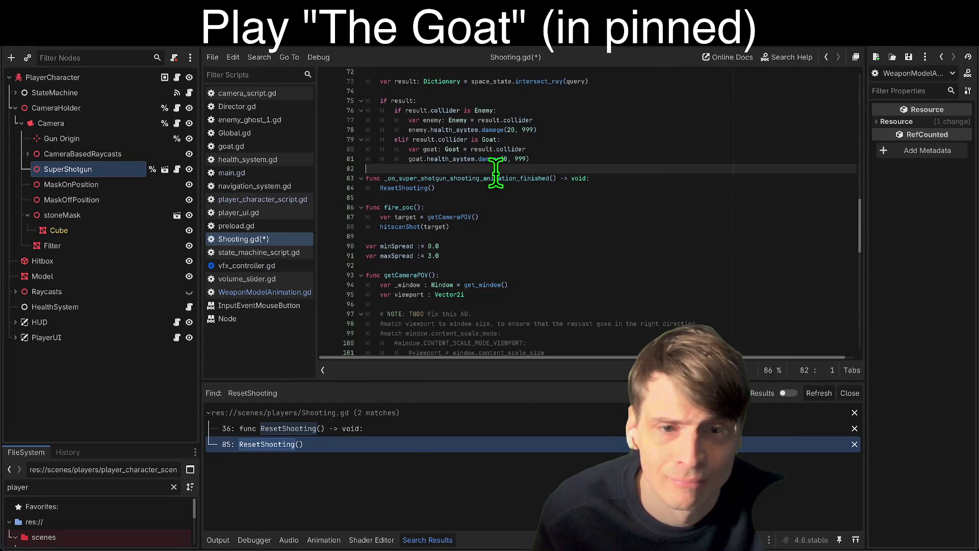
pyautogui.click(494, 178)
pyautogui.hotkey('ctrl', 'f')
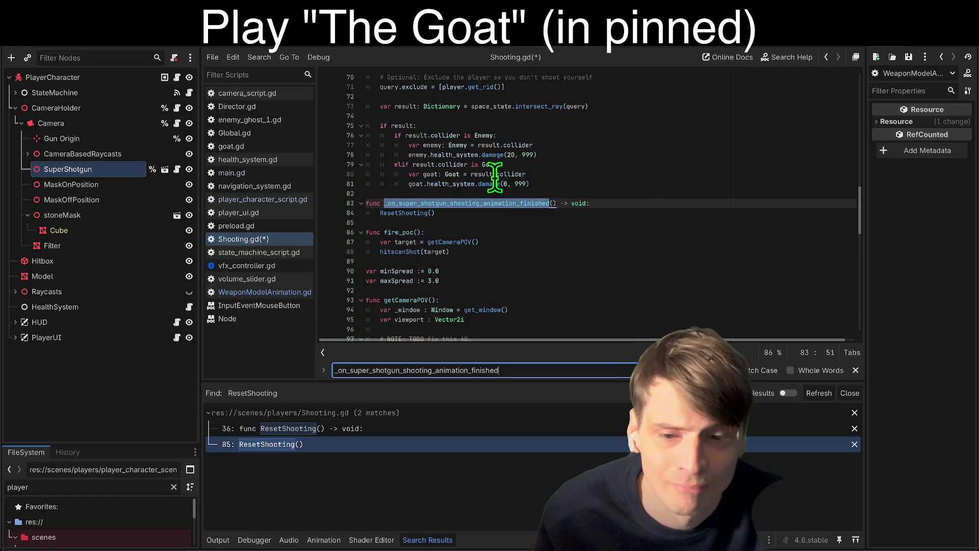
pyautogui.press('Escape')
pyautogui.hotkey('ctrl', 'shift', 'f')
pyautogui.click(492, 327)
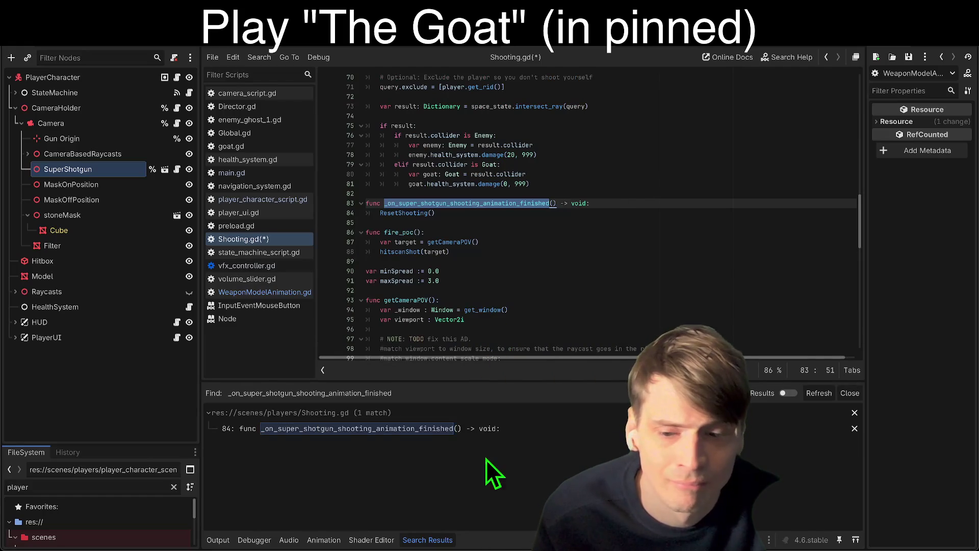
# Jump to the callback on line 84 and add a func _ready(): declaration above _input.
pyautogui.click(464, 433)
pyautogui.scroll(15, 541, 234)
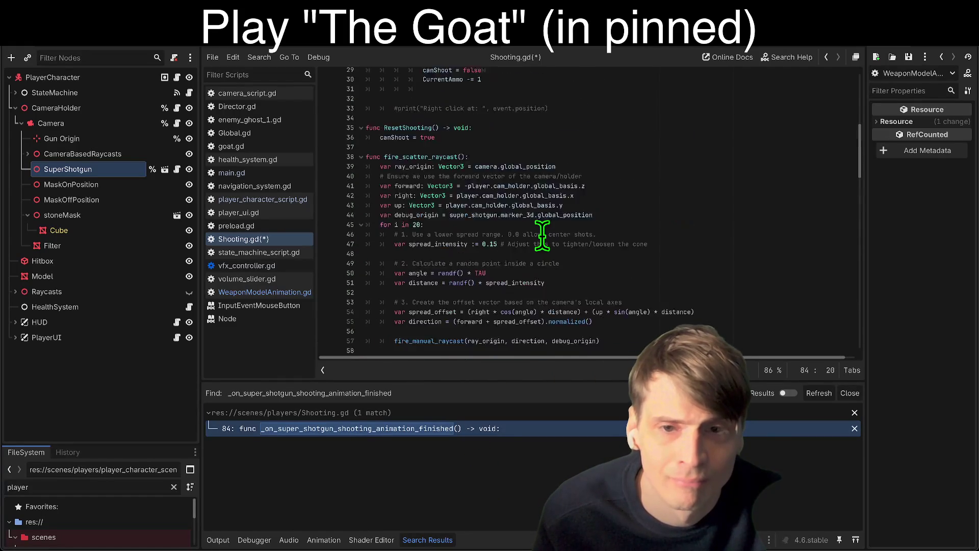
pyautogui.scroll(8, 541, 235)
pyautogui.click(558, 201)
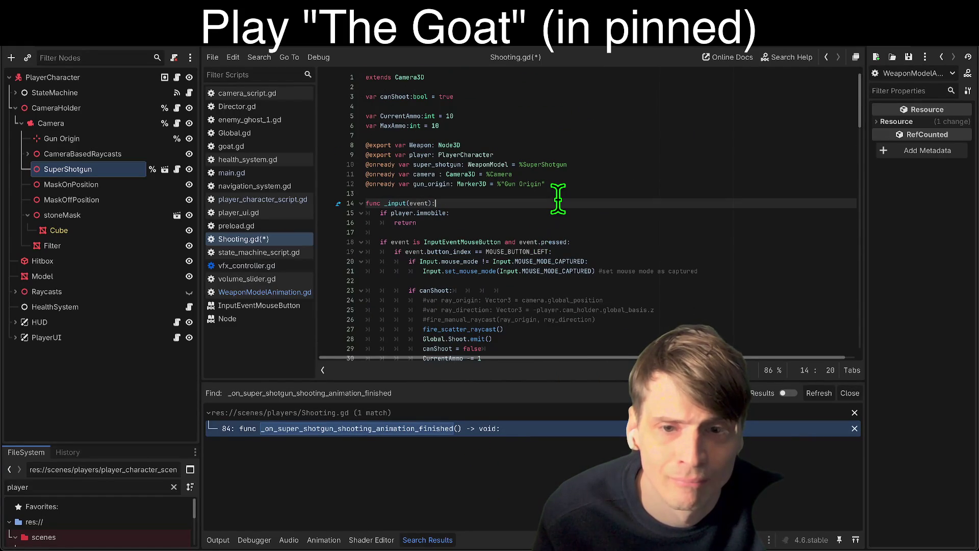
pyautogui.press('Up')
pyautogui.press('Return')
pyautogui.press('Return')
pyautogui.press('Return')
pyautogui.press('Up')
pyautogui.write('fu')
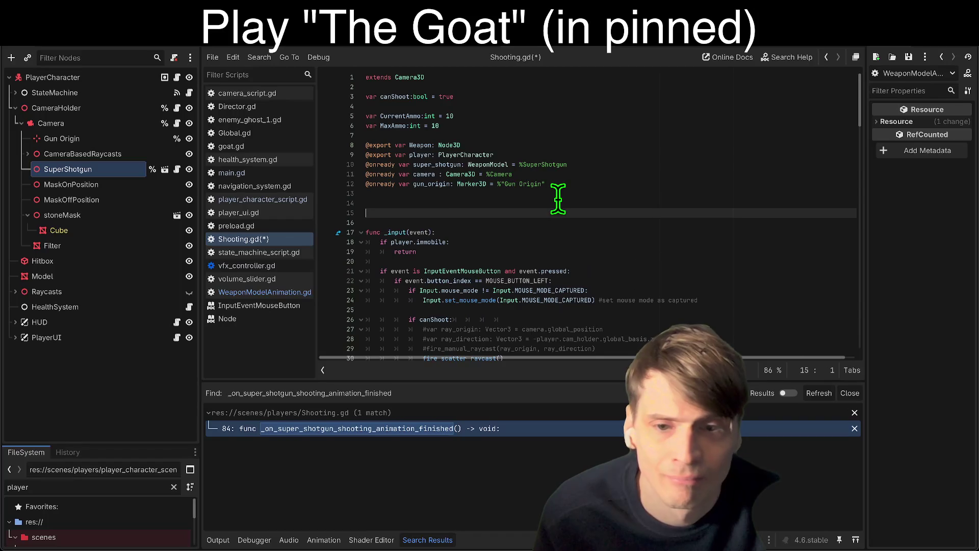
pyautogui.write('nc _ready')
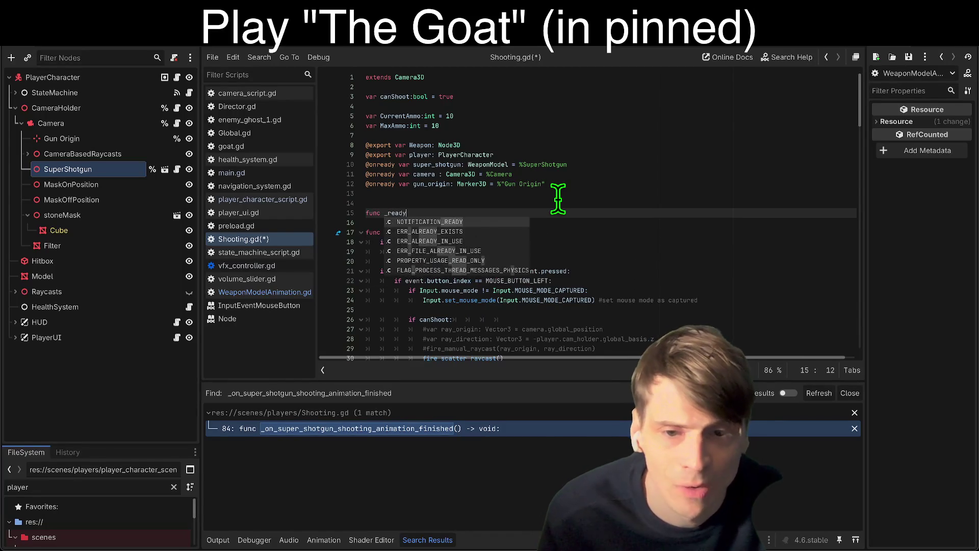
pyautogui.press('Return')
pyautogui.write(':')
pyautogui.press('Return')
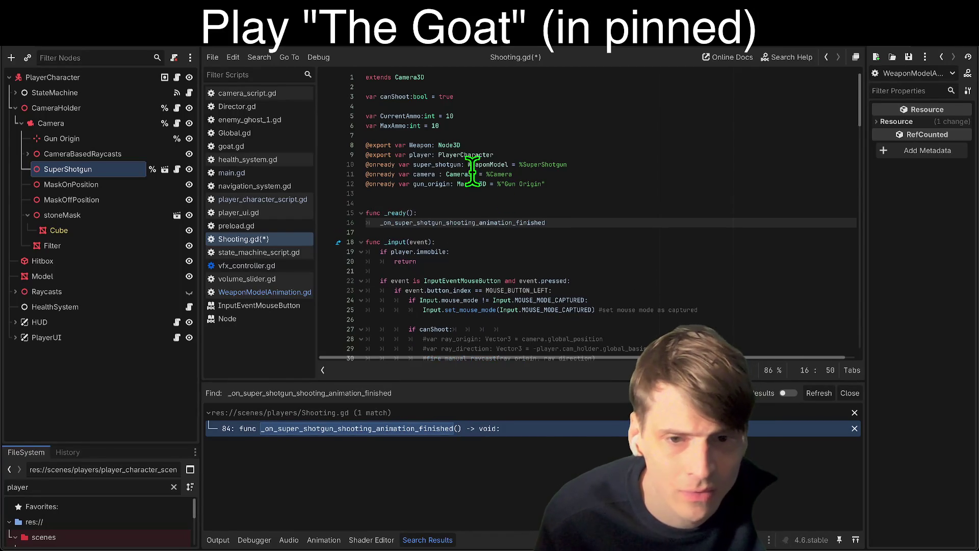
# Write super_shotgun.ShootingAnimationFinished.connect in the body of _ready.
pyautogui.click(440, 164)
pyautogui.click(440, 222)
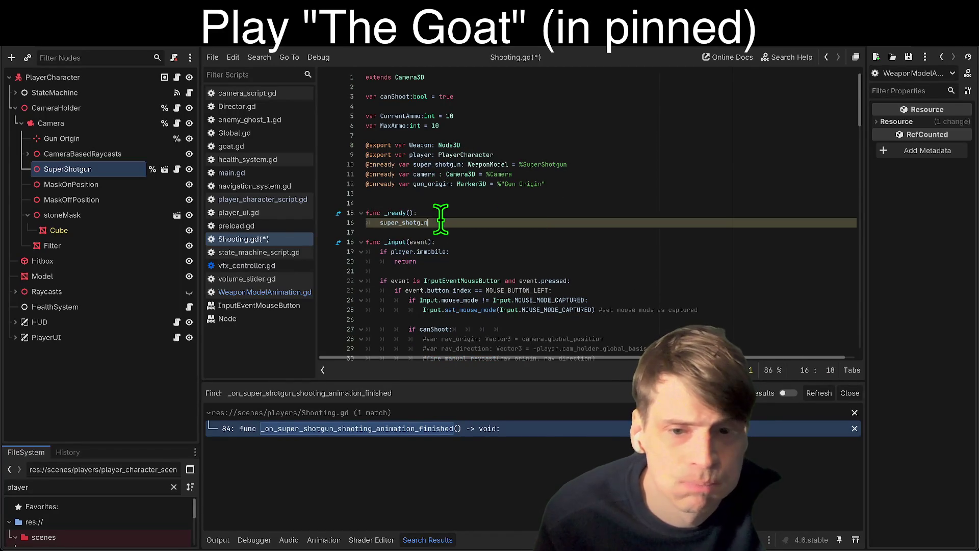
pyautogui.write('.on')
pyautogui.press('BackSpace')
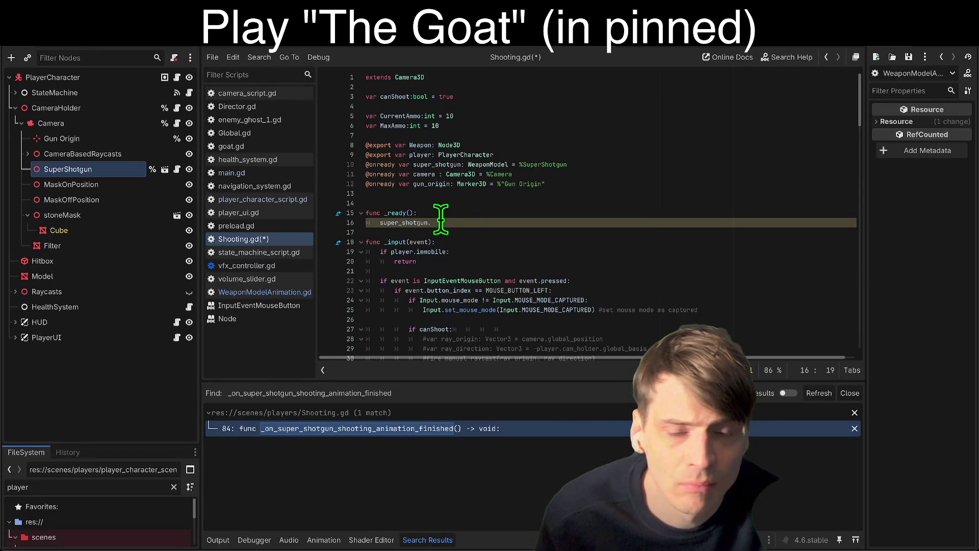
pyautogui.write('shoo')
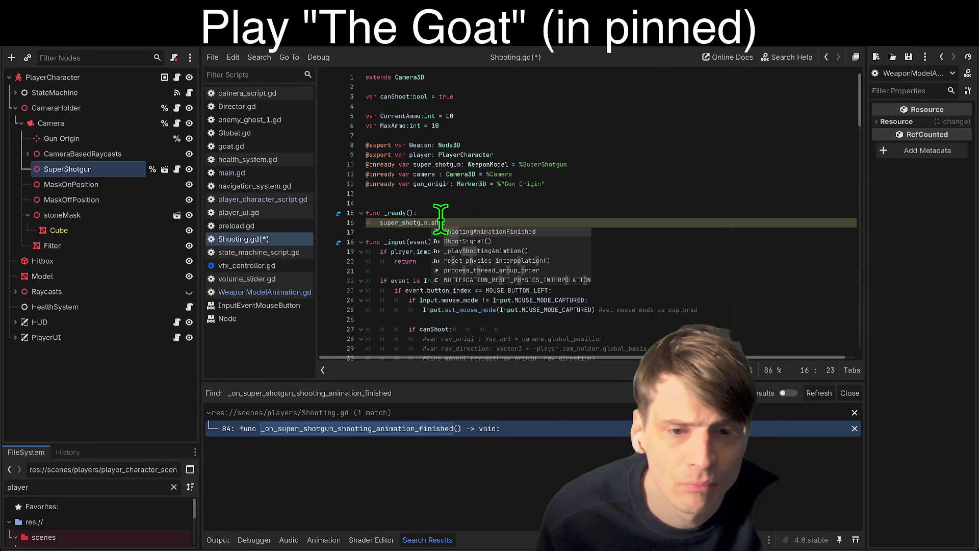
pyautogui.press('Return')
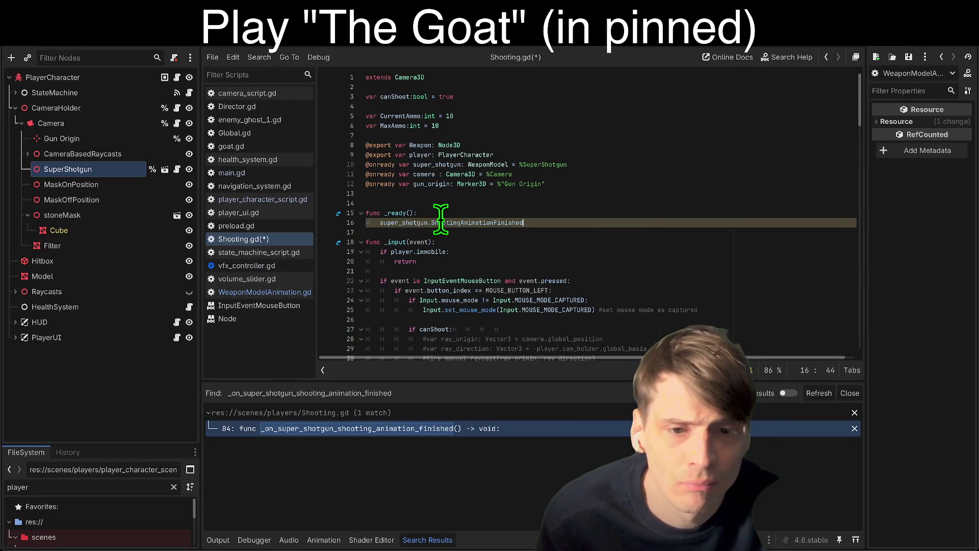
pyautogui.press('Return')
pyautogui.write('super_shotgun')
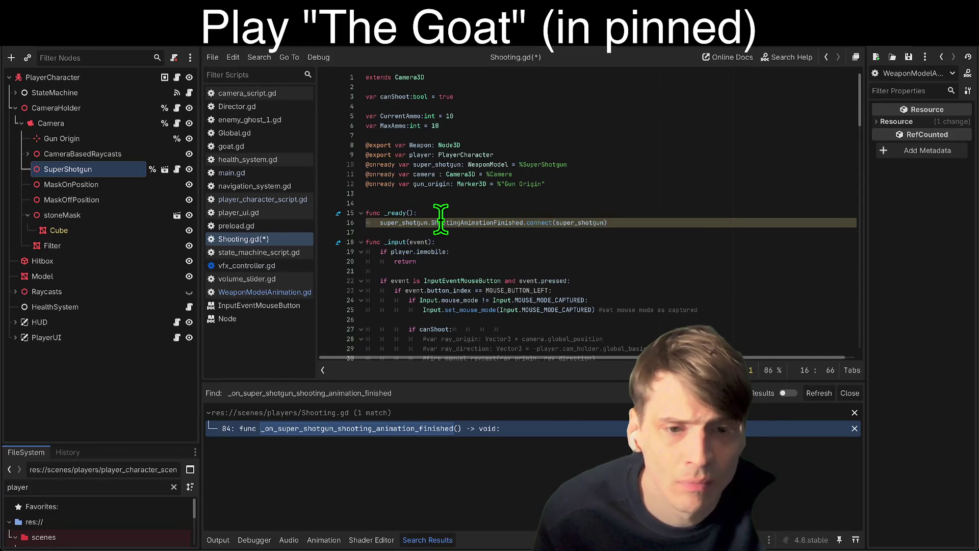
pyautogui.scroll(-15, 444, 234)
# Replace the old callback argument of connect with an inline lambda func(): canShoot = true.
pyautogui.doubleClick(412, 291)
pyautogui.tripleClick(412, 300)
pyautogui.press('Delete')
pyautogui.hotkey('shift', 'Up')
pyautogui.press('Delete')
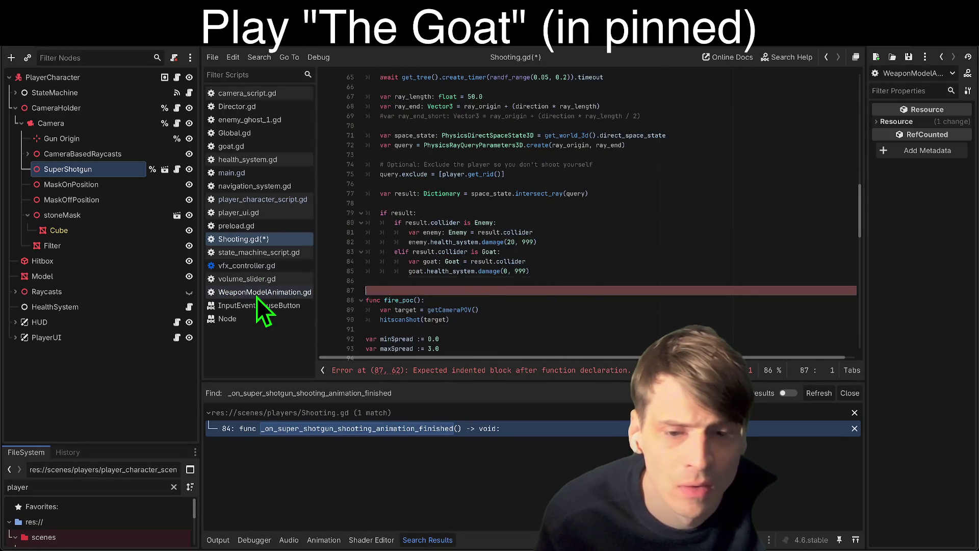
pyautogui.hotkey('ctrl', 'z')
pyautogui.hotkey('ctrl', 'z')
pyautogui.hotkey('ctrl', 'z')
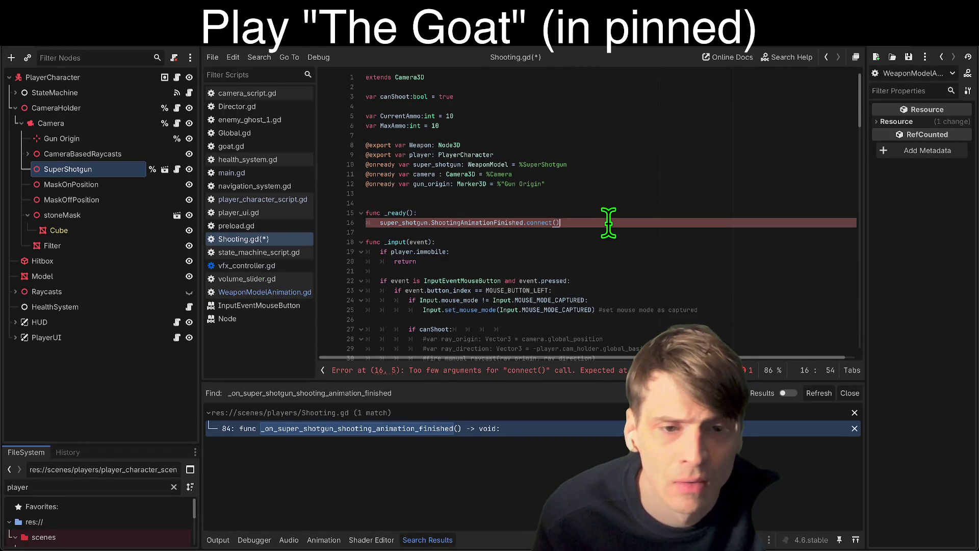
pyautogui.hotkey('ctrl', 'BackSpace')
pyautogui.write('func')
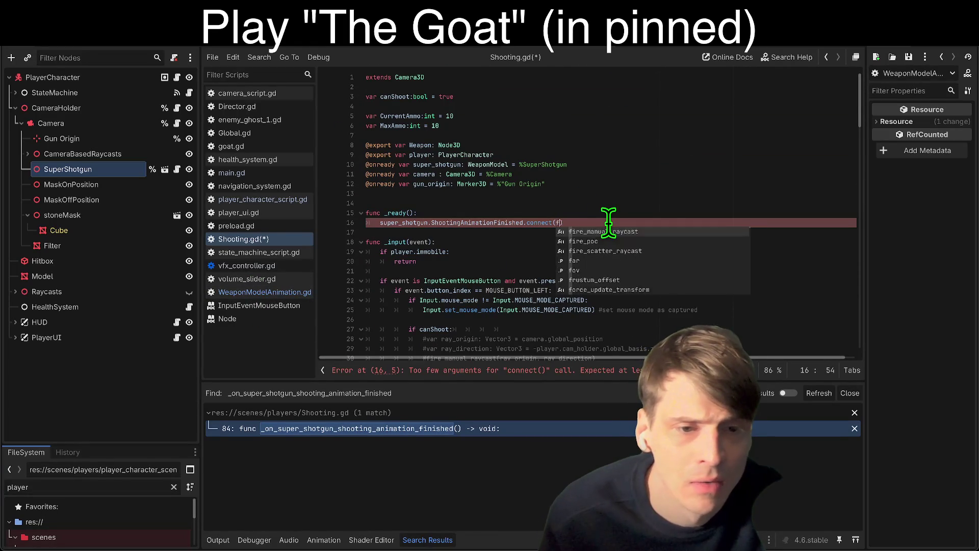
pyautogui.write('(): ca')
pyautogui.scroll(-3, 619, 218)
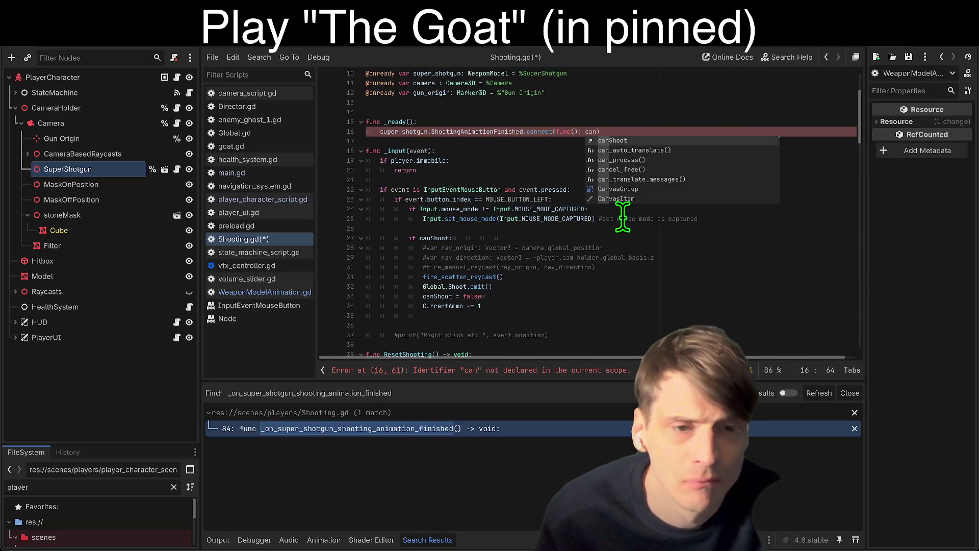
pyautogui.press('Escape')
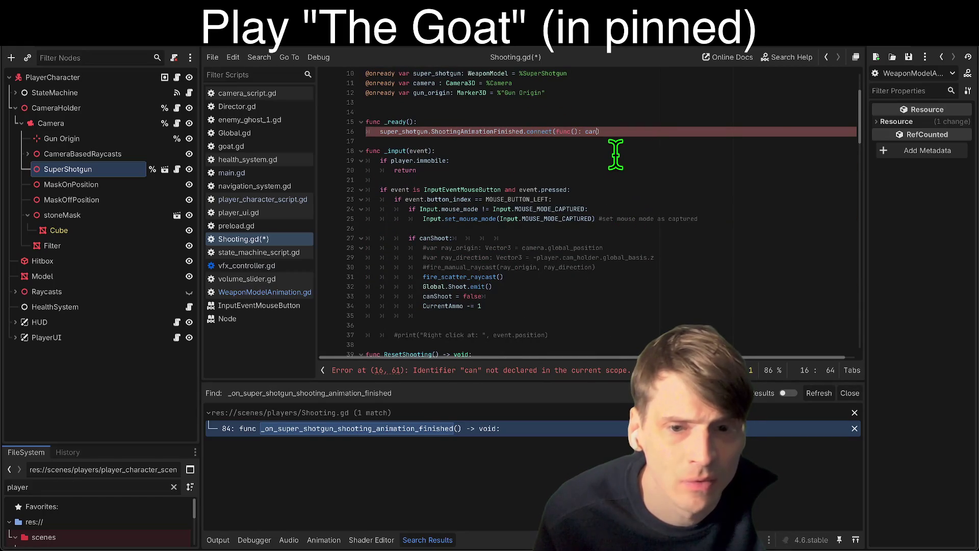
# Delete the ResetShooting function and remove the blank line above _ready.
pyautogui.scroll(-5, 615, 154)
pyautogui.moveTo(504, 211); pyautogui.dragTo(343, 200)
pyautogui.press('BackSpace')
pyautogui.scroll(8, 775, 121)
pyautogui.click(692, 198)
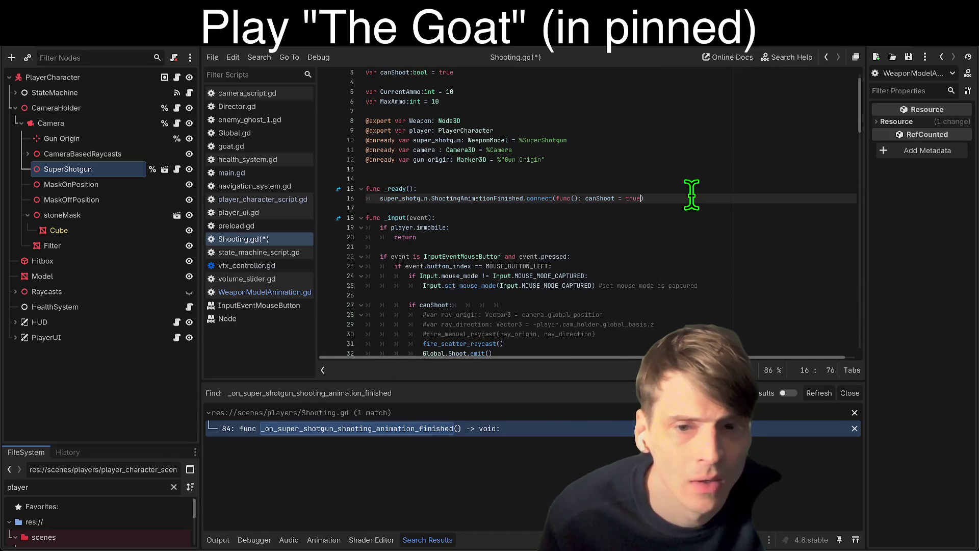
pyautogui.press('Up')
# Save Shooting.gd and playtest The Goat from its title screen.
pyautogui.press('Home')
pyautogui.press('BackSpace')
pyautogui.press('F5')
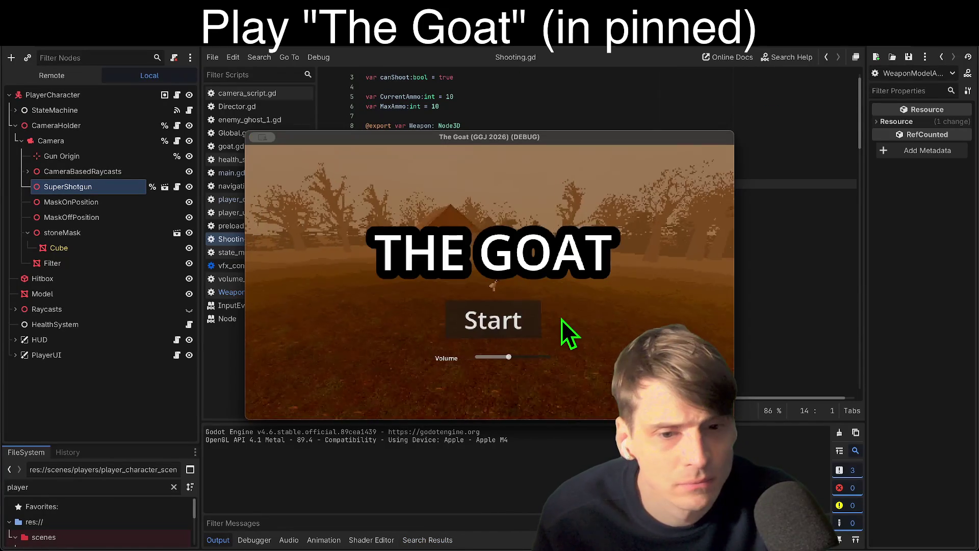
pyautogui.click(516, 321)
pyautogui.click(531, 363)
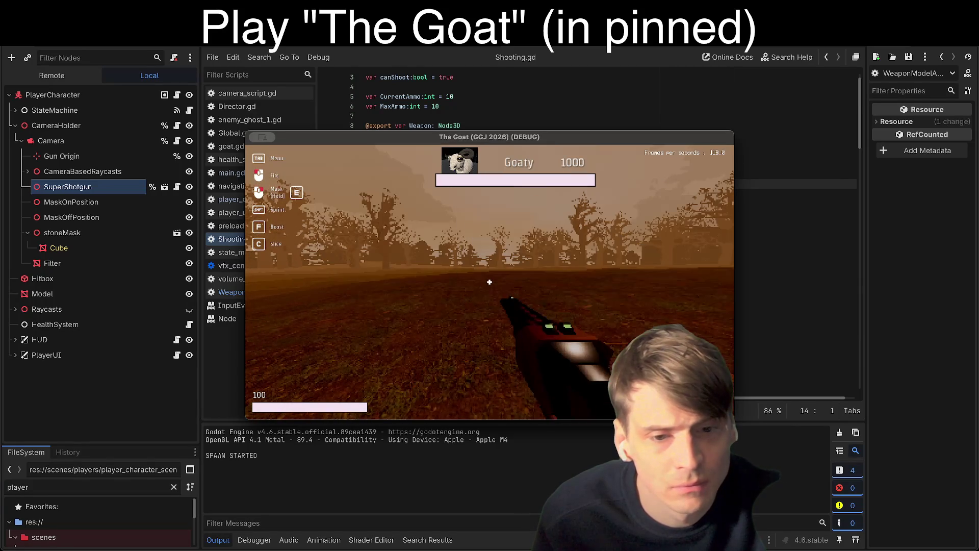
pyautogui.click(489, 283)
pyautogui.press('super+q')
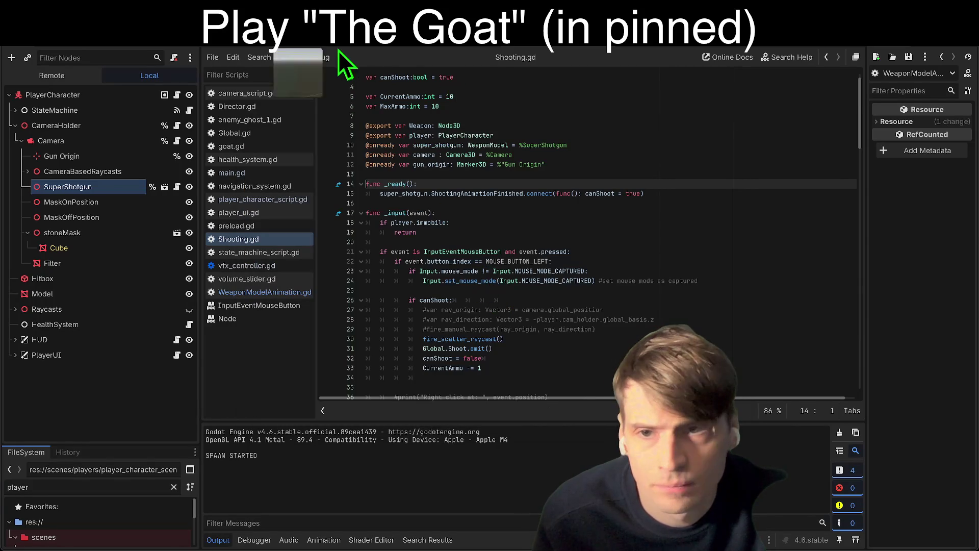
pyautogui.click(294, 44)
pyautogui.click(261, 48)
pyautogui.click(485, 43)
pyautogui.click(485, 45)
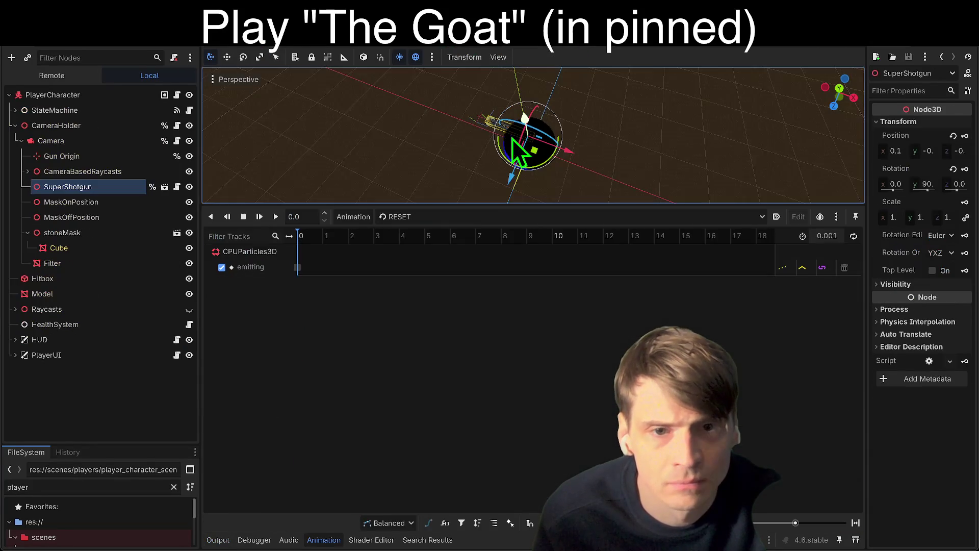
pyautogui.moveTo(531, 138); pyautogui.dragTo(531, 138)
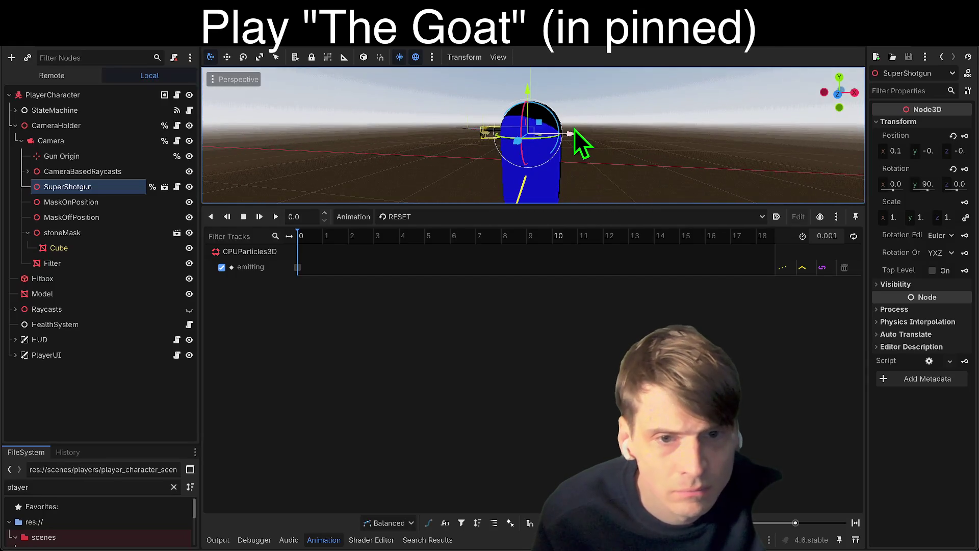
pyautogui.press('F5')
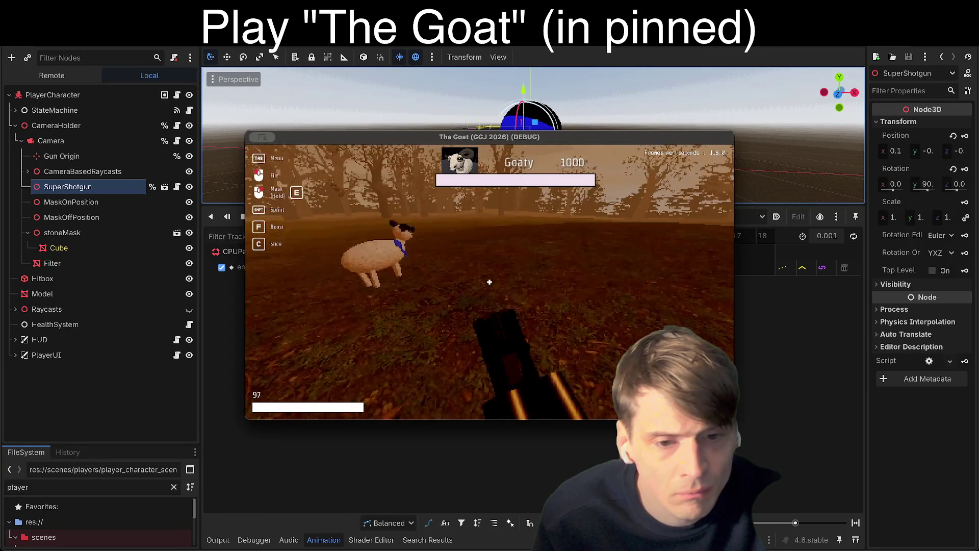
pyautogui.press('e')
pyautogui.press('e')
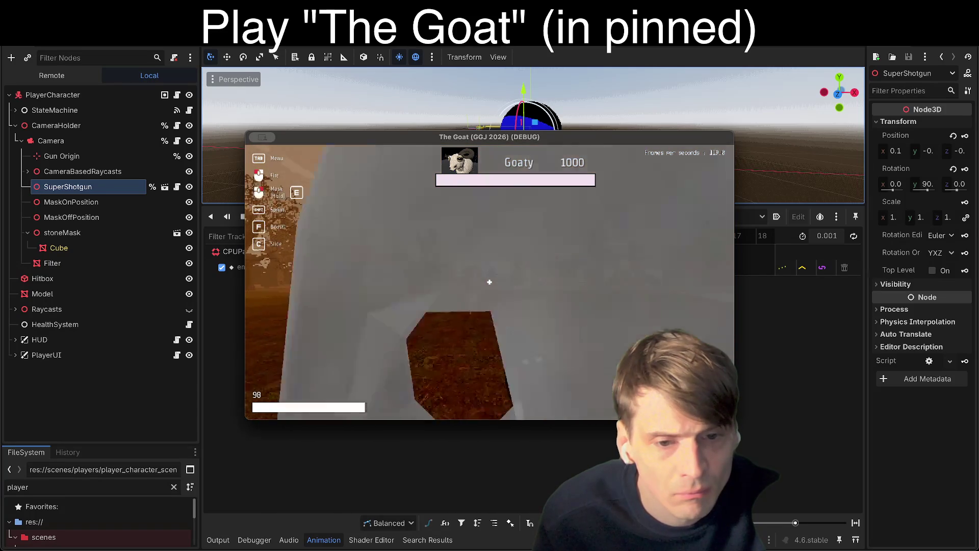
pyautogui.press('F8')
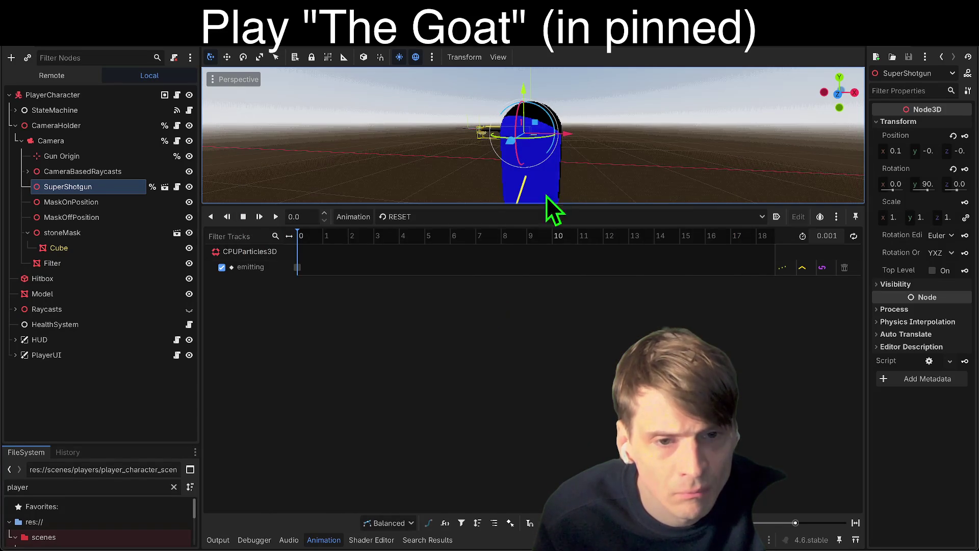
pyautogui.press('F5')
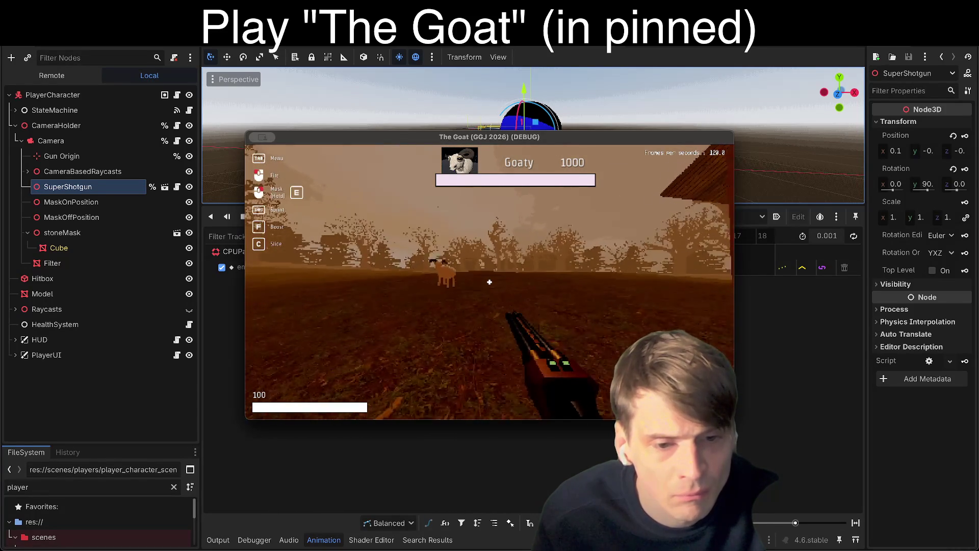
pyautogui.press('F8')
pyautogui.moveTo(573, 137); pyautogui.dragTo(565, 136)
pyautogui.press('F5')
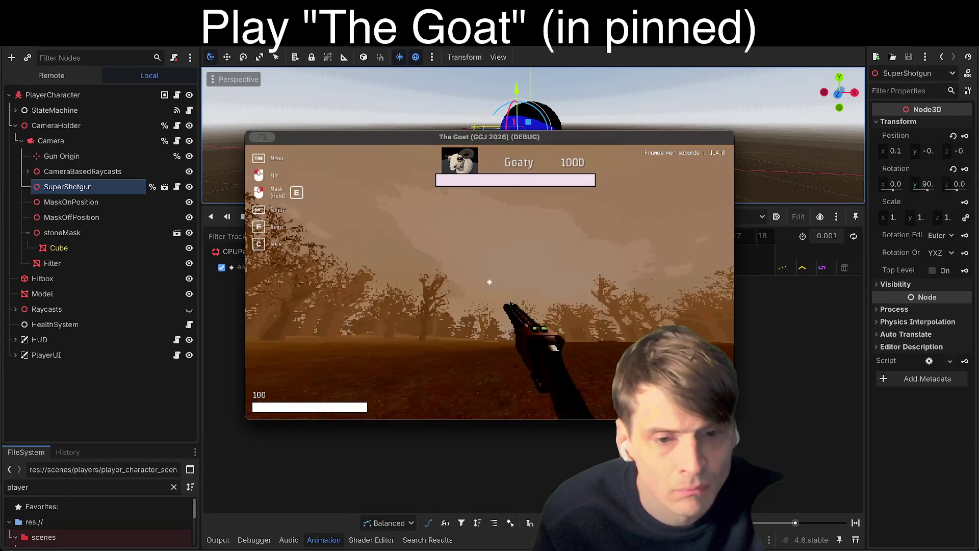
pyautogui.press('F8')
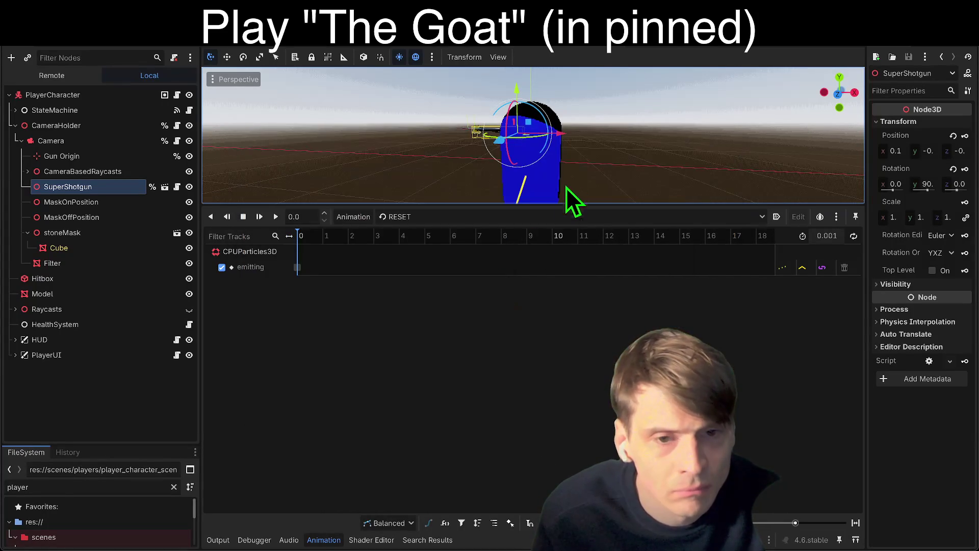
pyautogui.moveTo(562, 131); pyautogui.dragTo(565, 139)
pyautogui.press('F5')
pyautogui.press('F8')
pyautogui.press('F5')
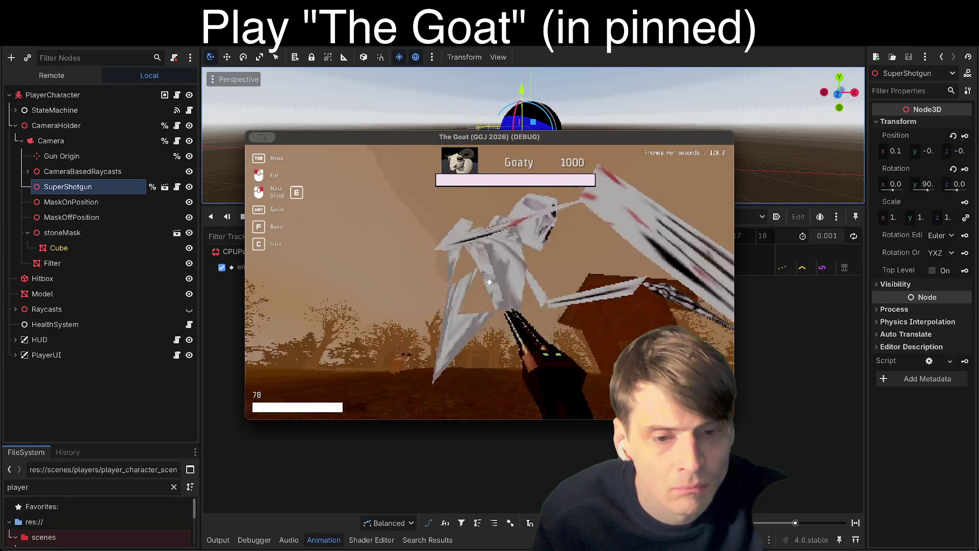
pyautogui.press('e')
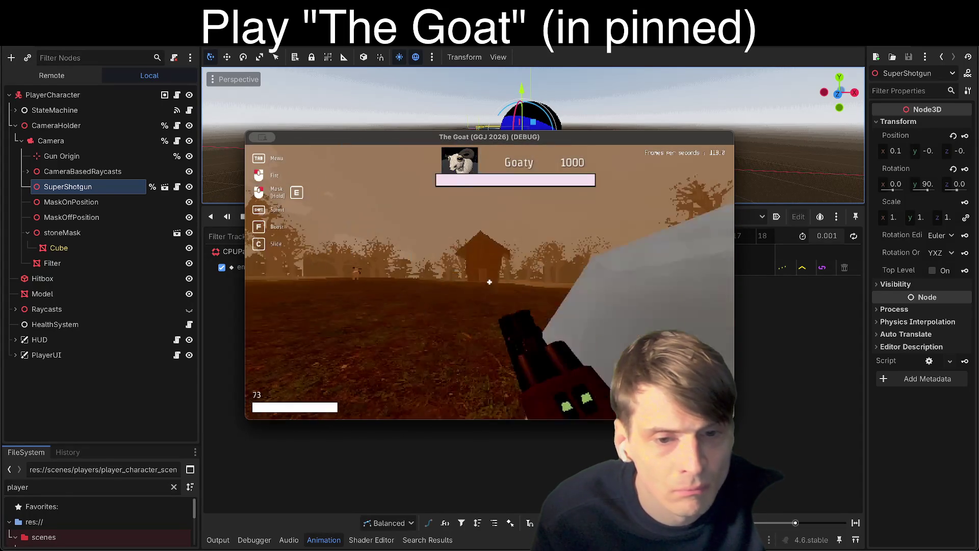
pyautogui.press('e')
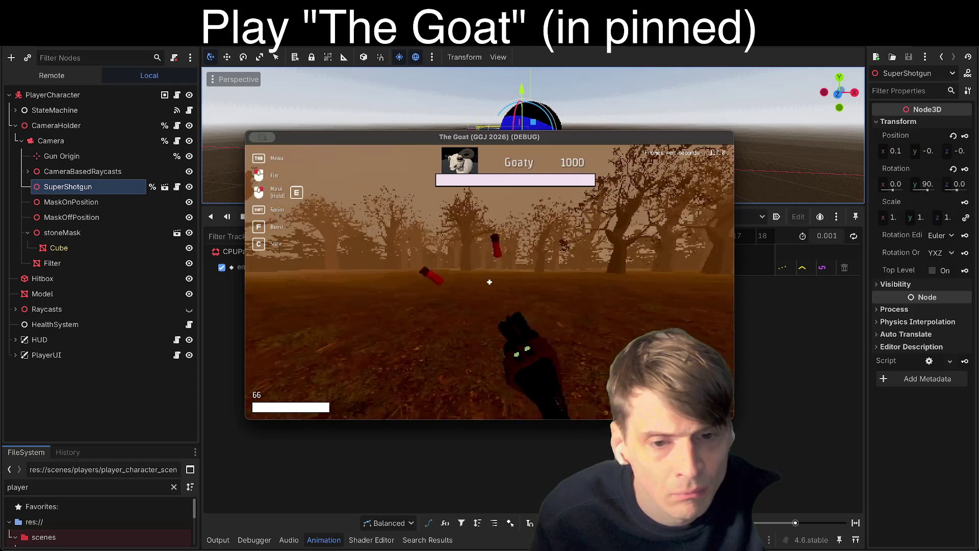
pyautogui.press('e')
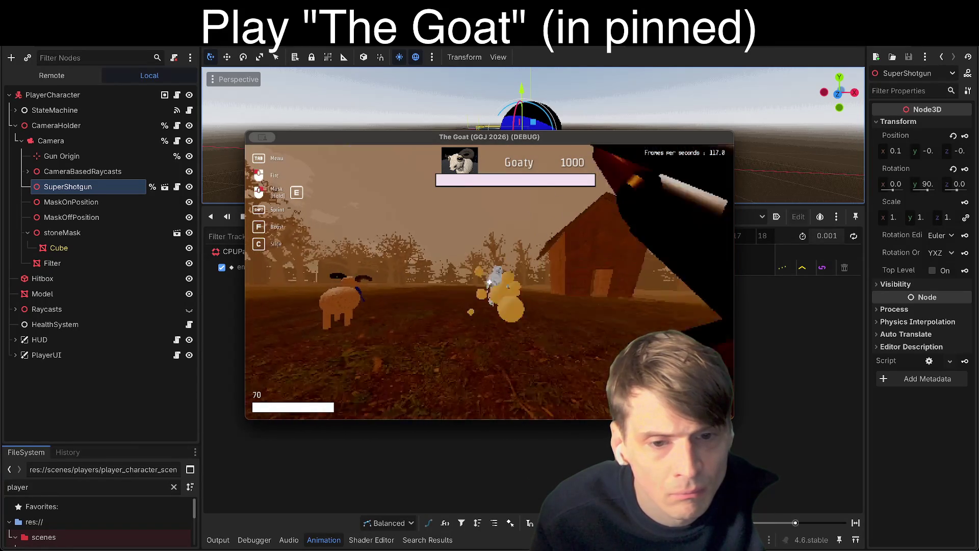
pyautogui.click(490, 282)
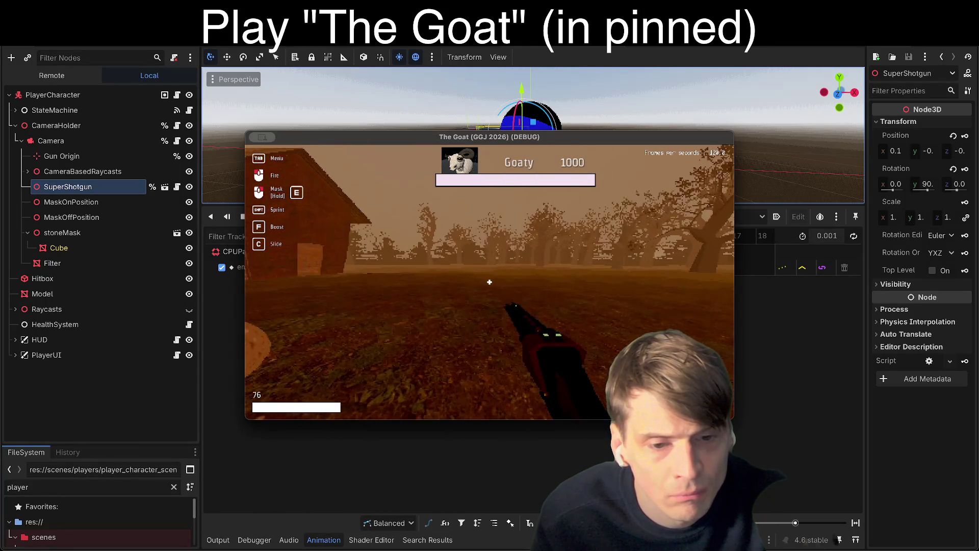
pyautogui.click(489, 282)
pyautogui.click(489, 281)
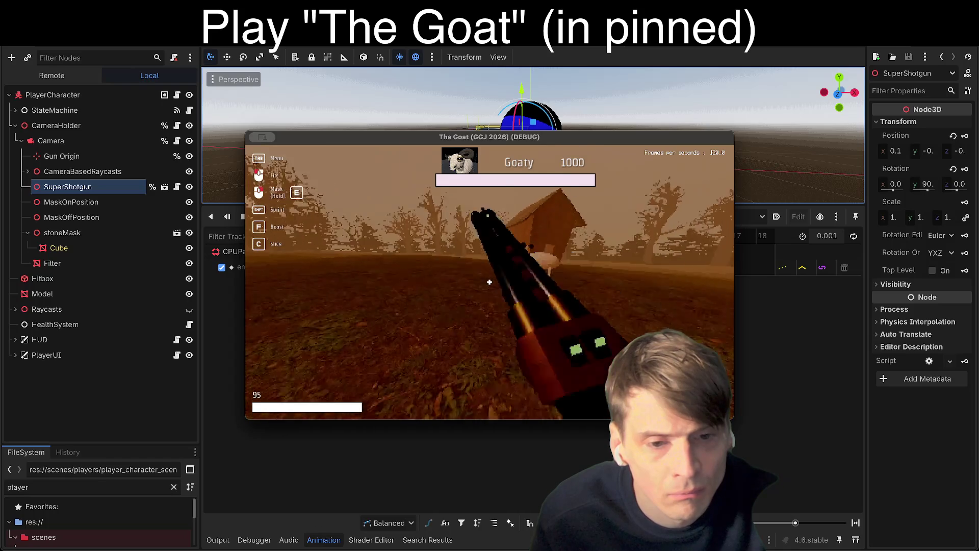
pyautogui.press('F8')
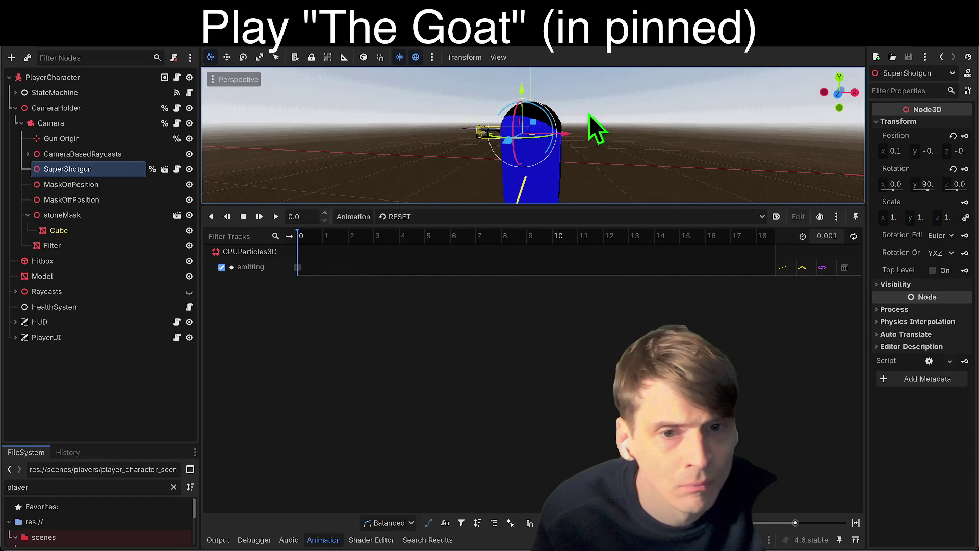
pyautogui.click(570, 133)
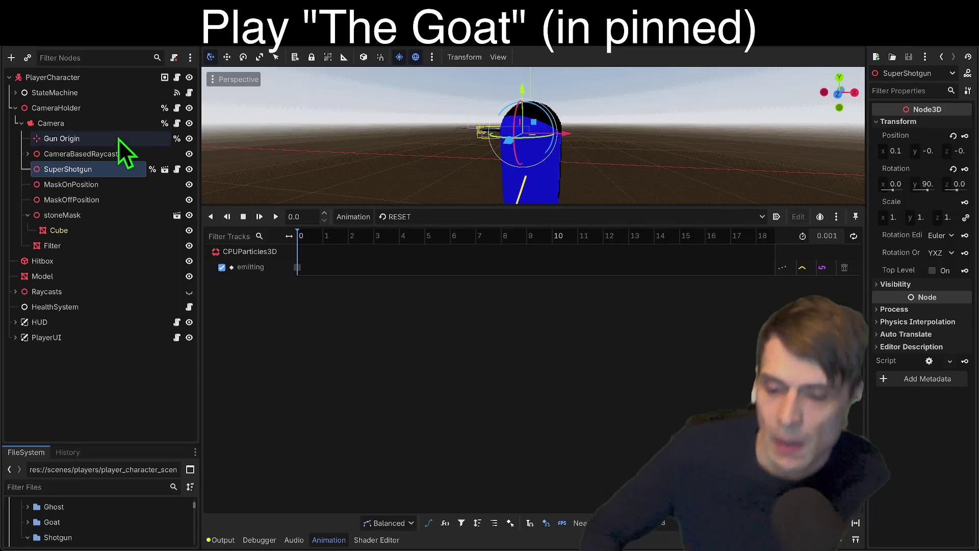
# Run The Goat in the web browser, playtest again, and bring the Web export window fully on screen.
pyautogui.click(836, 37)
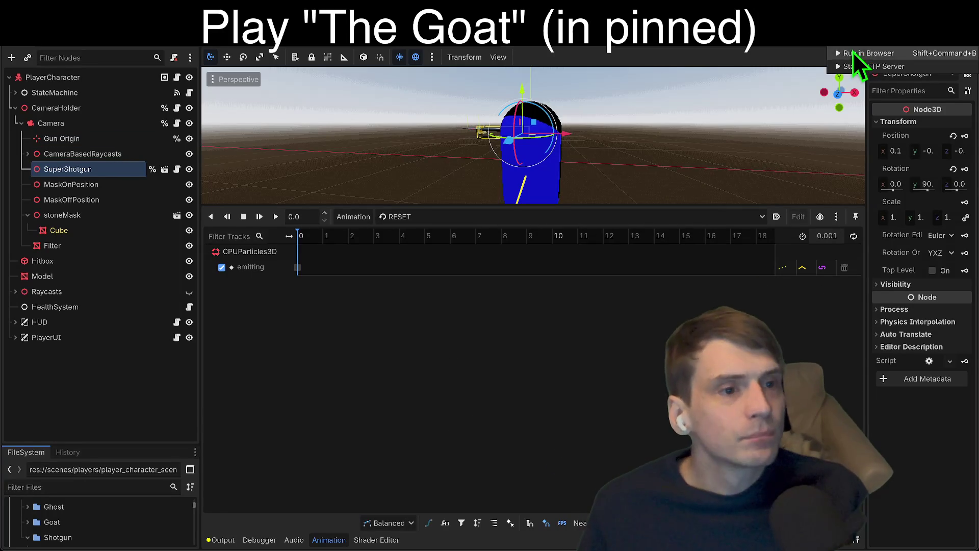
pyautogui.click(853, 51)
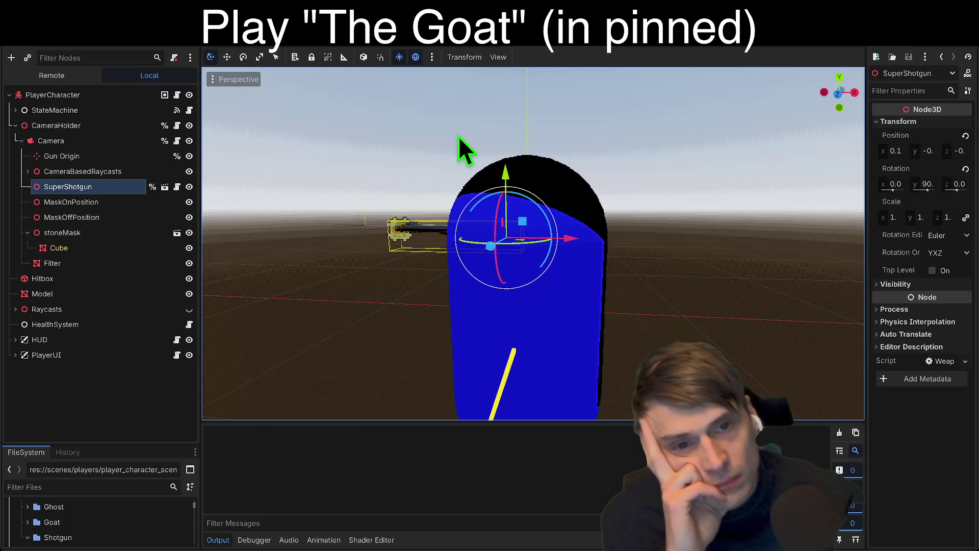
pyautogui.press('F5')
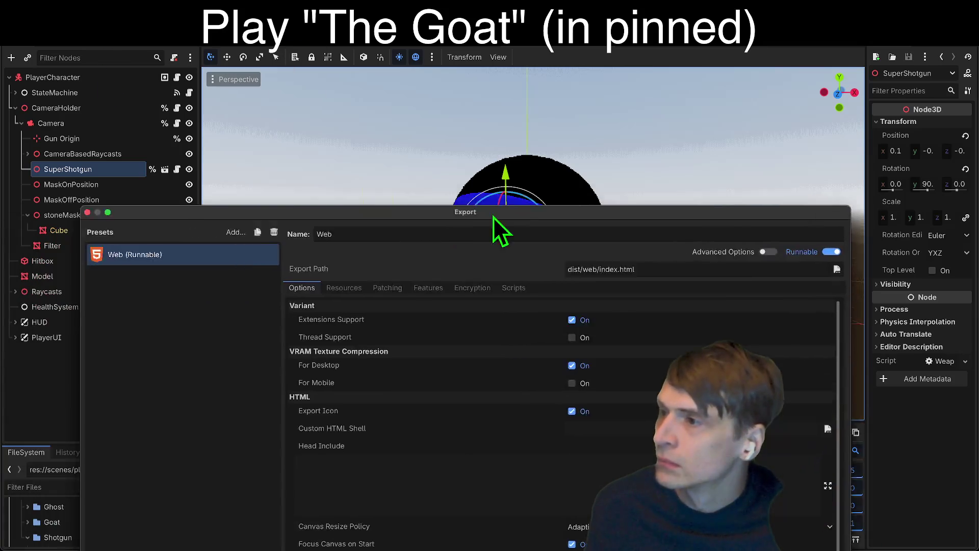
pyautogui.moveTo(696, 117); pyautogui.dragTo(522, 56)
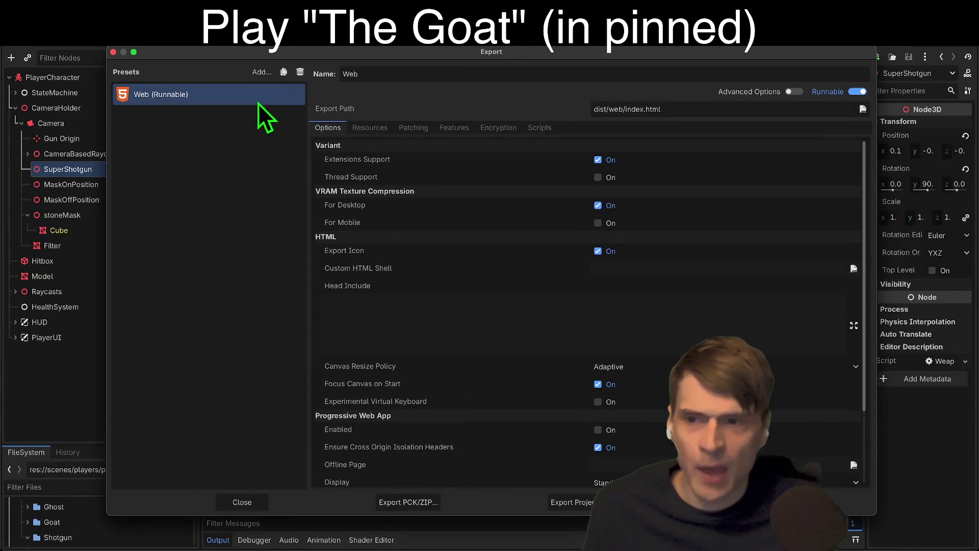
# Export the full project as index.html in dist/web, overwriting the existing web build.
pyautogui.click(570, 504)
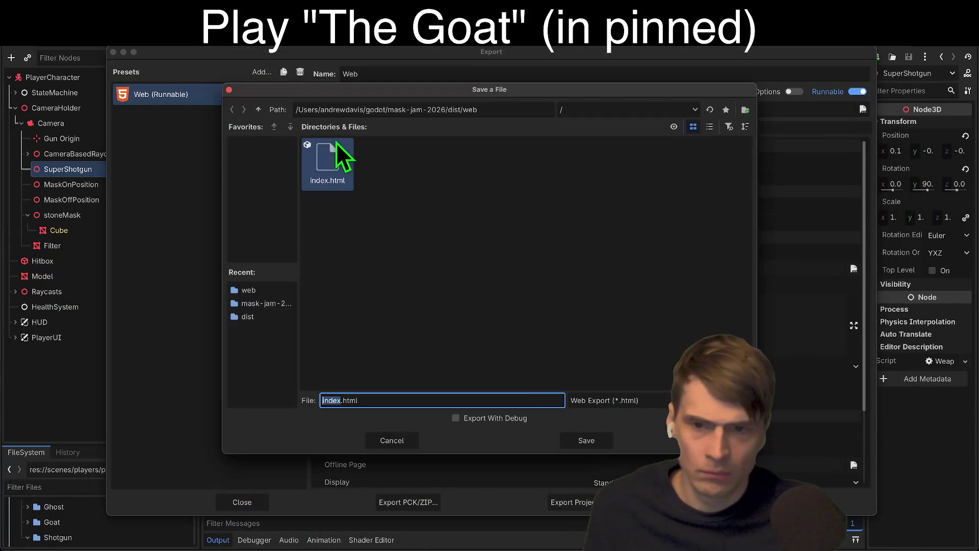
pyautogui.click(566, 438)
pyautogui.click(562, 297)
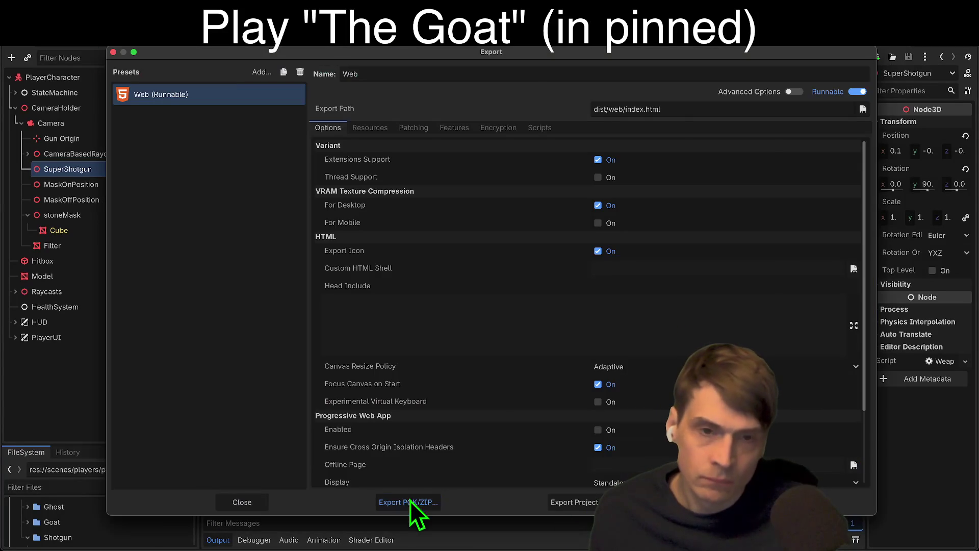
# Cancel a data pack export, then re-export the full project over dist/web/index.html.
pyautogui.click(410, 501)
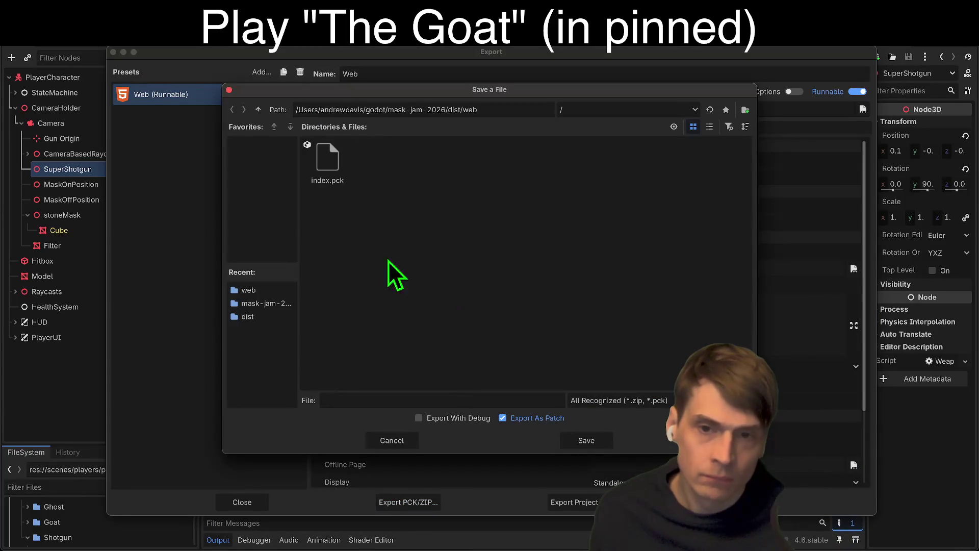
pyautogui.click(609, 448)
pyautogui.click(590, 504)
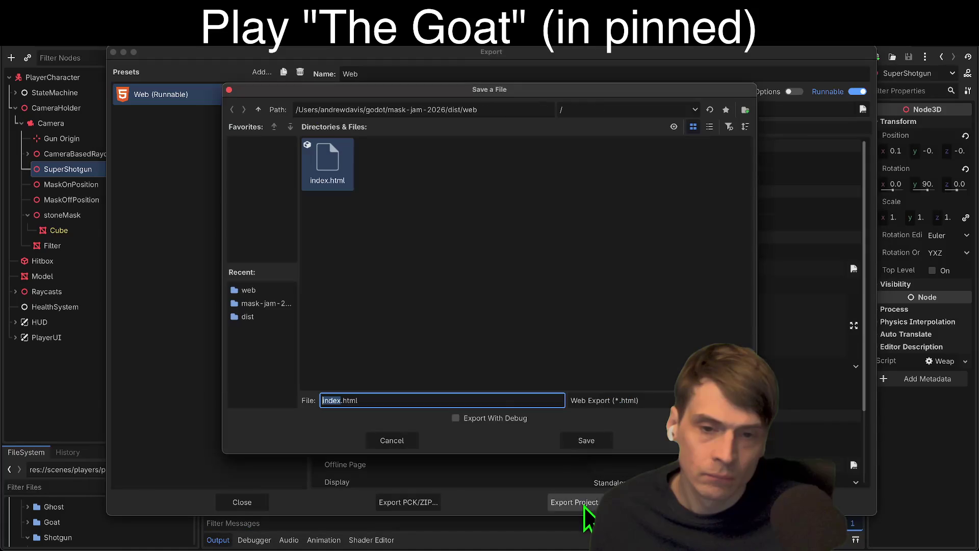
pyautogui.click(589, 447)
pyautogui.click(566, 296)
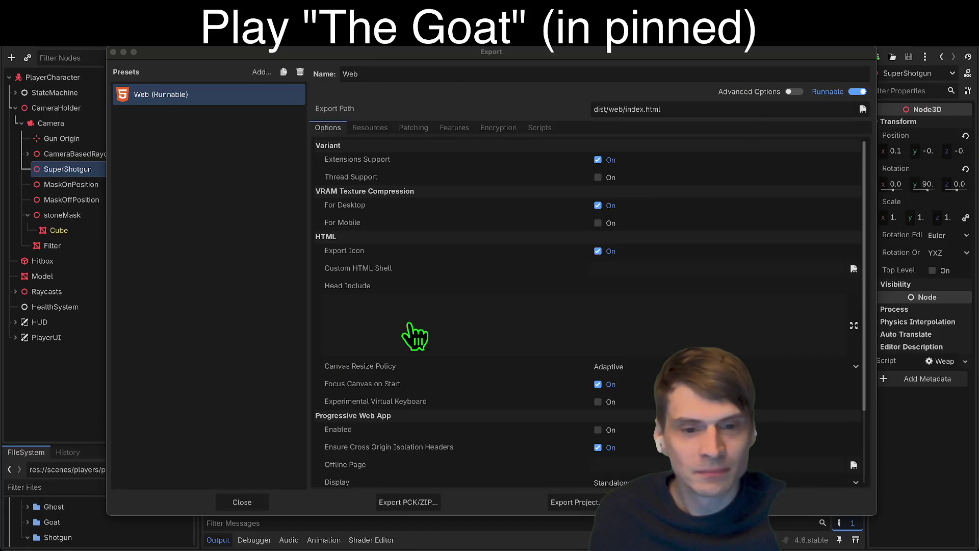
# Capture a screenshot of a screen region, cancelling twice before the final attempt.
pyautogui.press('super+shift+4')
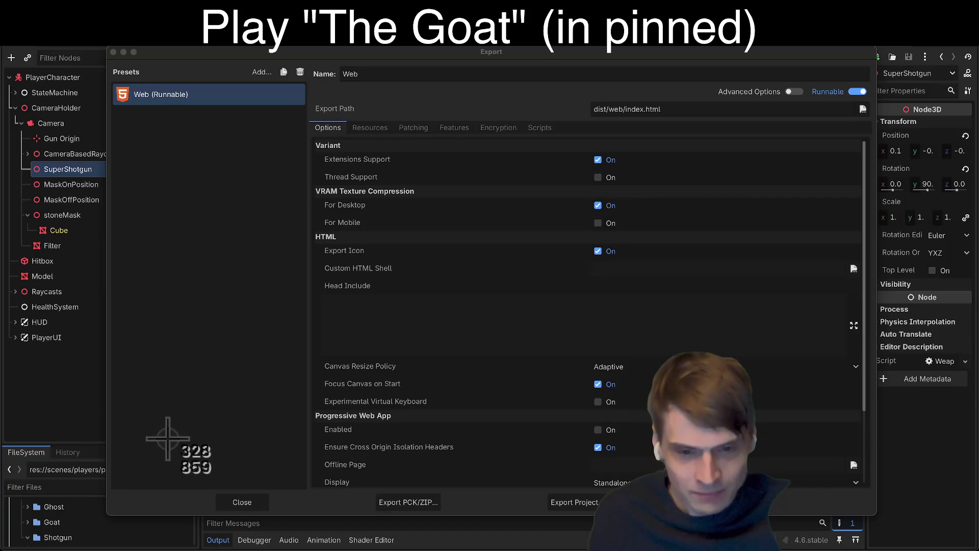
pyautogui.press('Escape')
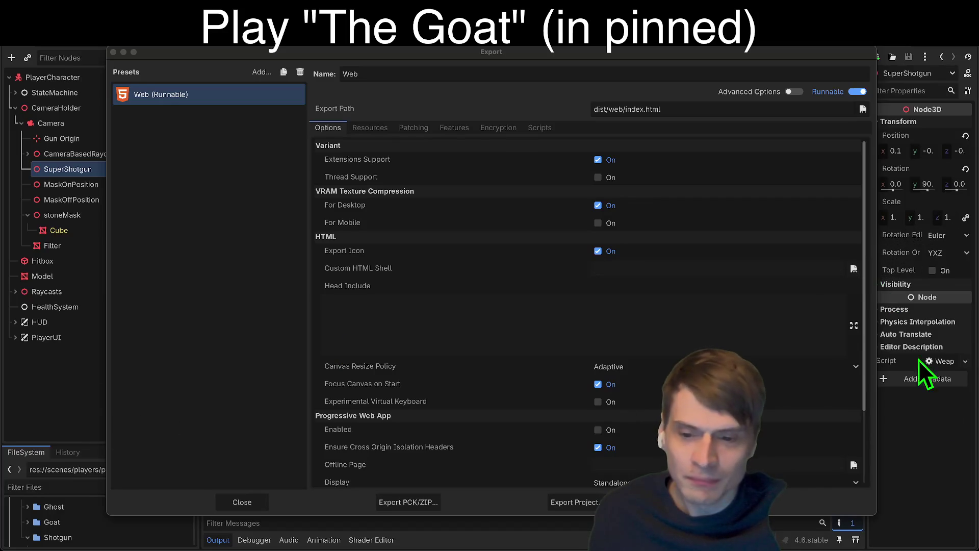
pyautogui.press('super+shift+4')
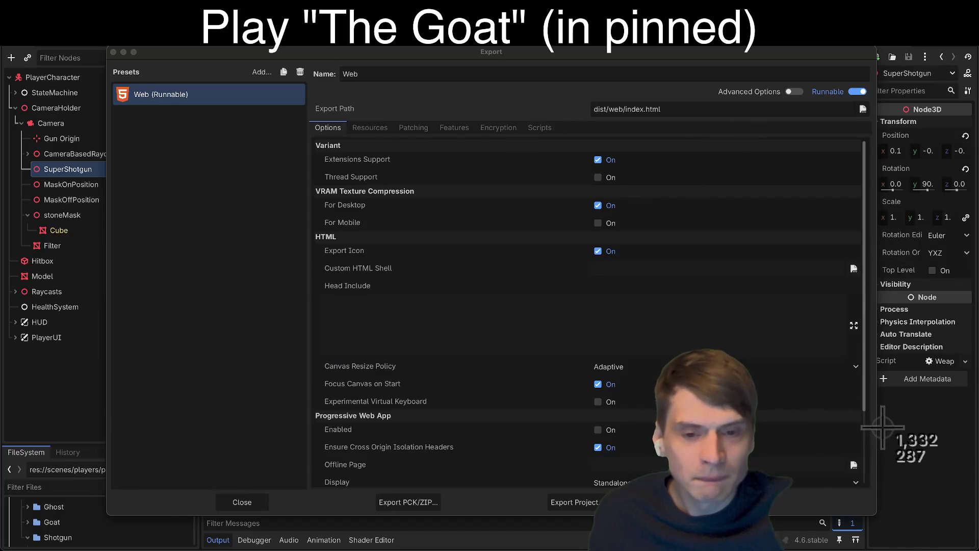
pyautogui.press('Escape')
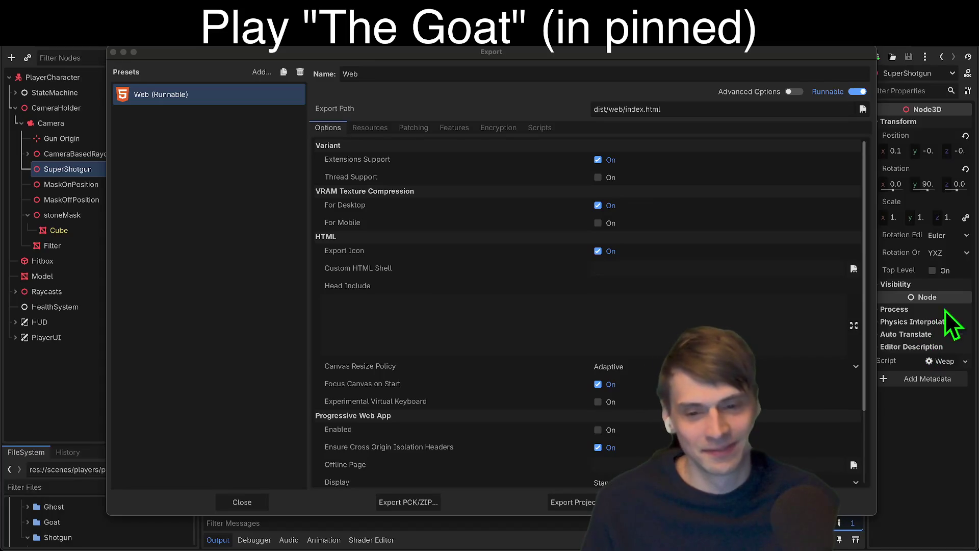
pyautogui.press('super+shift+4')
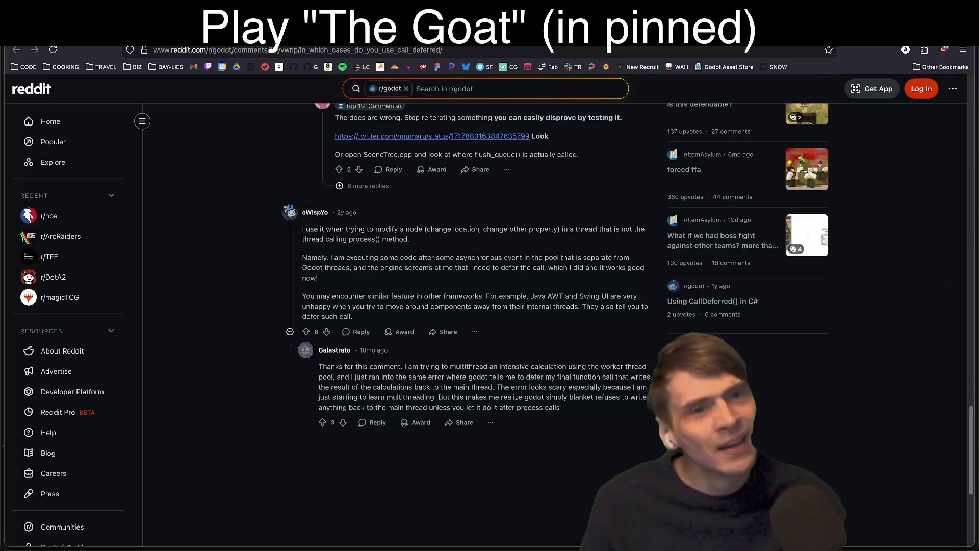
# Select and then deselect the multithreading-errors comment in the call_deferred thread.
pyautogui.tripleClick(501, 365)
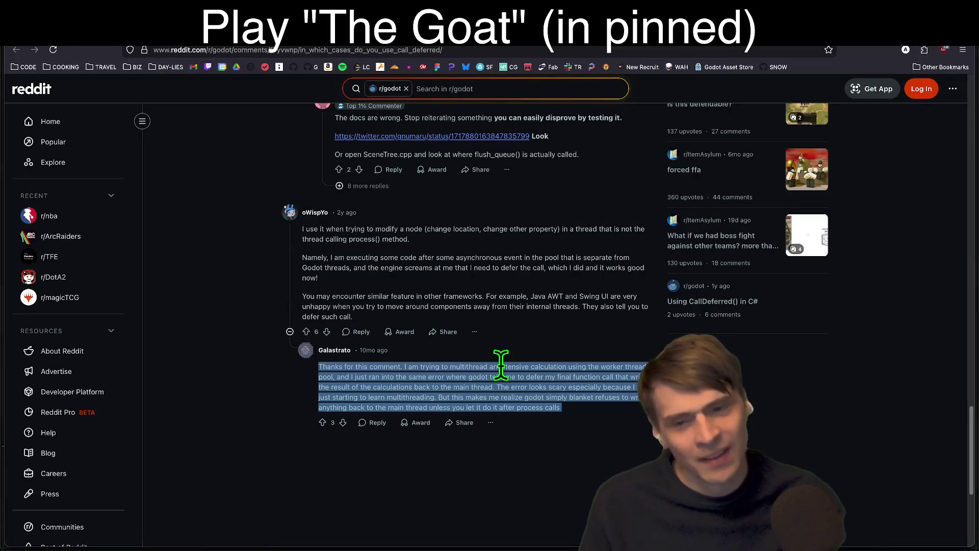
pyautogui.click(916, 443)
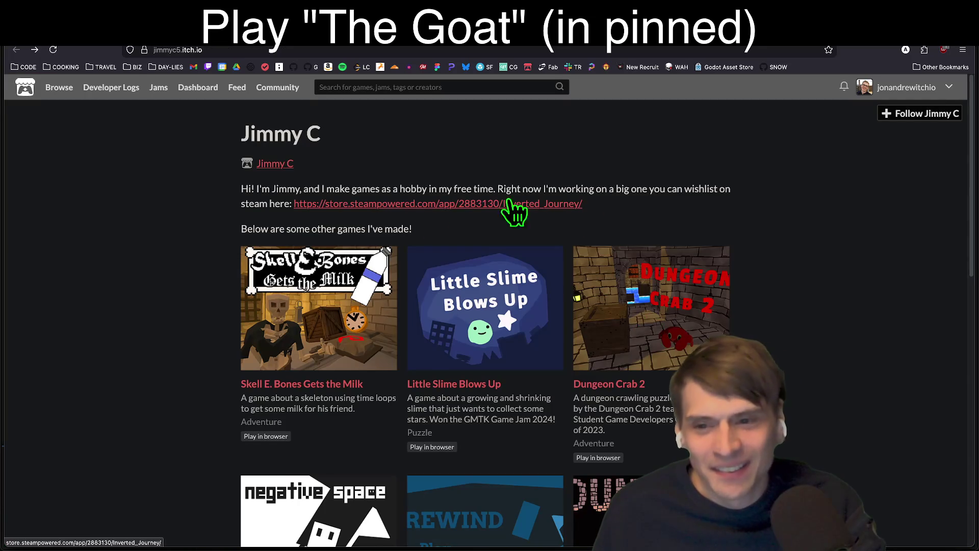
# Scroll the itch.io creator page, briefly check a Discord DM, and return to the browser.
pyautogui.scroll(-1, 245, 219)
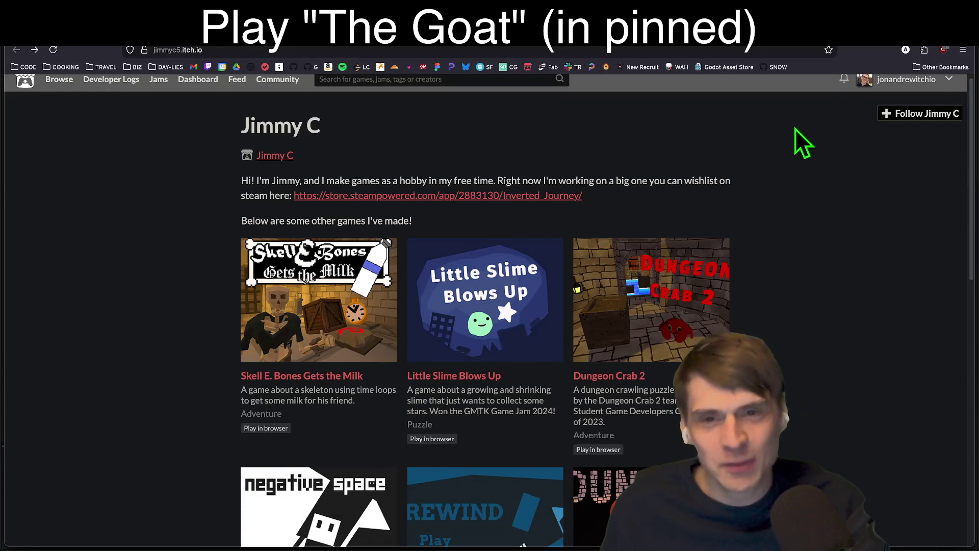
pyautogui.press('super+Tab')
pyautogui.press('super+Tab')
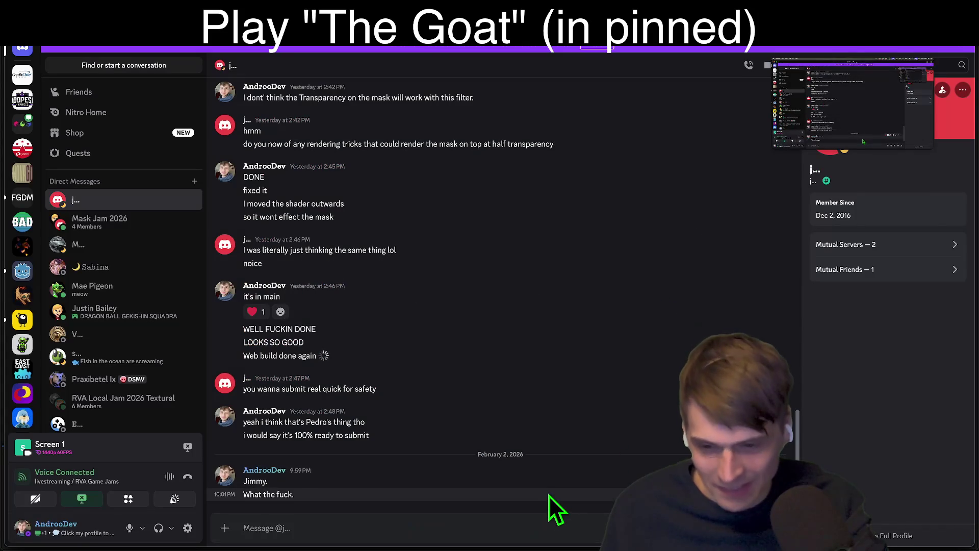
pyautogui.press('super+Tab')
pyautogui.press('super+Tab')
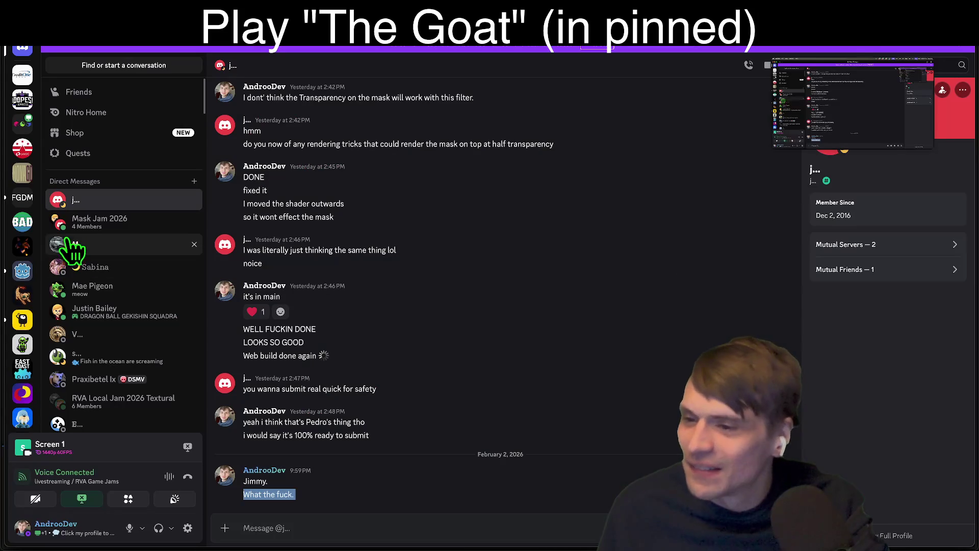
pyautogui.rightClick(61, 204)
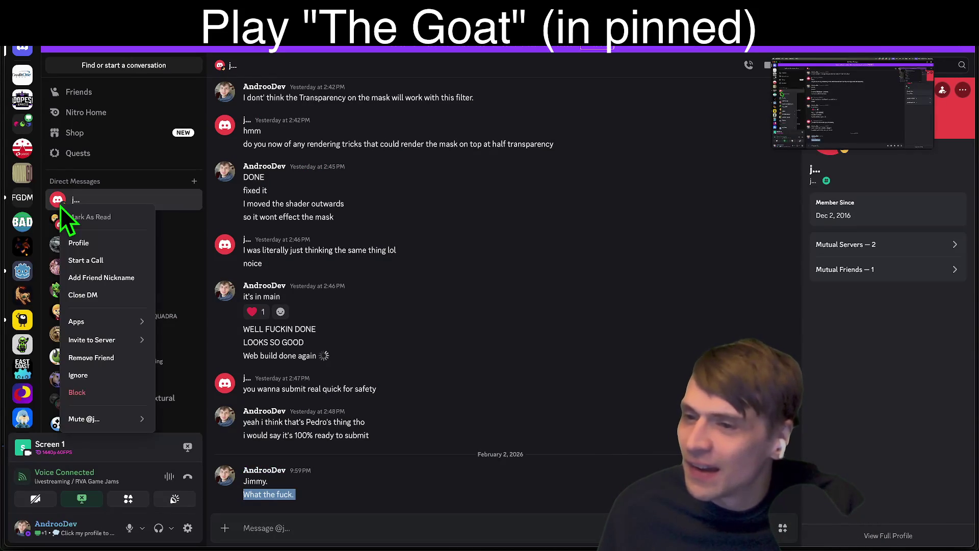
pyautogui.press('Escape')
pyautogui.press('super+Tab')
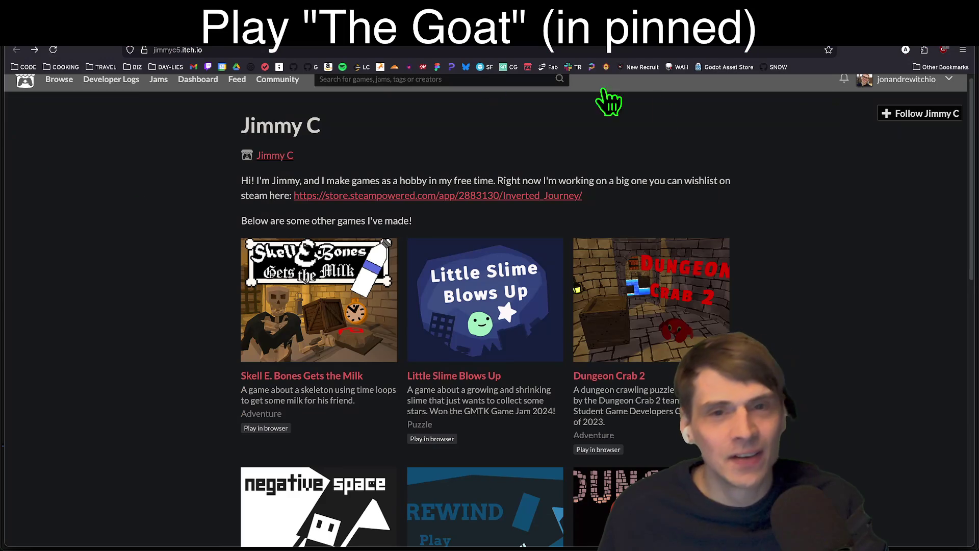
pyautogui.moveTo(691, 115); pyautogui.dragTo(737, 183)
pyautogui.click(738, 183)
pyautogui.scroll(-10, 733, 176)
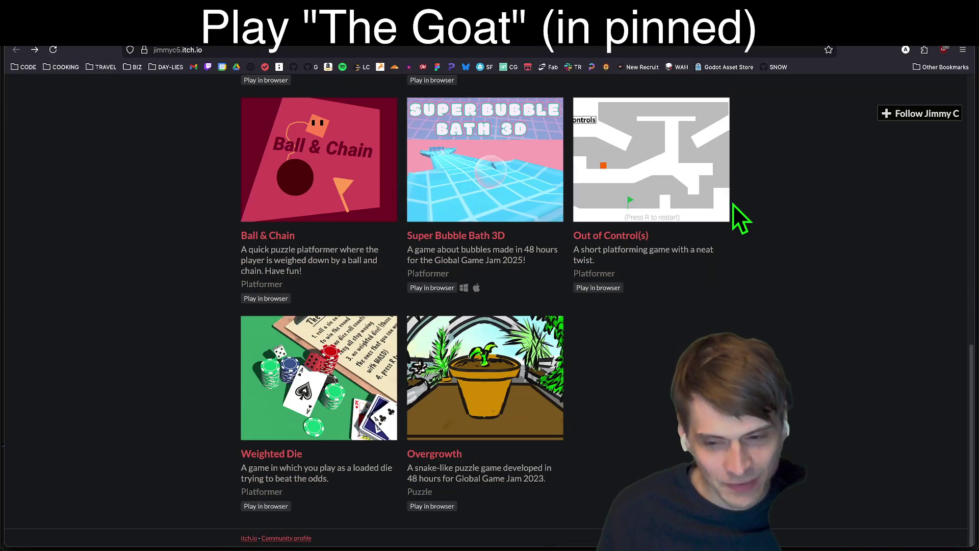
pyautogui.scroll(8, 733, 200)
# Go forward to the Skell E. Bones Gets the Milk page, read it, then view the YouTube results.
pyautogui.press('super+bracketright')
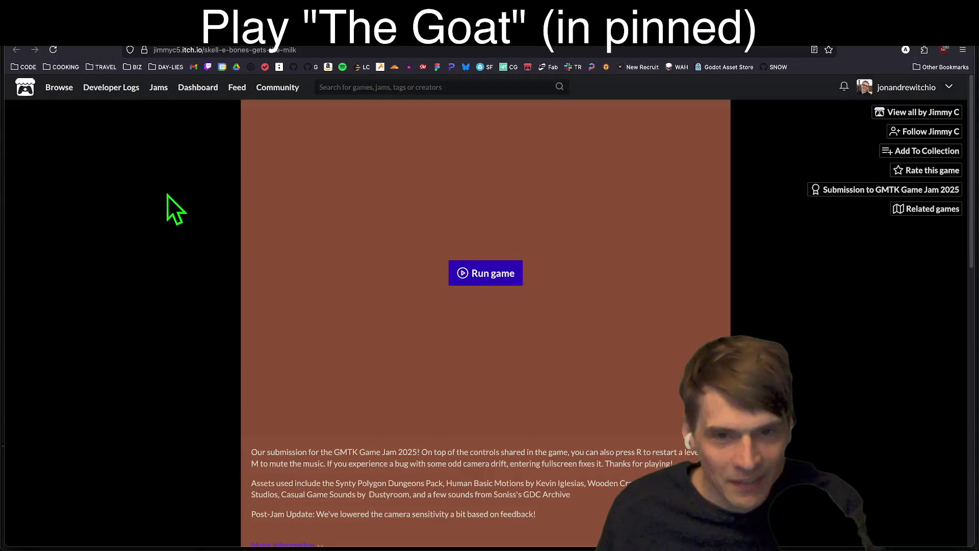
pyautogui.scroll(-3, 167, 192)
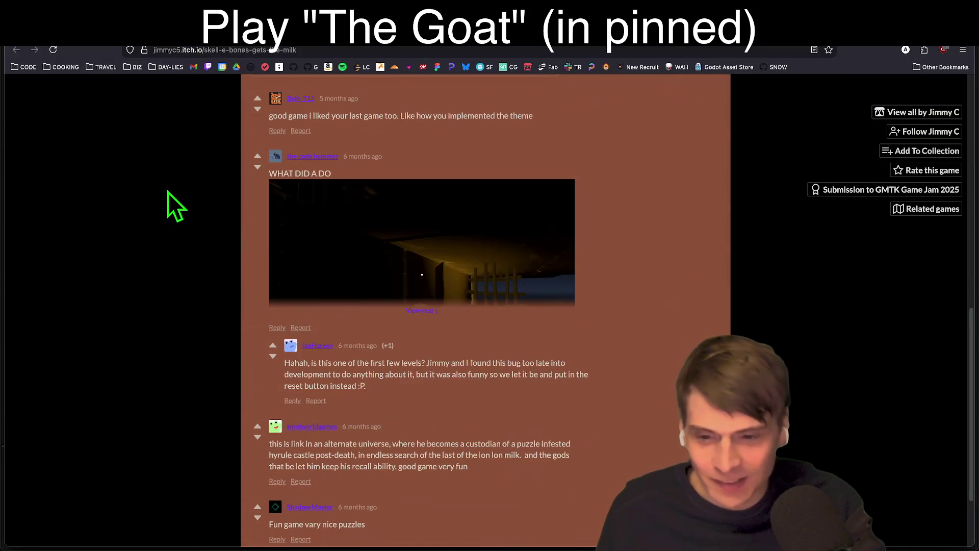
pyautogui.scroll(10, 616, 318)
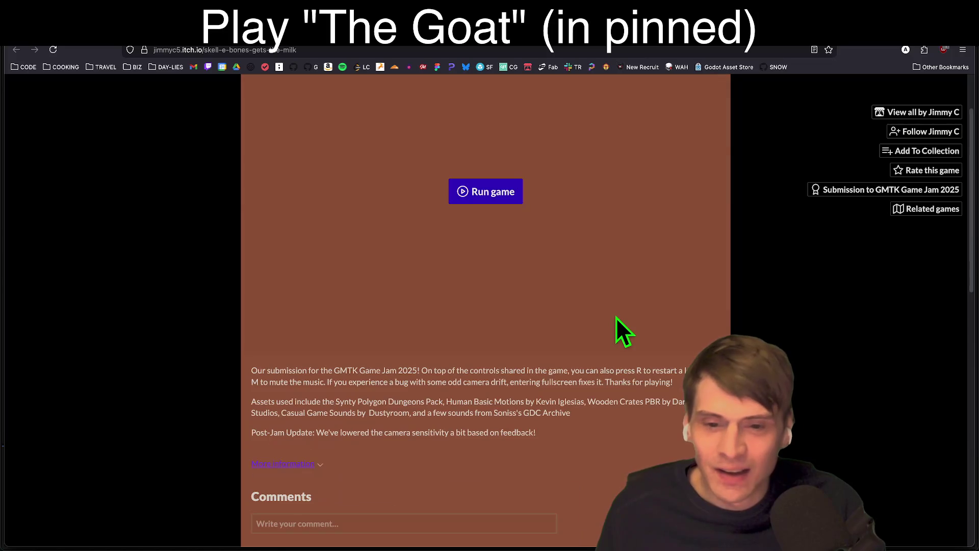
pyautogui.moveTo(400, 361); pyautogui.dragTo(527, 382)
pyautogui.scroll(-5, 544, 387)
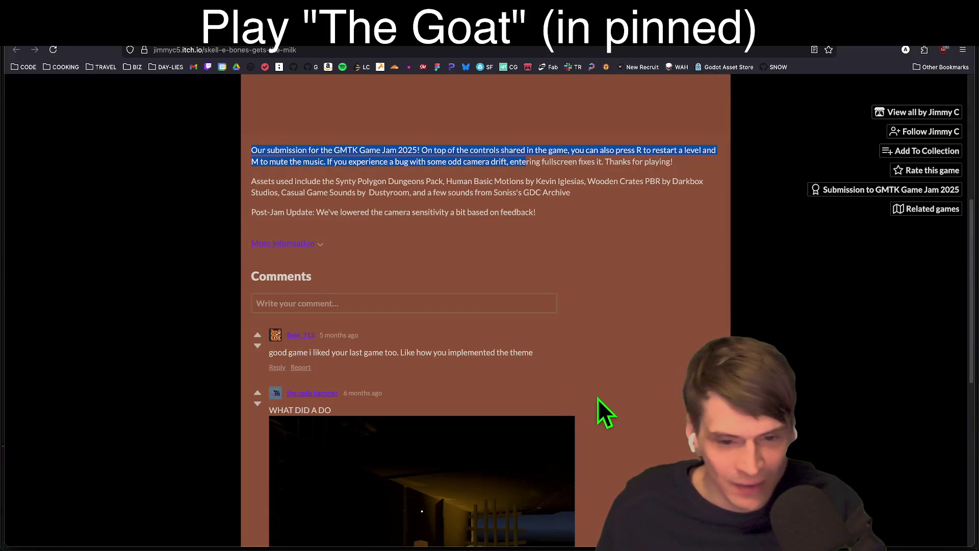
pyautogui.scroll(15, 656, 393)
pyautogui.hotkey('ctrl', 'Tab')
pyautogui.hotkey('ctrl', 'Tab')
pyautogui.hotkey('ctrl', 'Tab')
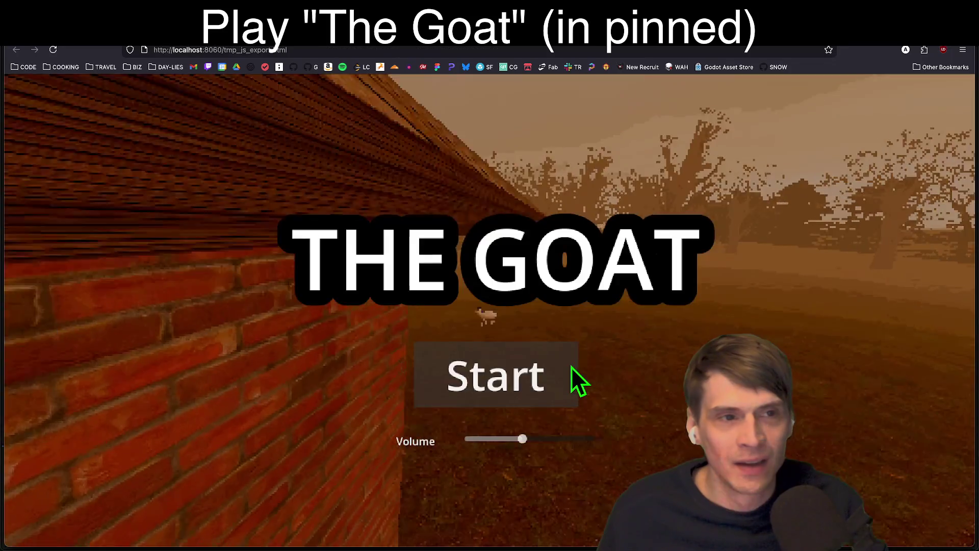
pyautogui.scroll(-3, 960, 343)
pyautogui.scroll(3, 964, 357)
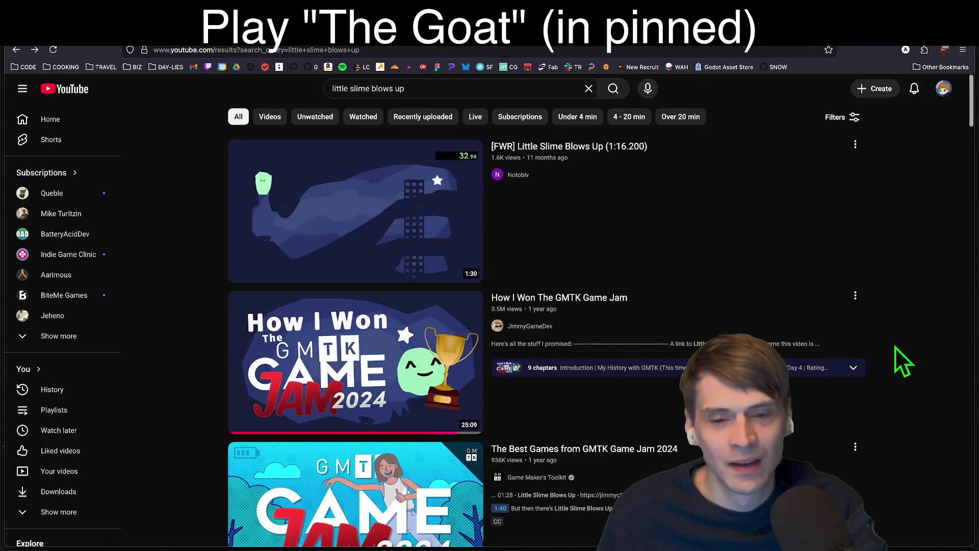
# Open the developer's YouTube channel, view its Videos list and full description, then return Home.
pyautogui.click(532, 329)
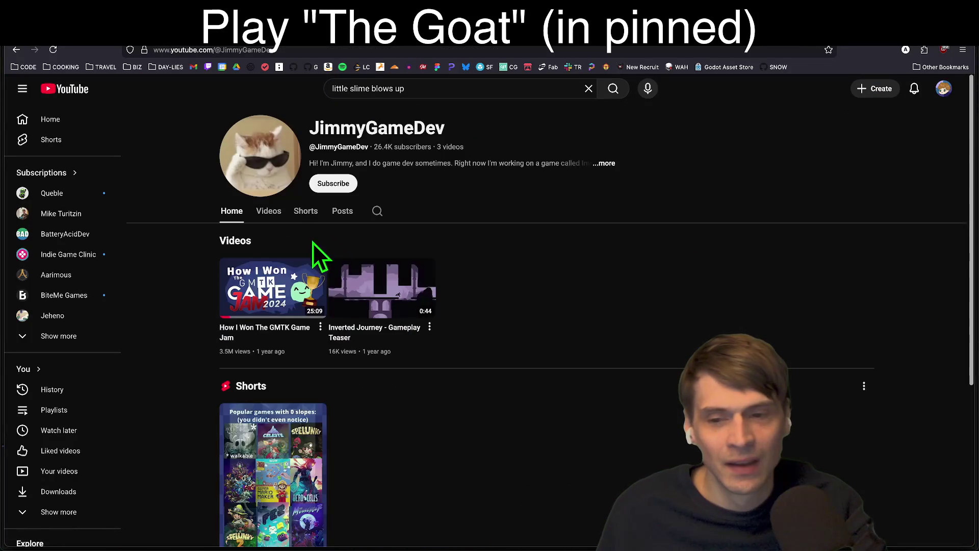
pyautogui.scroll(-3, 198, 264)
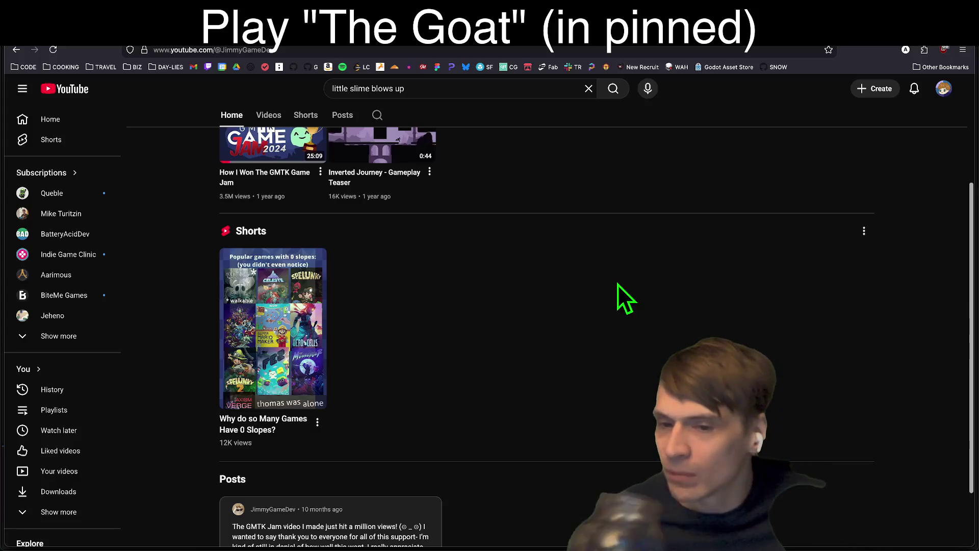
pyautogui.scroll(3, 627, 299)
pyautogui.click(269, 220)
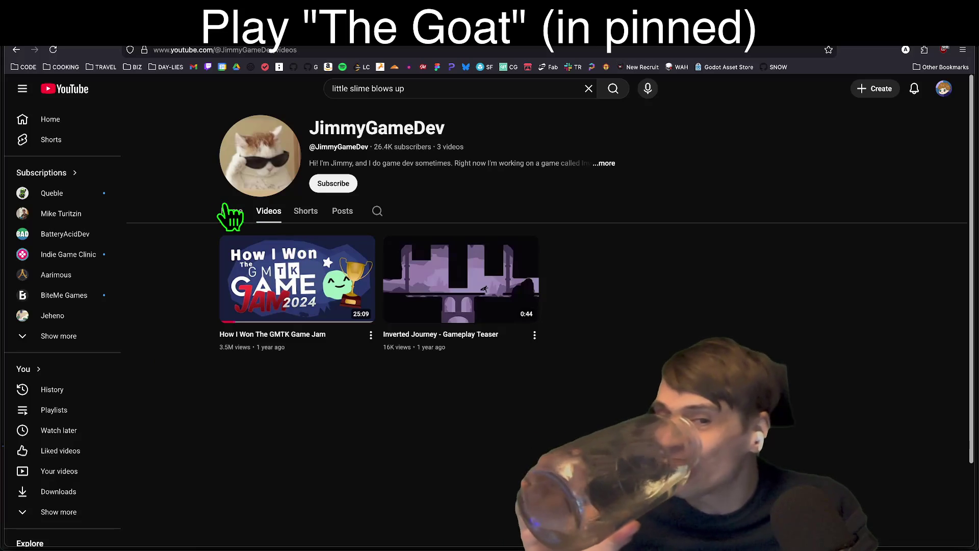
pyautogui.click(607, 163)
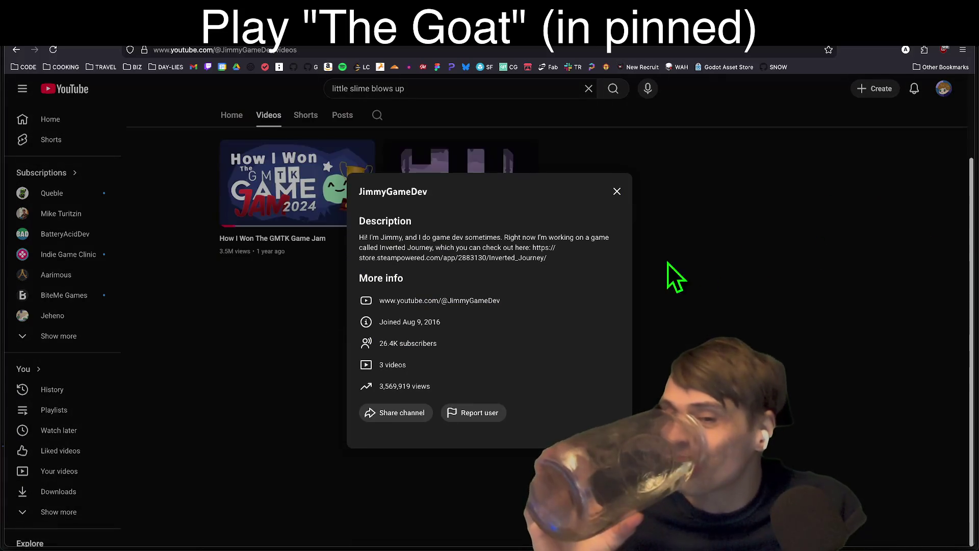
pyautogui.click(657, 266)
pyautogui.hotkey('alt', 'Left')
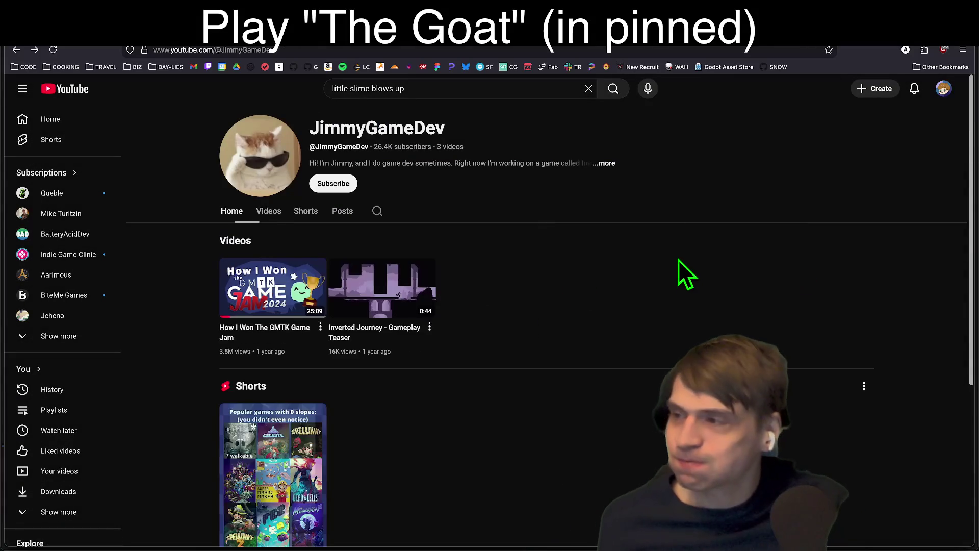
# After a brief Discord check, open the channel's pinned post about a million views.
pyautogui.scroll(-5, 695, 265)
pyautogui.hotkey('alt', 'Tab')
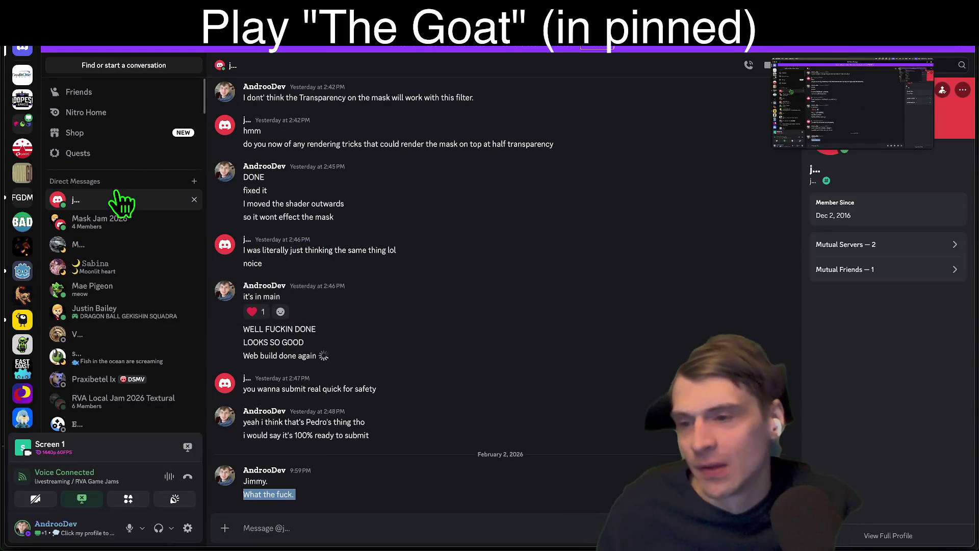
pyautogui.hotkey('alt', 'Tab')
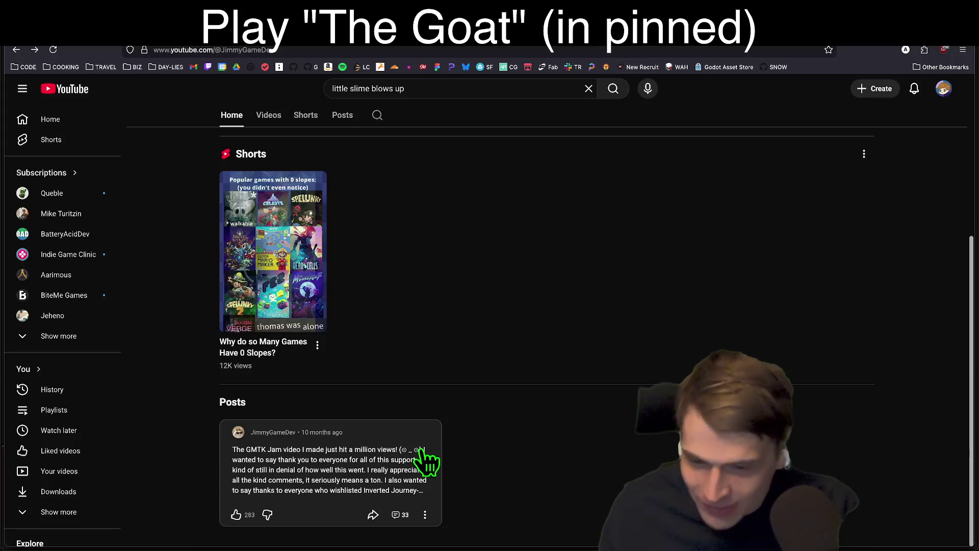
pyautogui.click(436, 459)
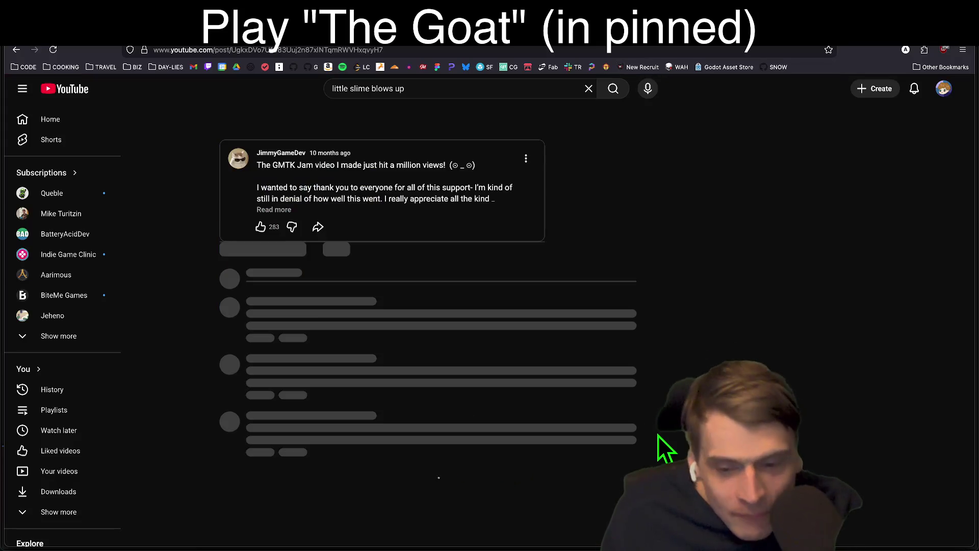
# Expand the million-views post and read through its full text.
pyautogui.tripleClick(458, 194)
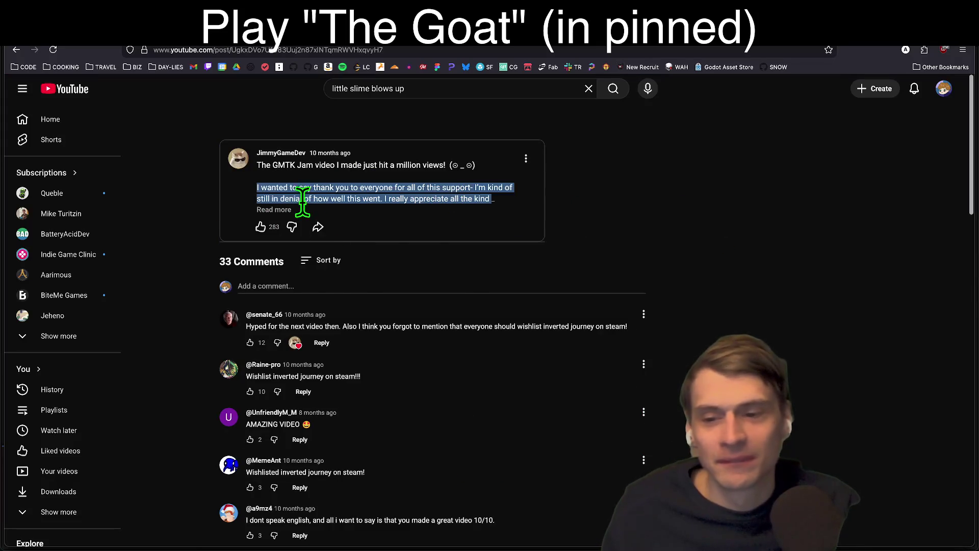
pyautogui.click(284, 209)
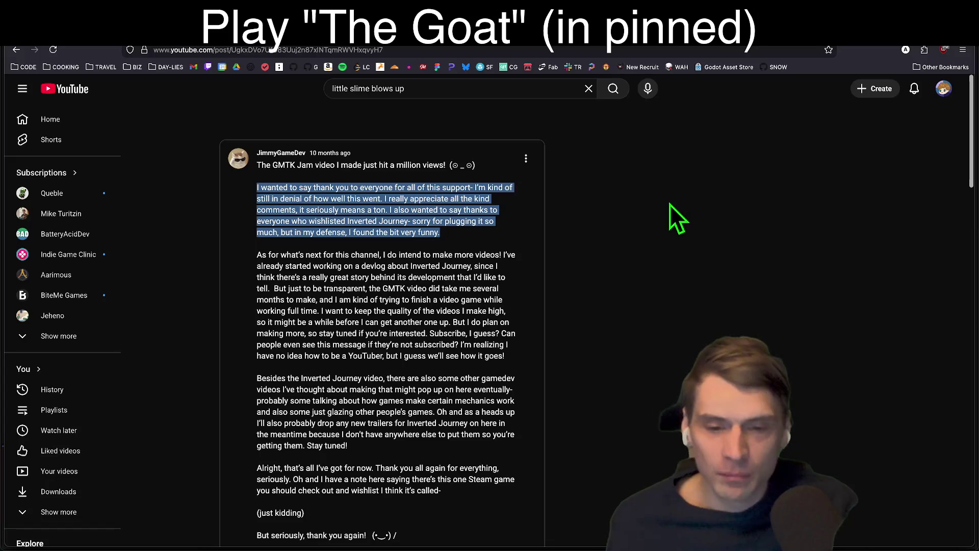
pyautogui.scroll(-1, 657, 217)
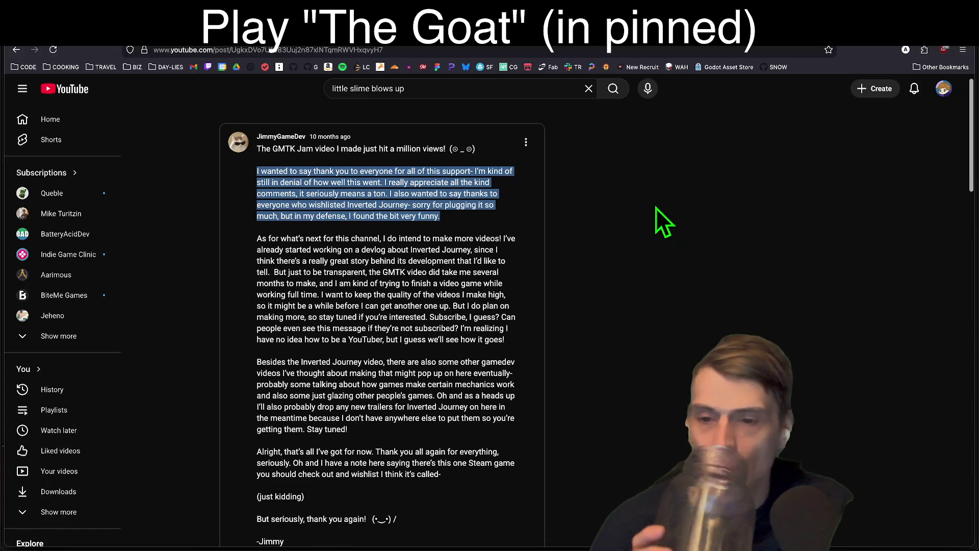
pyautogui.moveTo(359, 306)
pyautogui.mouseDown()
pyautogui.moveTo(327, 263)
pyautogui.moveTo(306, 275)
pyautogui.moveTo(352, 314)
pyautogui.moveTo(321, 283)
pyautogui.mouseUp()
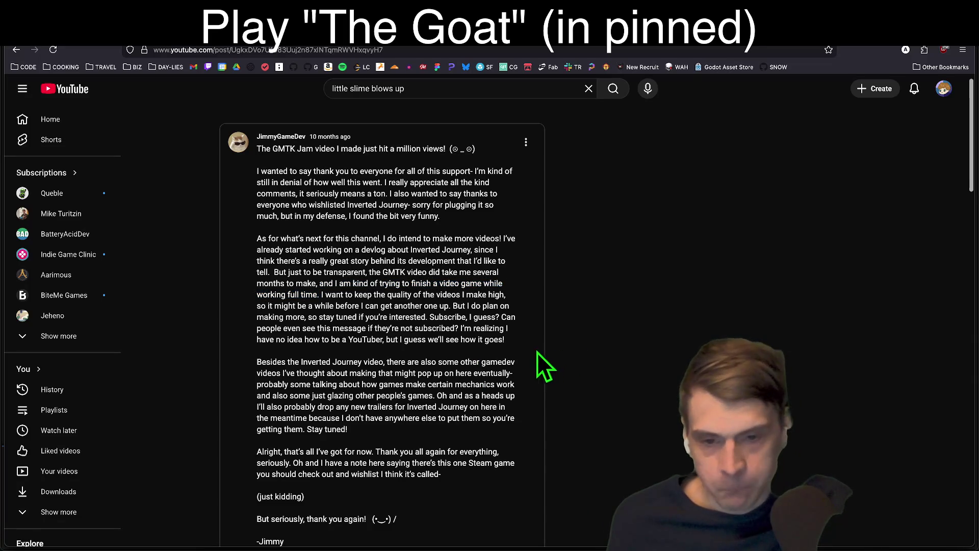
pyautogui.doubleClick(442, 317)
pyautogui.scroll(-3, 441, 317)
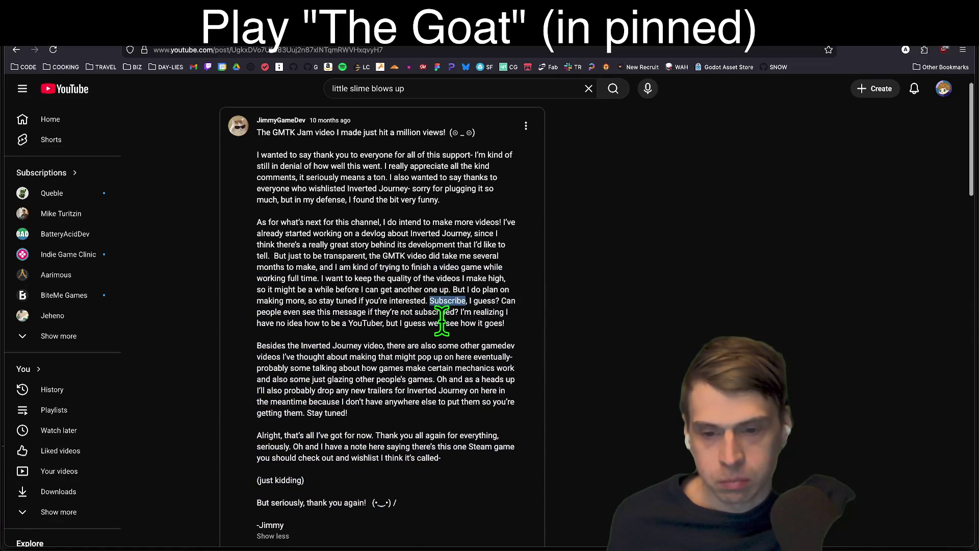
pyautogui.moveTo(443, 324); pyautogui.dragTo(431, 266)
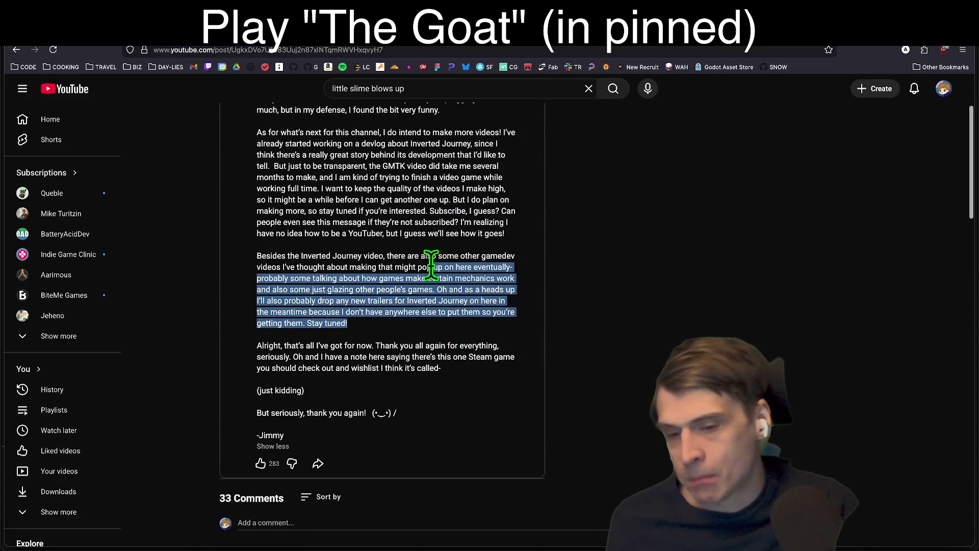
pyautogui.scroll(-1, 431, 266)
pyautogui.scroll(-4, 912, 284)
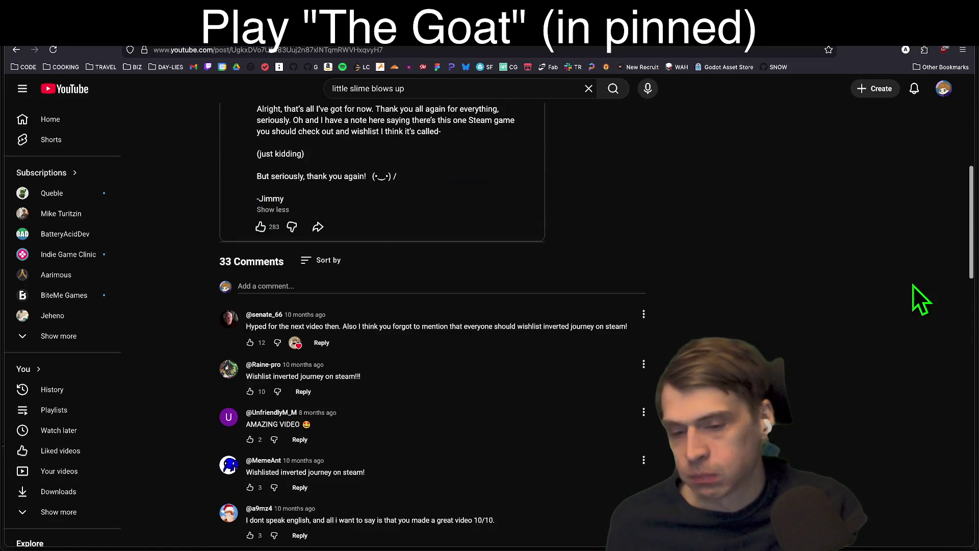
# Scroll through the post's comments, go back to the channel, and subscribe.
pyautogui.middleClick(861, 440)
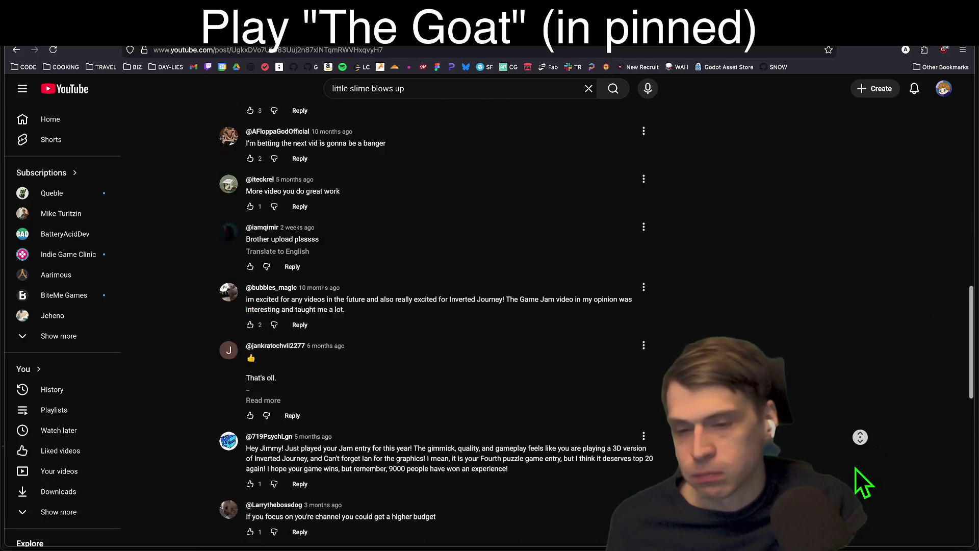
pyautogui.click(839, 93)
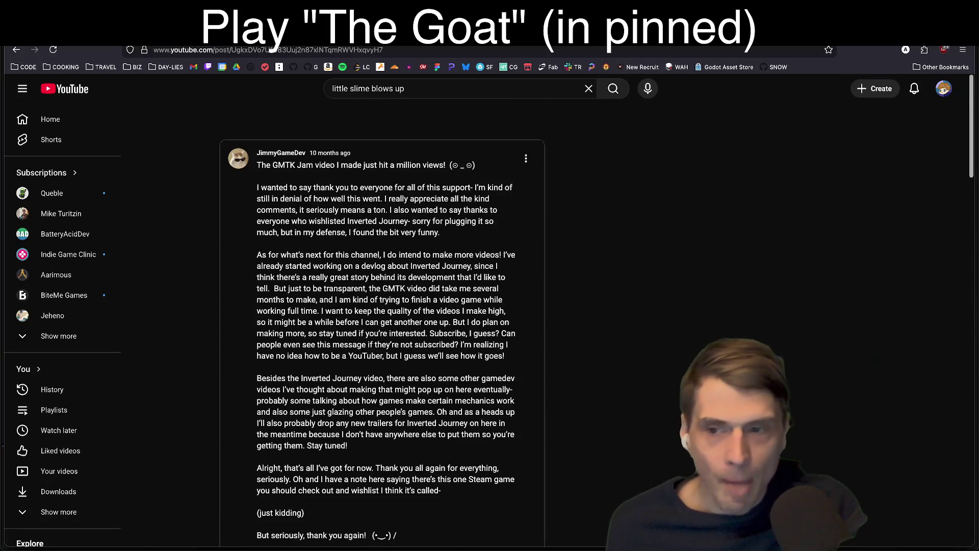
pyautogui.moveTo(425, 518)
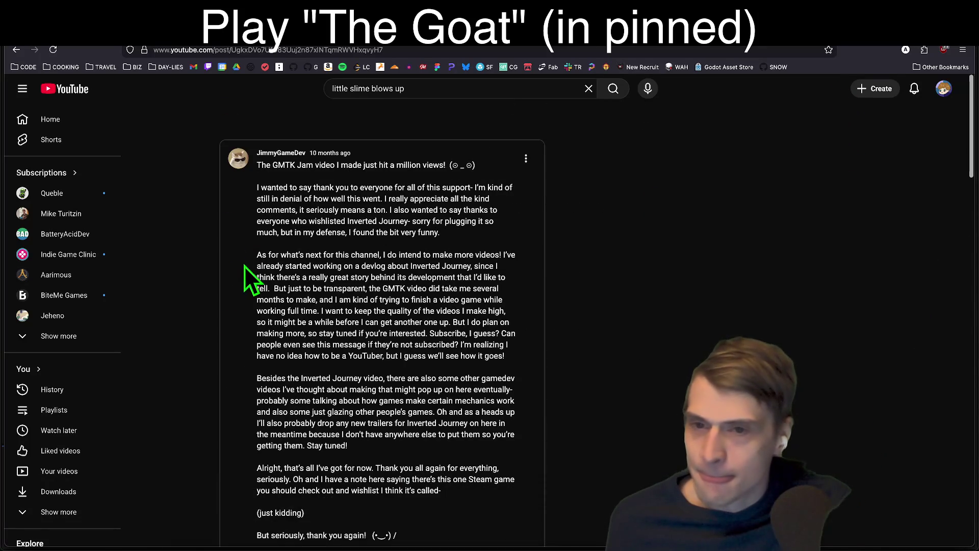
pyautogui.press('super+Left')
pyautogui.click(354, 185)
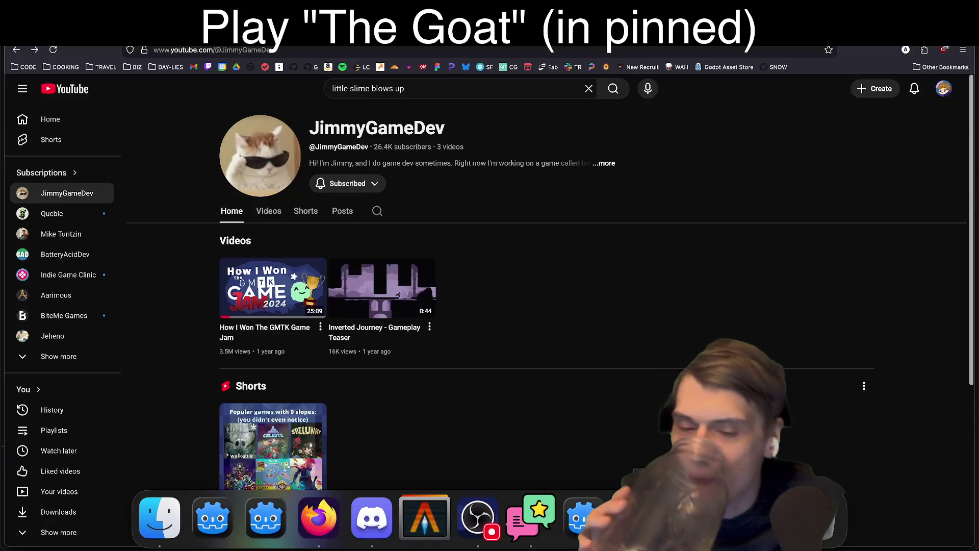
# Bring Discord forward to view the DM, then switch to Godot's Web export dialog.
pyautogui.click(372, 515)
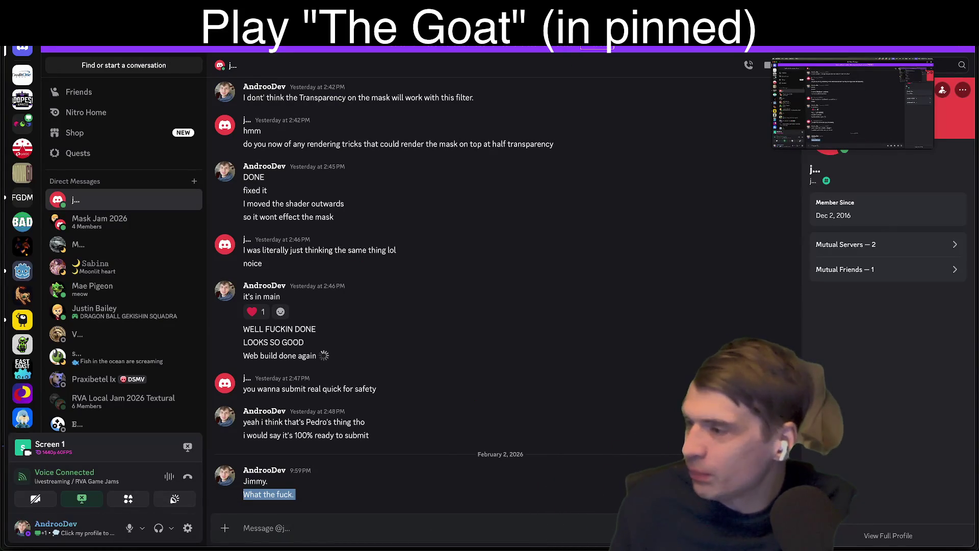
pyautogui.press('super+Tab')
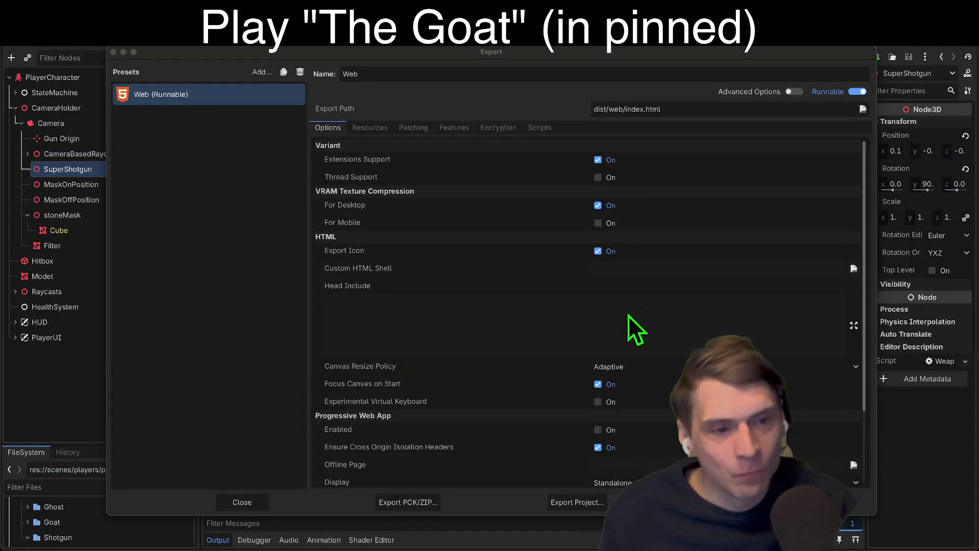